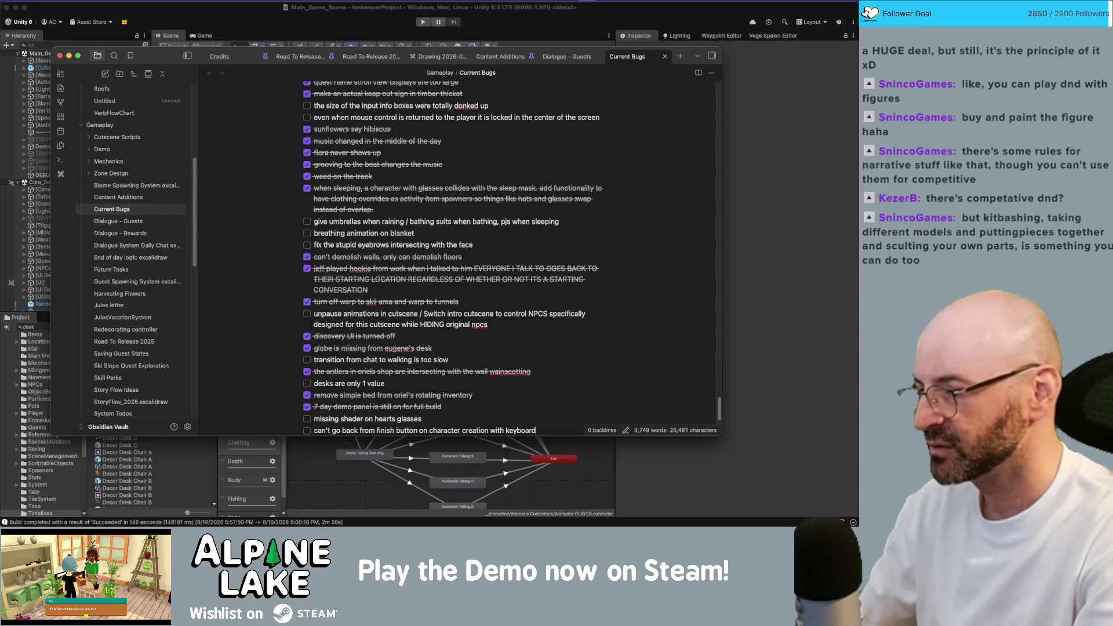
- Switch from Obsidian to the desktop running the Alpine Lake game
key(ctrl+Up)
click(495, 227)
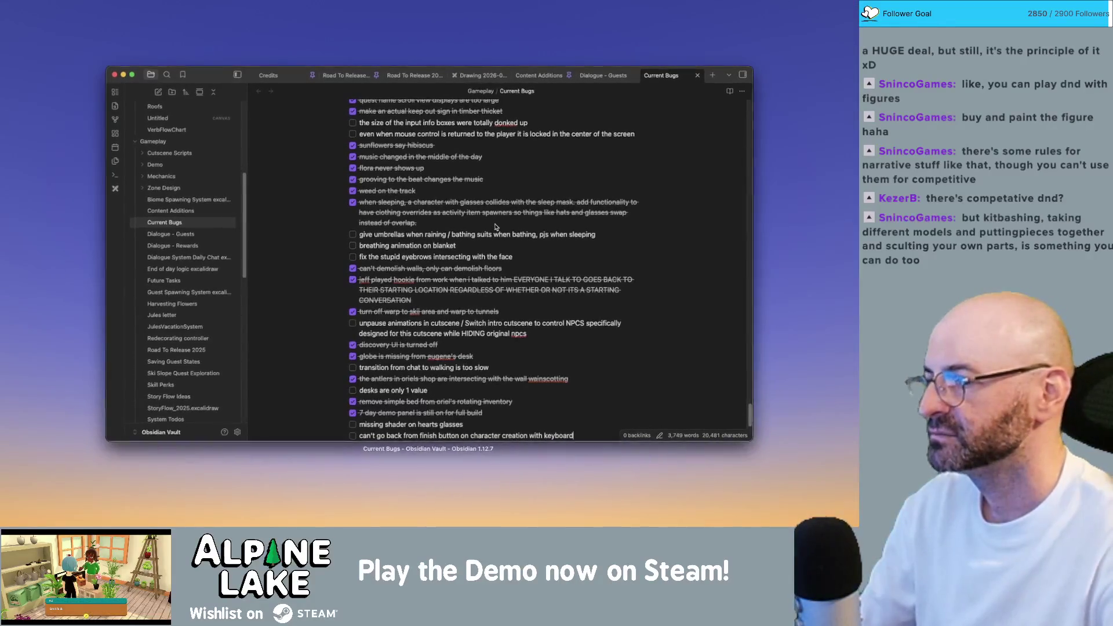
key(ctrl+Right)
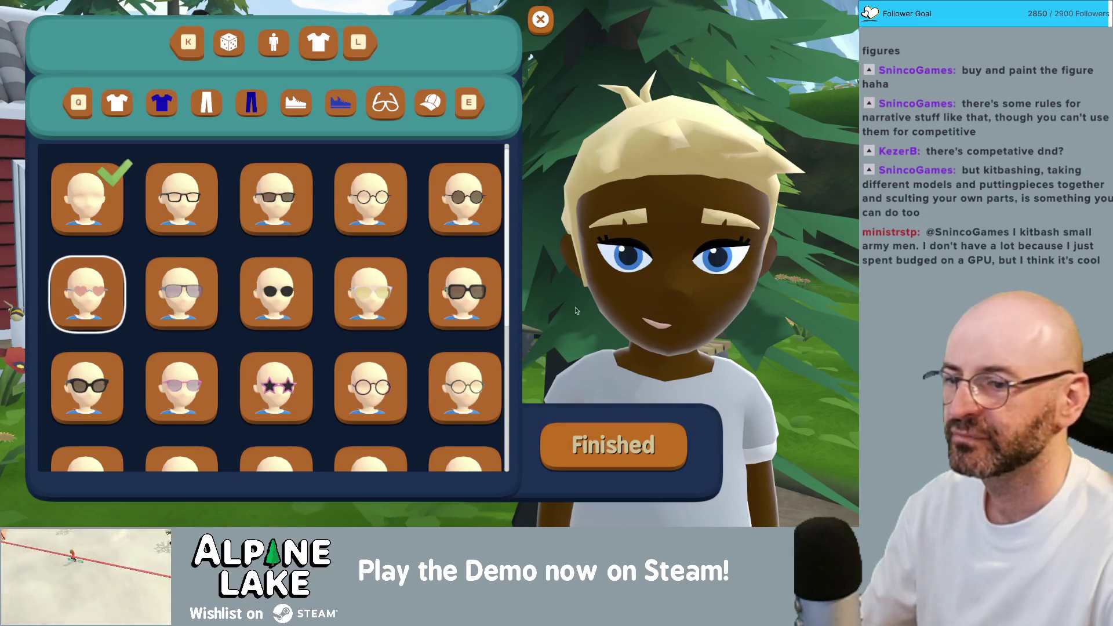
- Confirm the look, randomize the names Aya and Rustic Roost, begin, and dismiss the tip
click(599, 443)
click(241, 196)
click(241, 244)
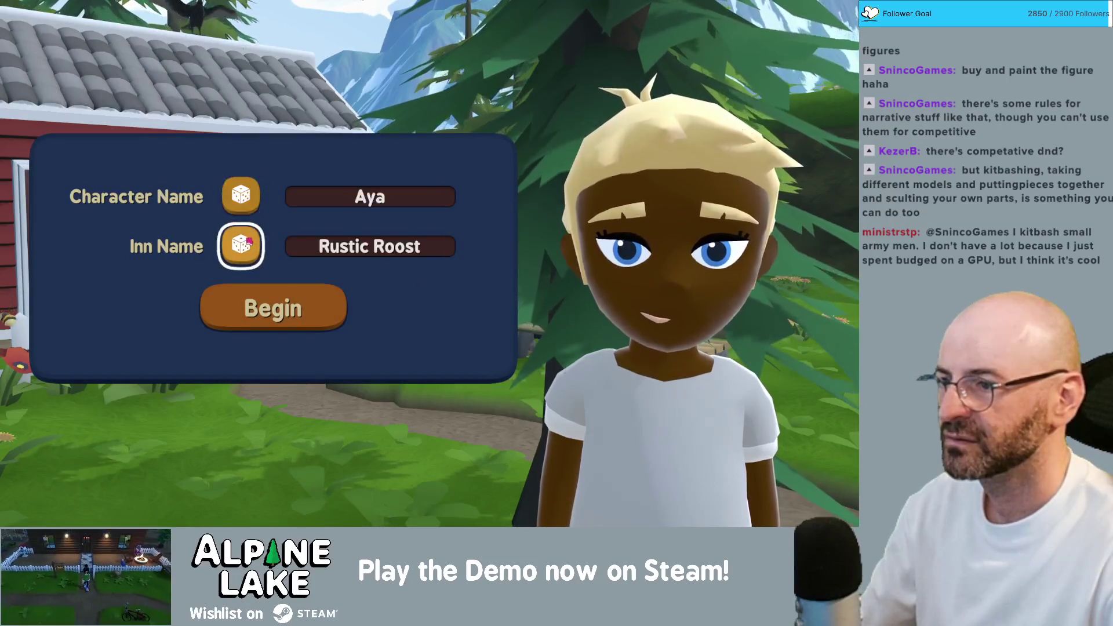
click(307, 306)
click(373, 320)
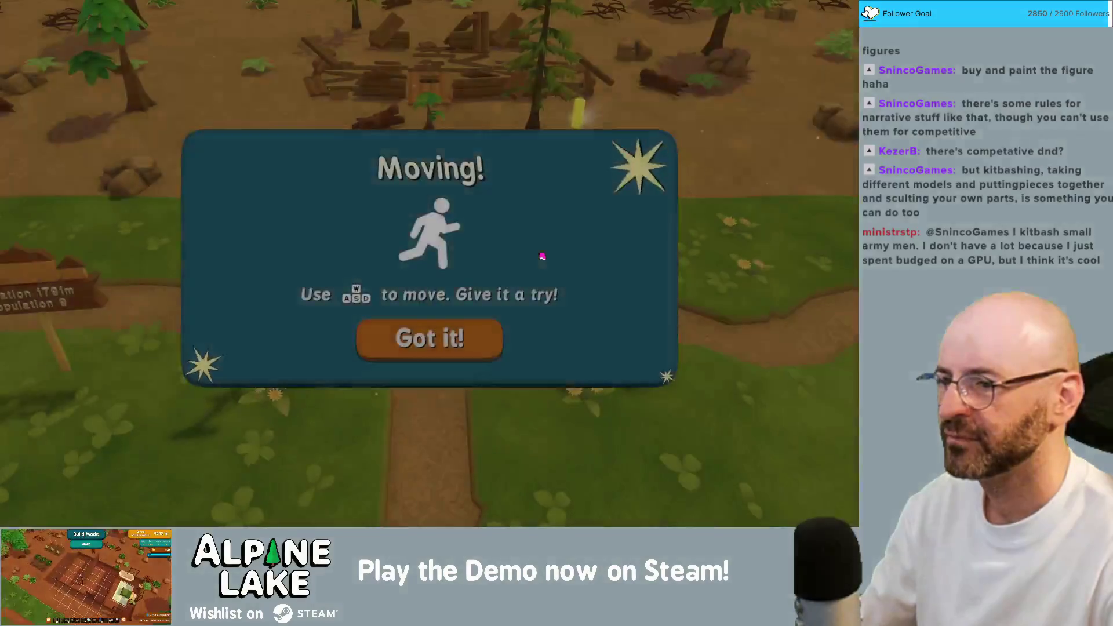
- Dismiss the Moving tip and run around the plot toward the log piles
click(484, 329)
key(w)
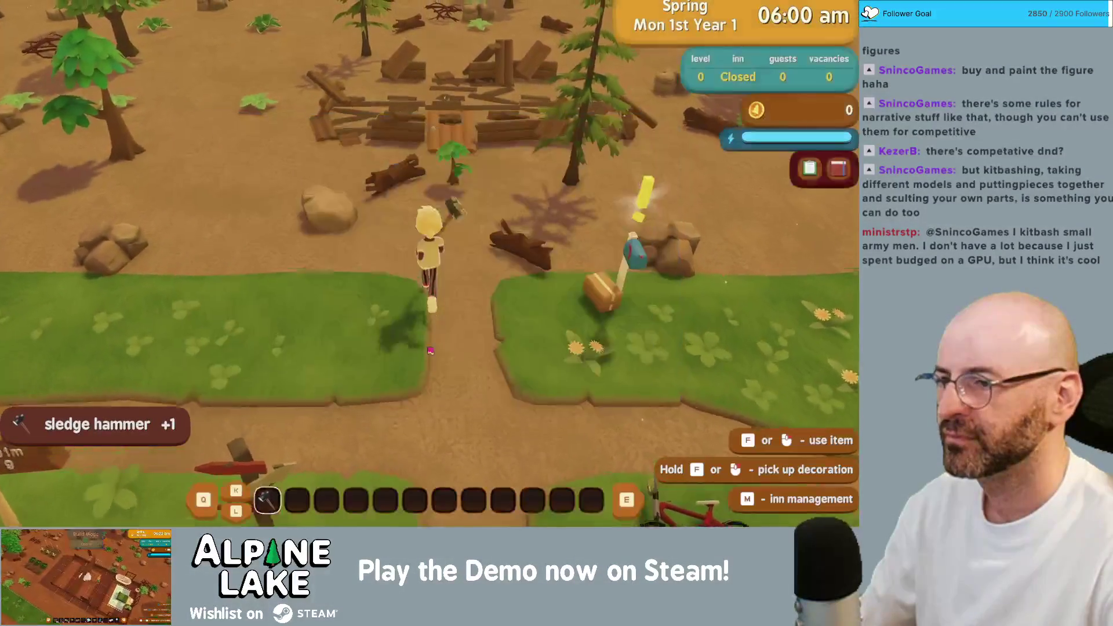
key(s)
key(a)
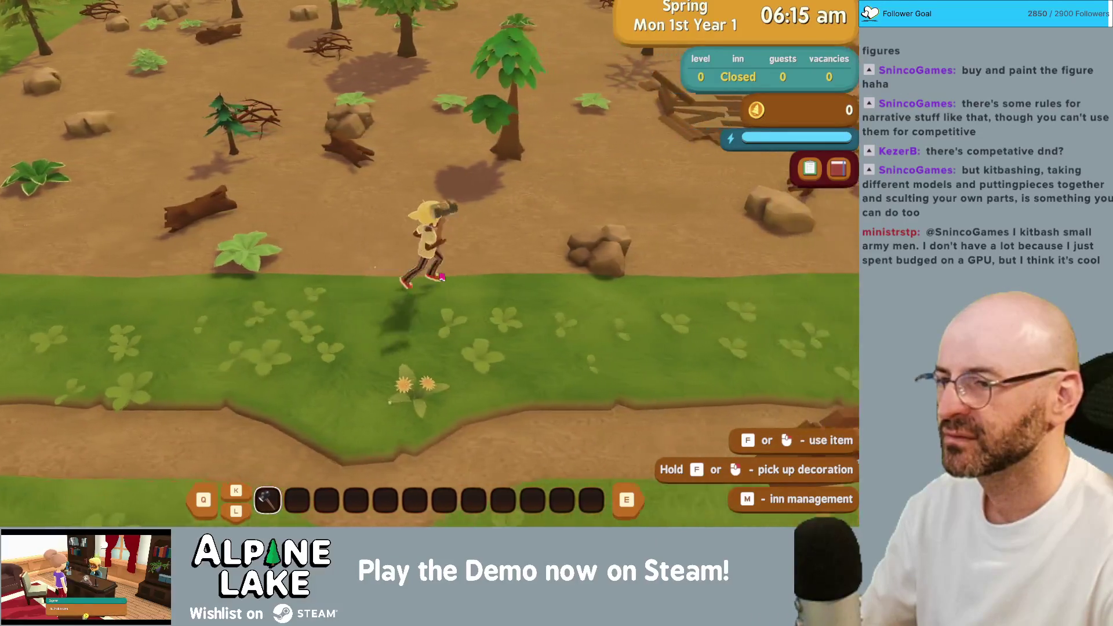
key(w)
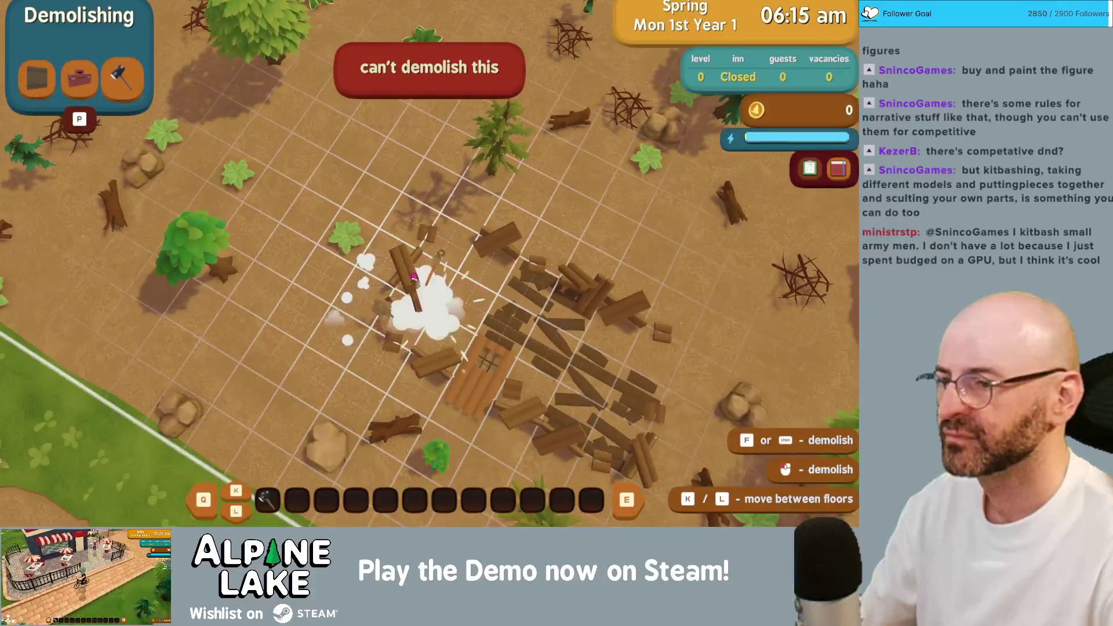
- Demolish the log and plank piles, collecting wood planks, gravel, wood and nails
click(341, 217)
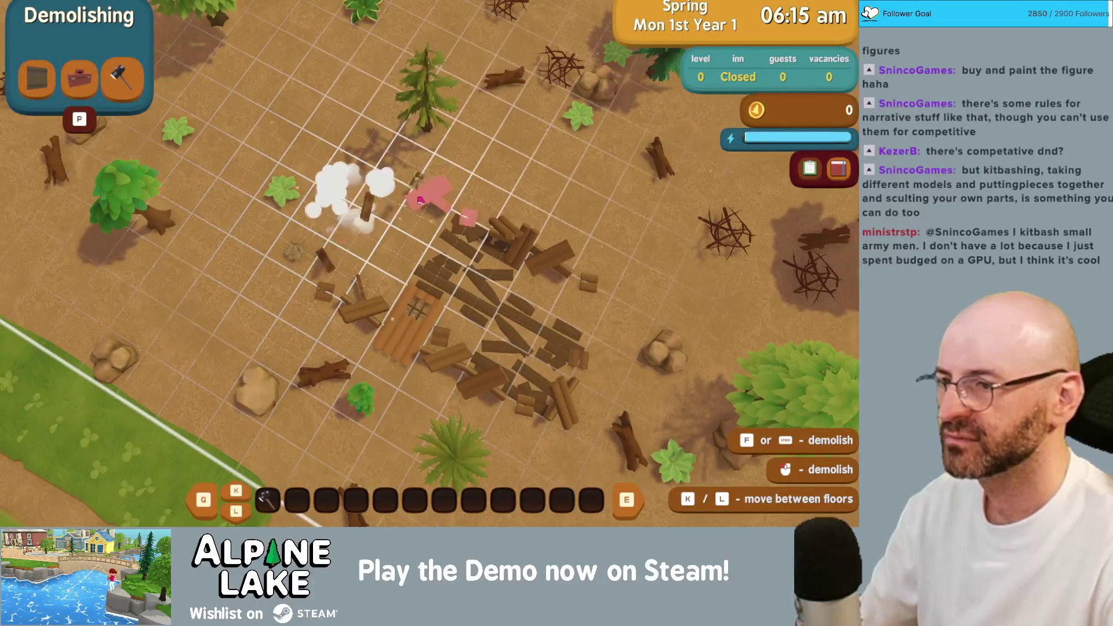
click(432, 195)
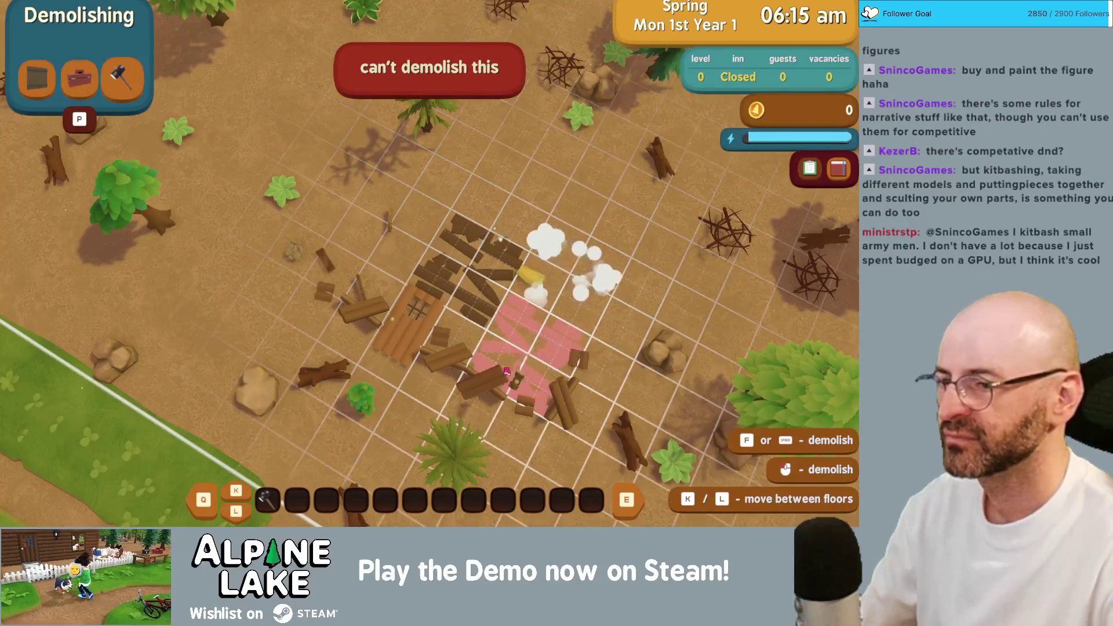
click(505, 371)
click(395, 307)
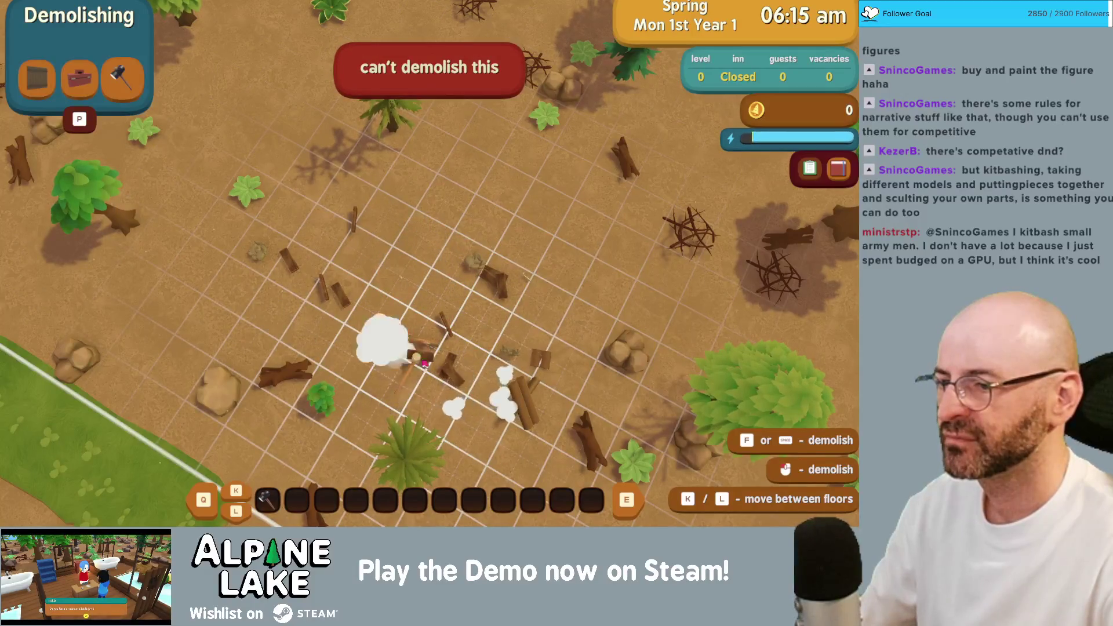
key(p)
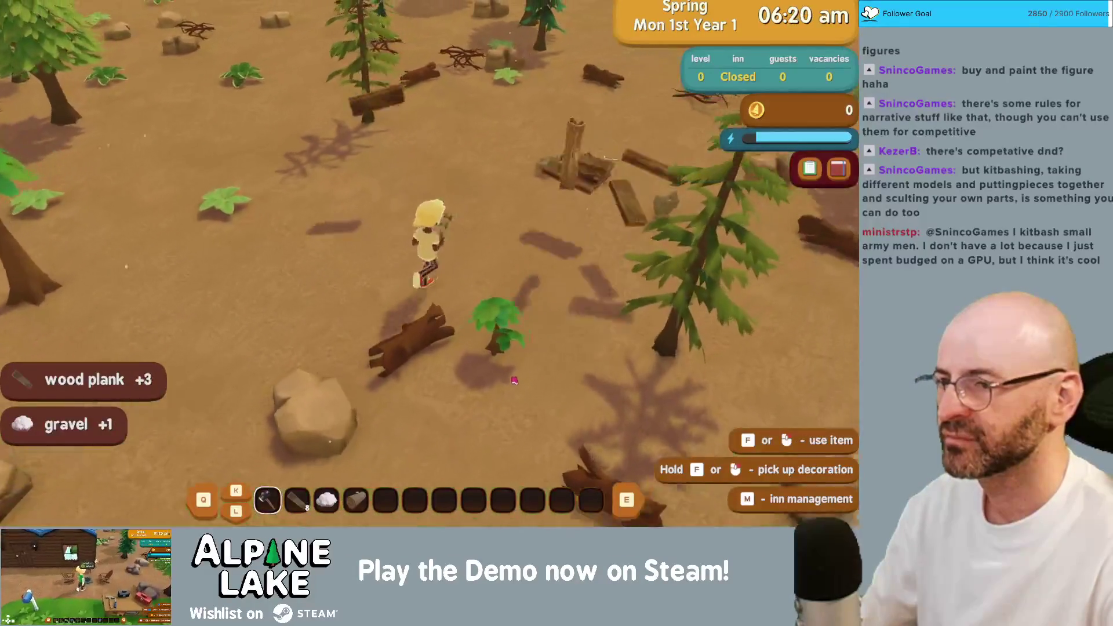
key(s)
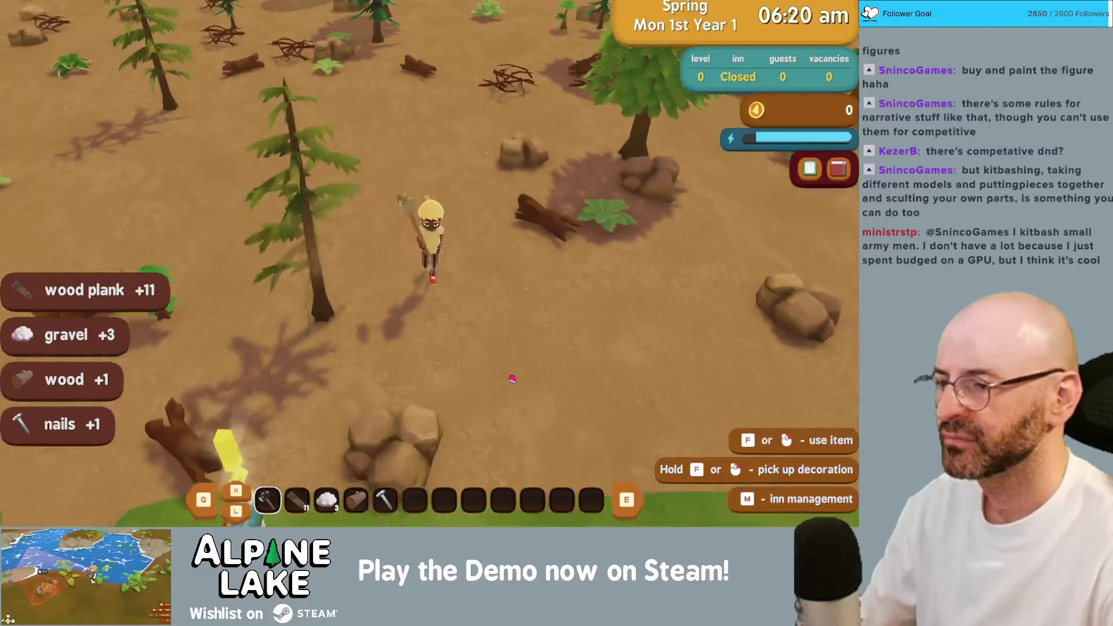
- Read the letters from Dad and Eugene in the mailbox, starting the Scary Letter task
key(f)
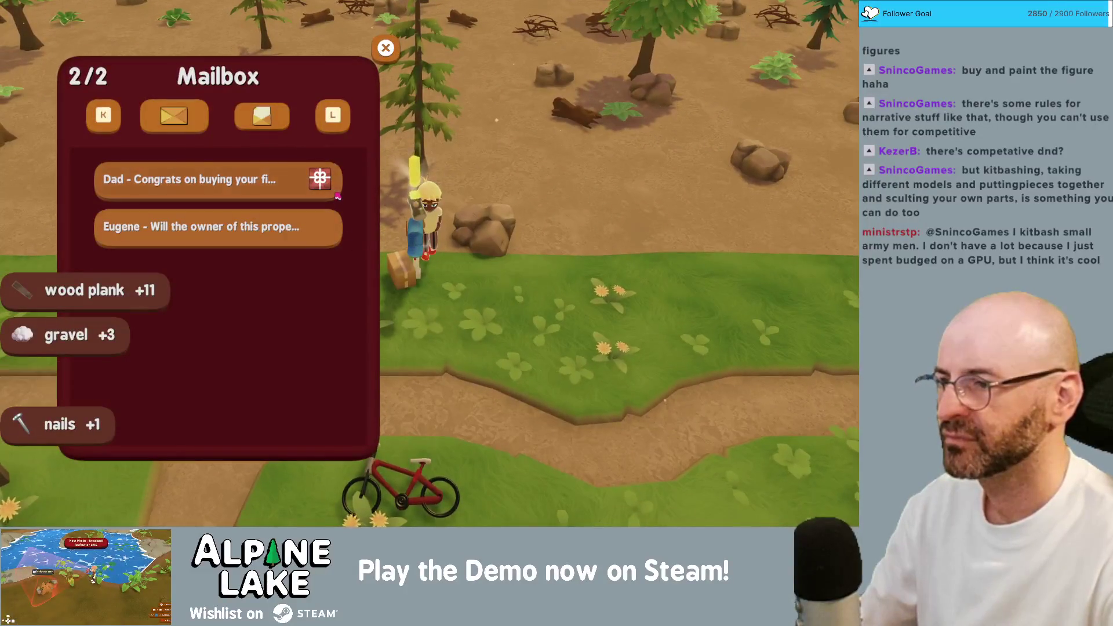
click(337, 197)
click(218, 226)
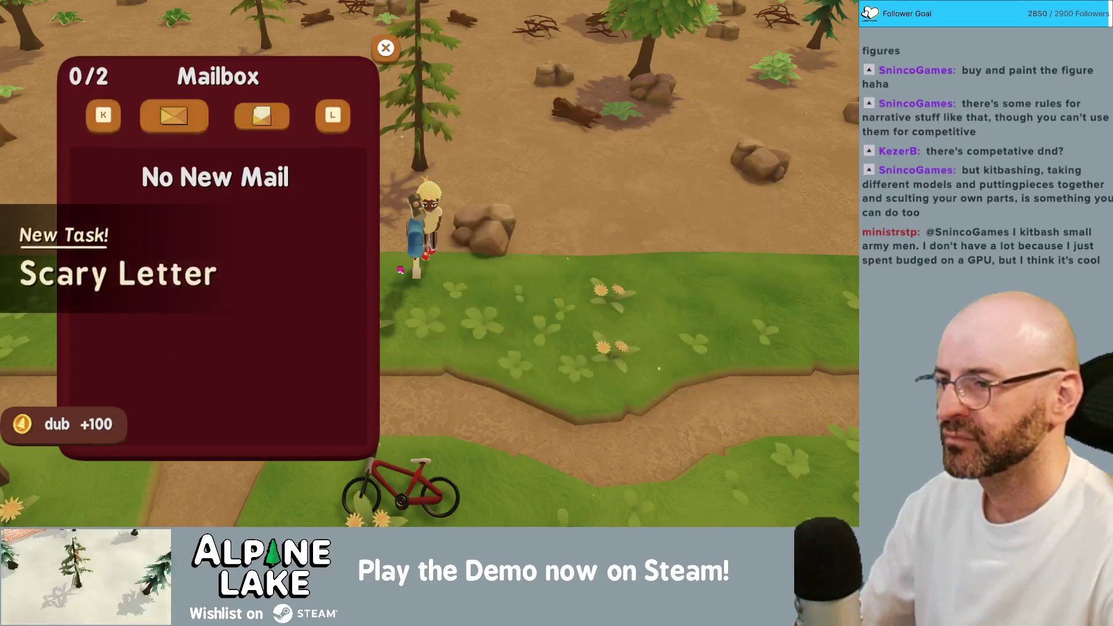
key(Escape)
click(417, 331)
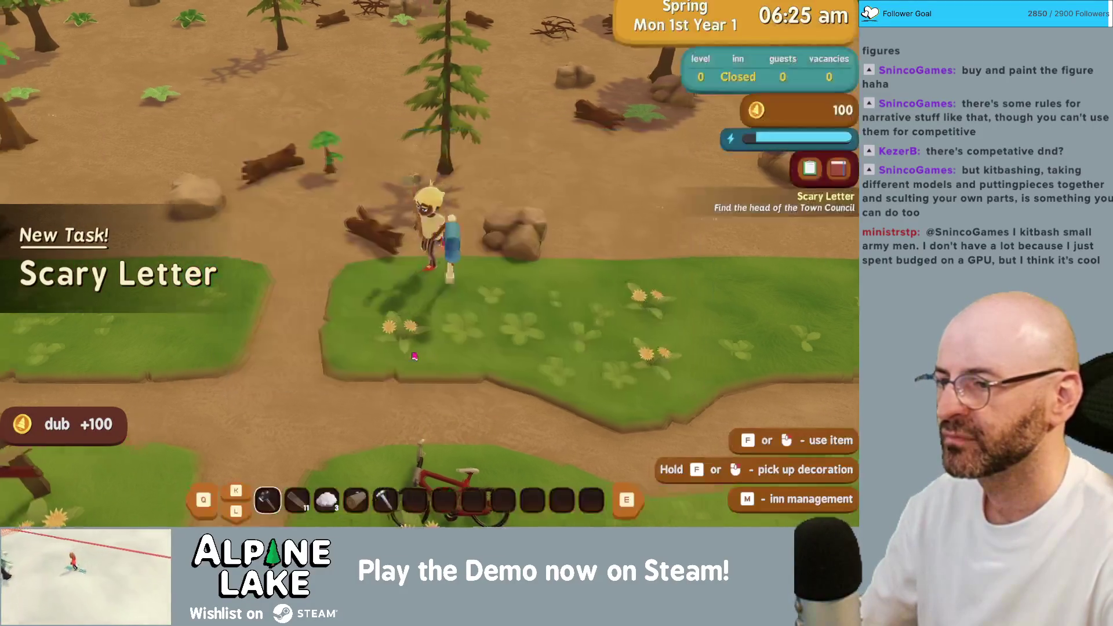
- Ride west to talk with Jeff and befriend him, then continue toward Town
key(a)
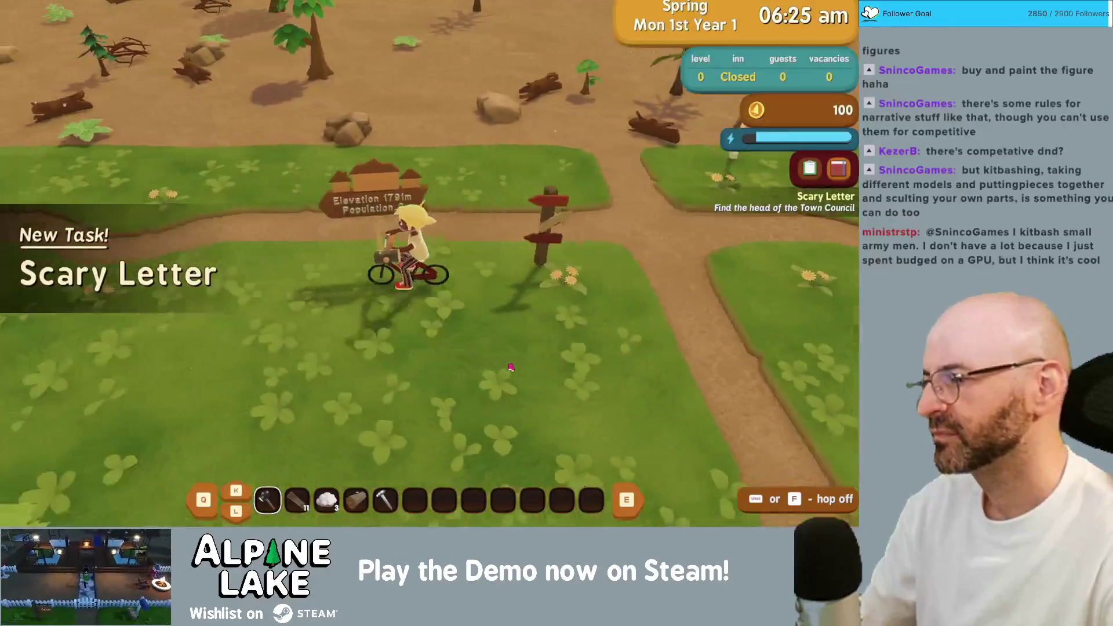
key(w)
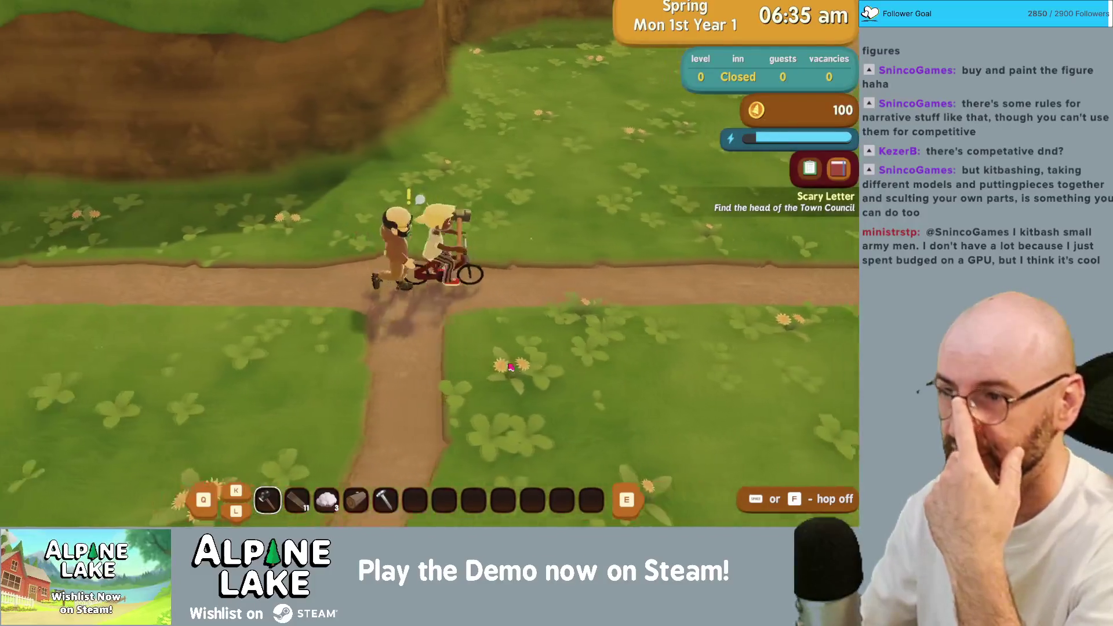
key(space)
key(space)
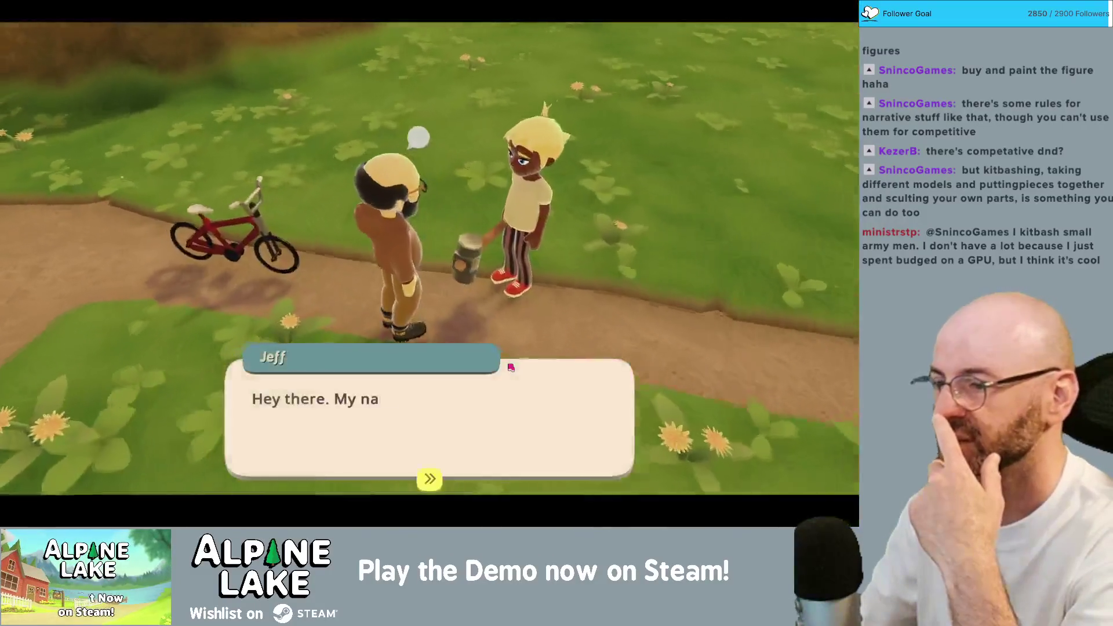
key(space)
key(space)
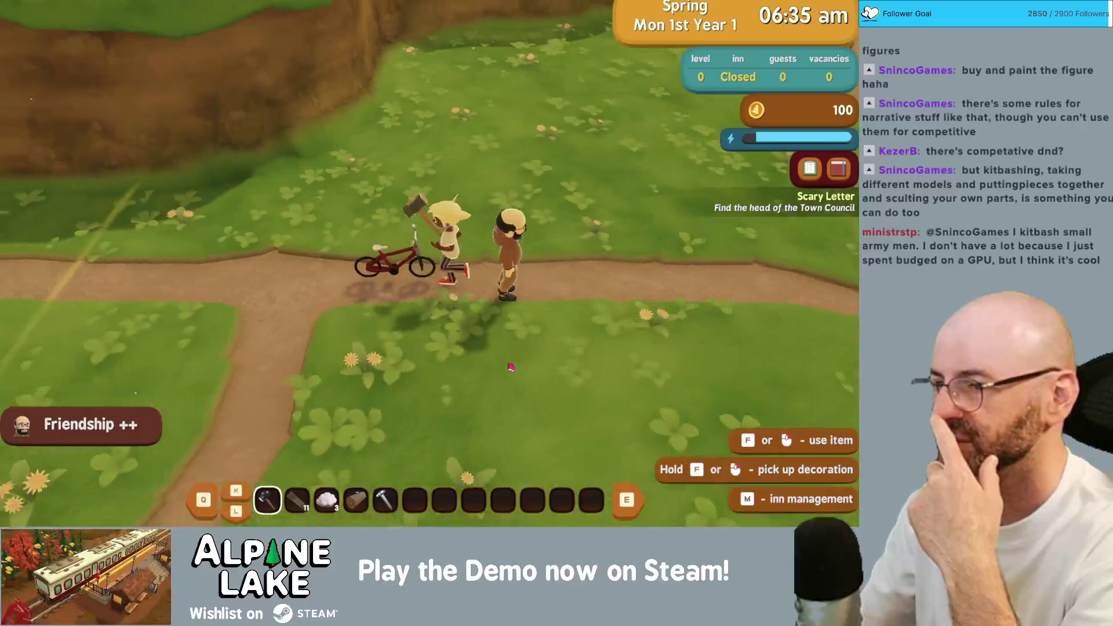
key(space)
key(a)
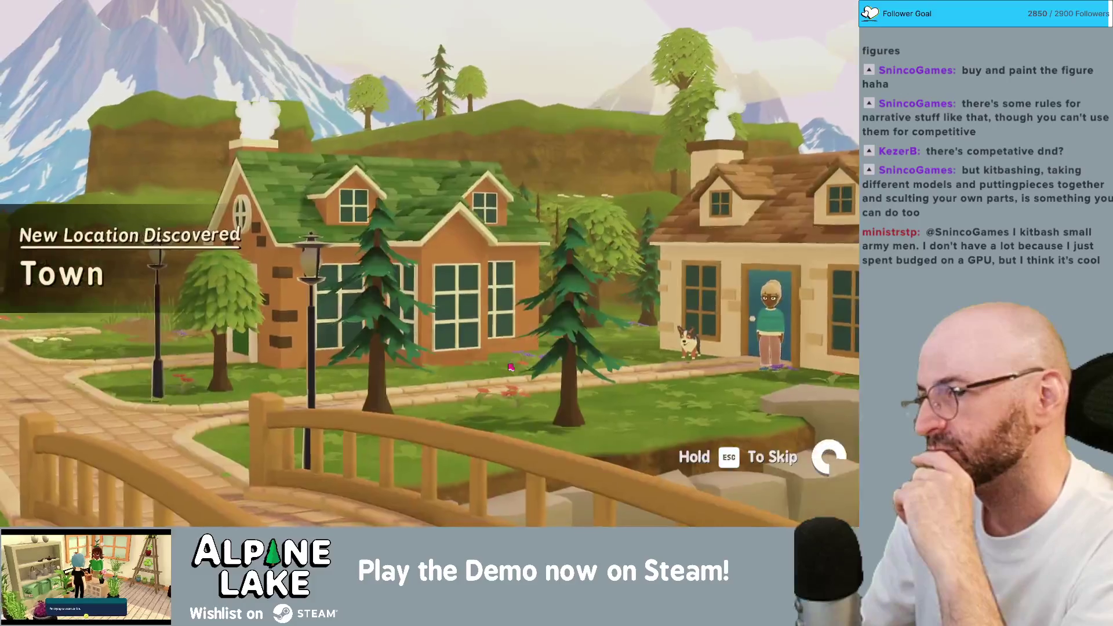
- Skip the town fly-over, ride up to the tool shop and greet Carlos
key(Escape)
key(a)
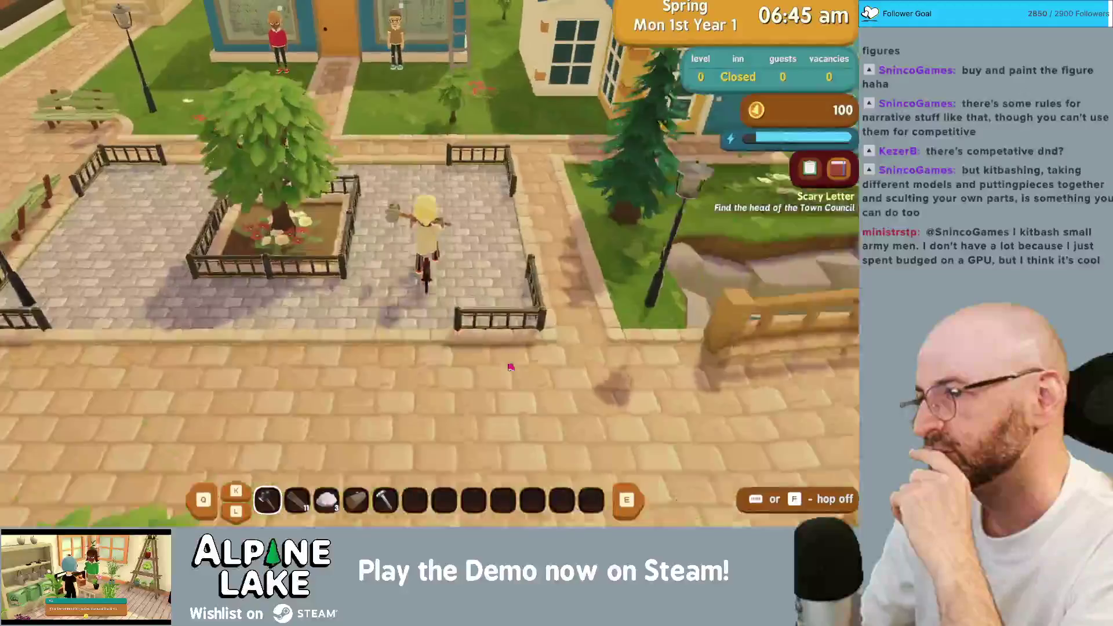
key(w)
key(f)
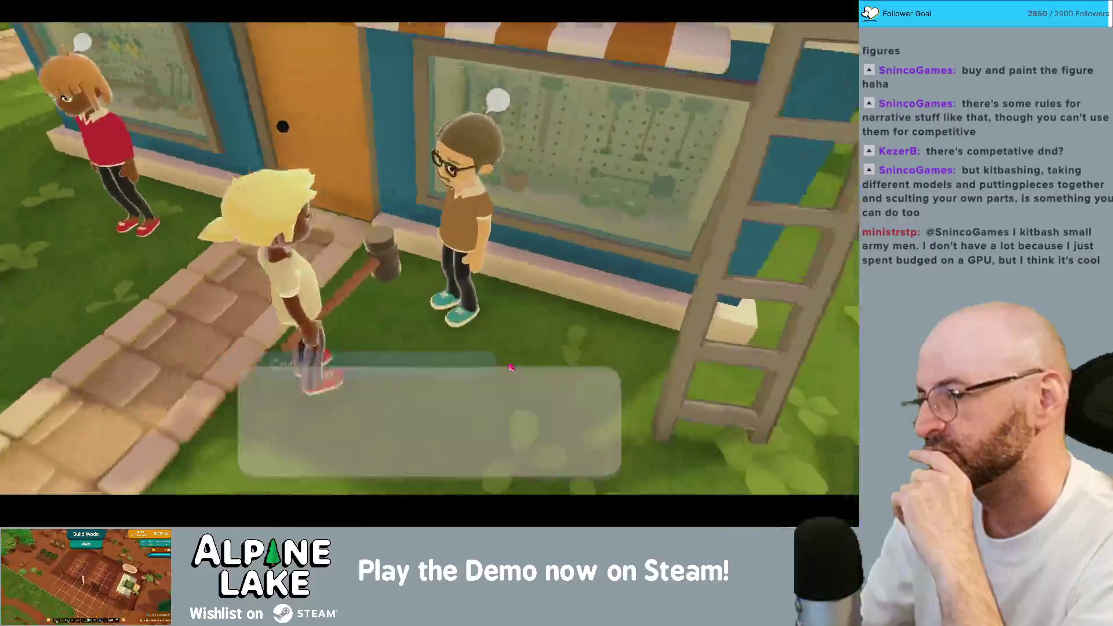
key(f)
key(f)
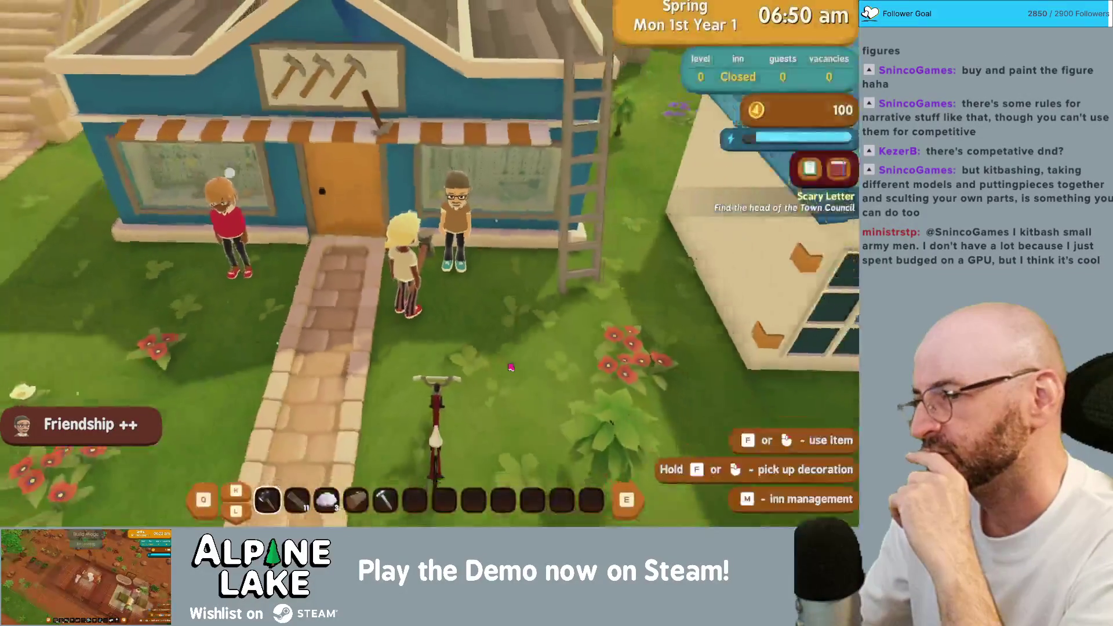
key(f)
key(Escape)
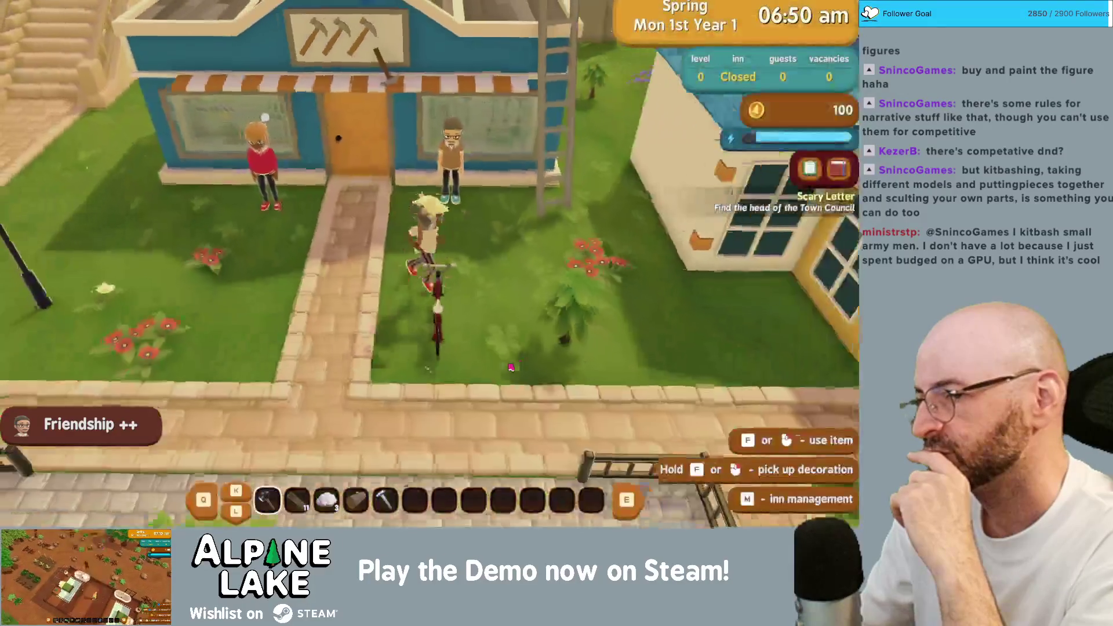
- Ride into the Town Square and talk to Eugene for a sleeping bag
key(a)
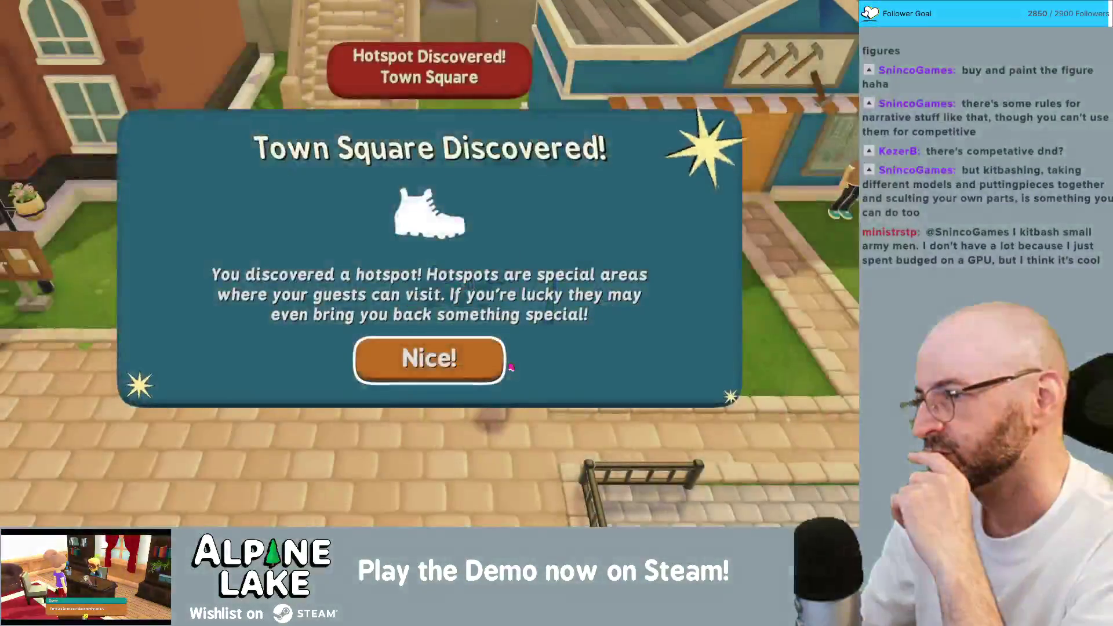
key(Escape)
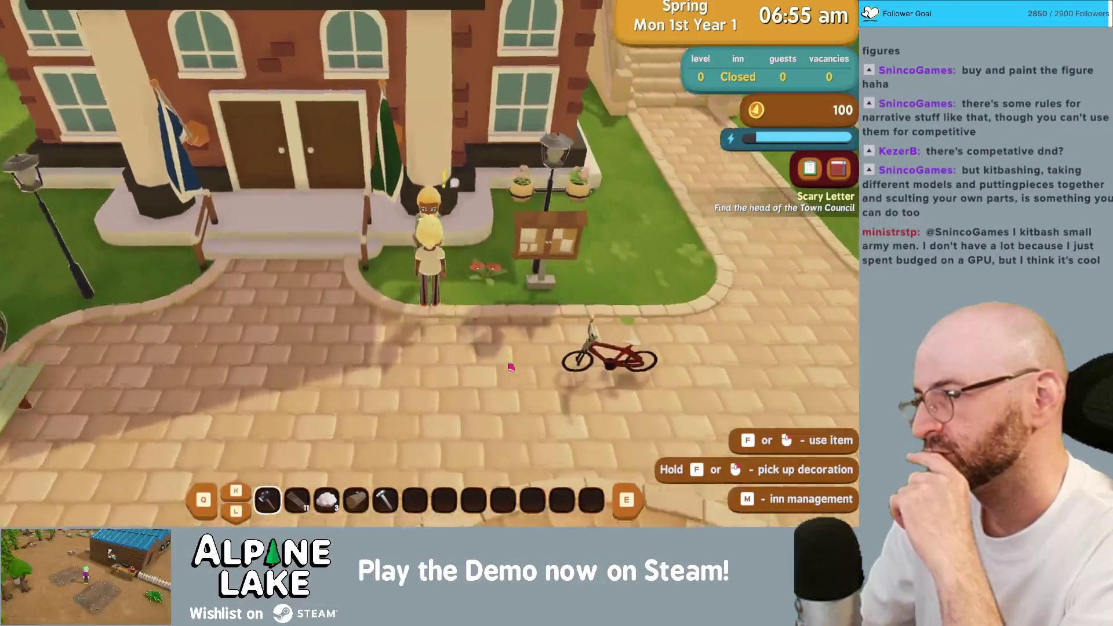
key(f)
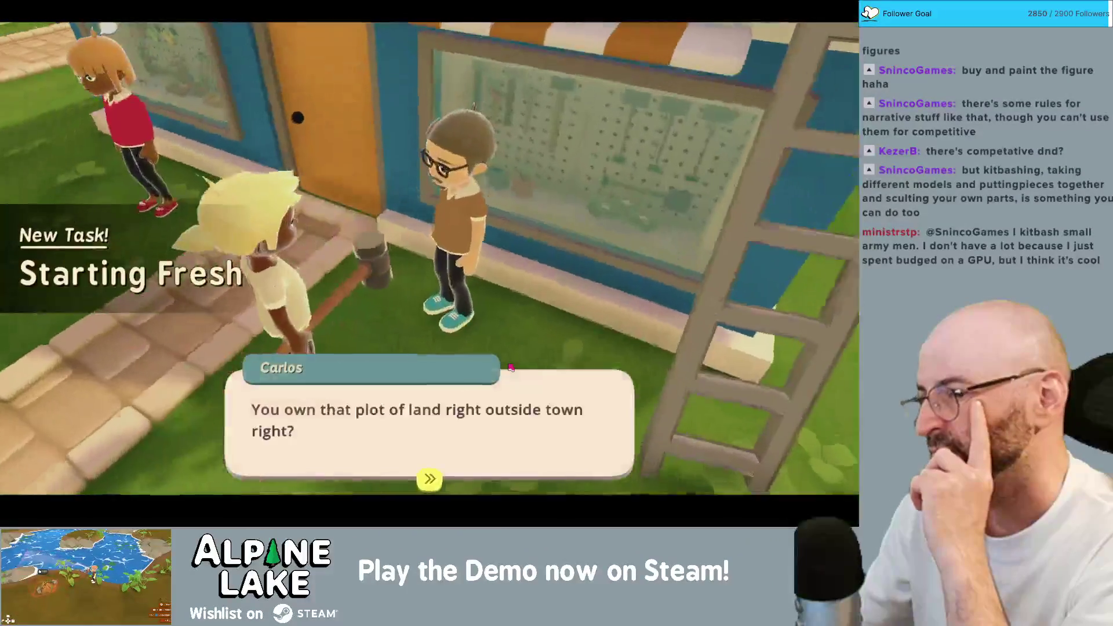
- Finish Carlos's dialogue to receive an axe and pick axe, completing Starting Fresh
key(space)
key(space)
key(space)
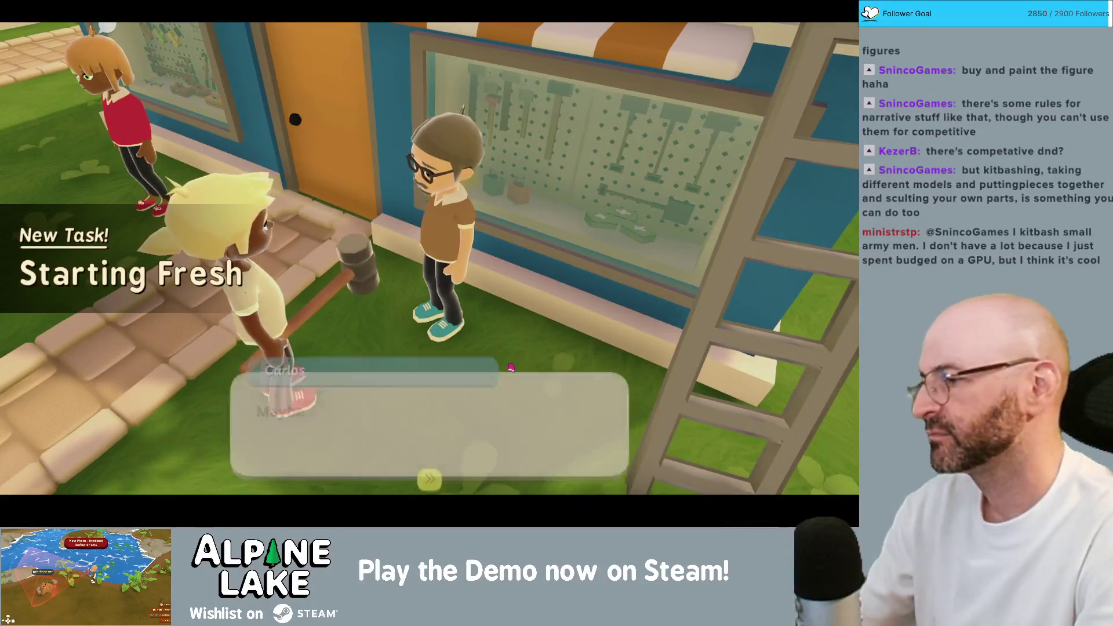
key(space)
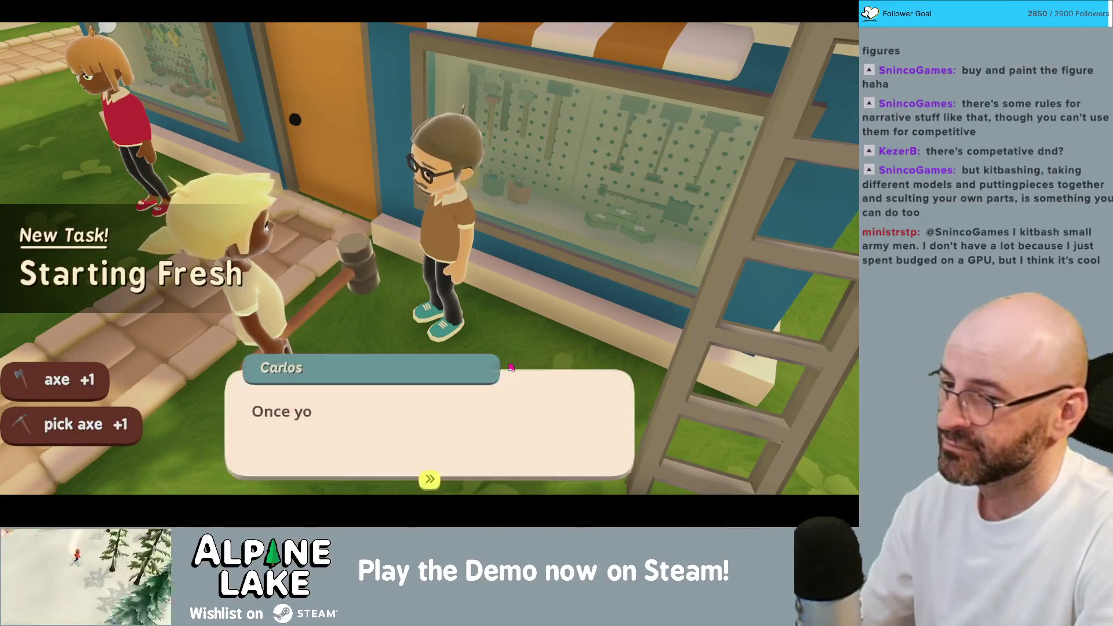
key(space)
key(space)
key(space)
key(space)
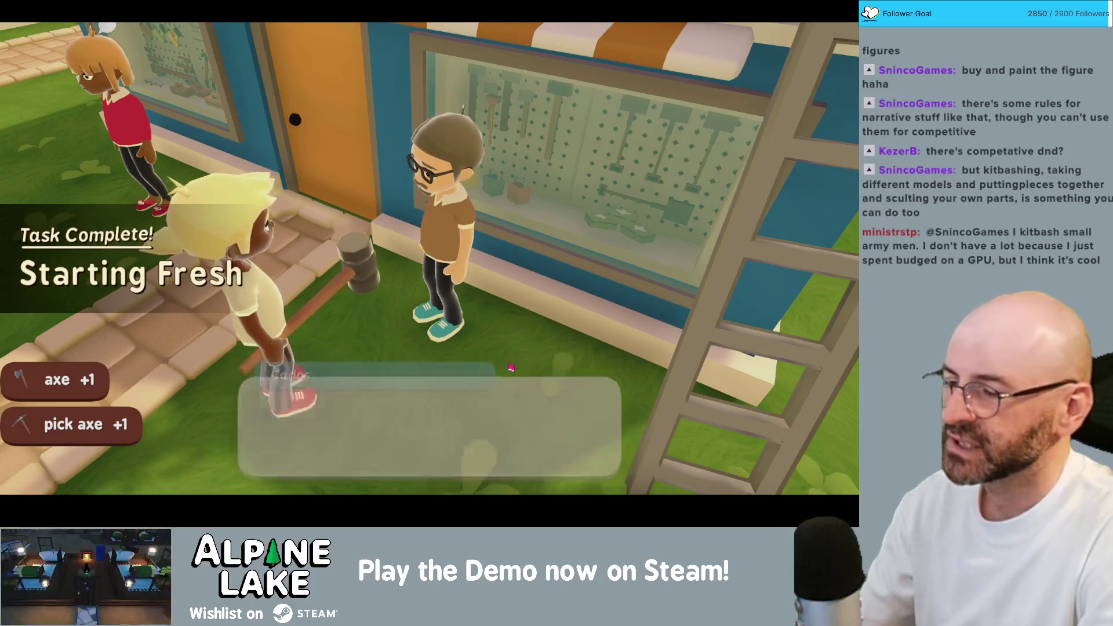
key(space)
key(space)
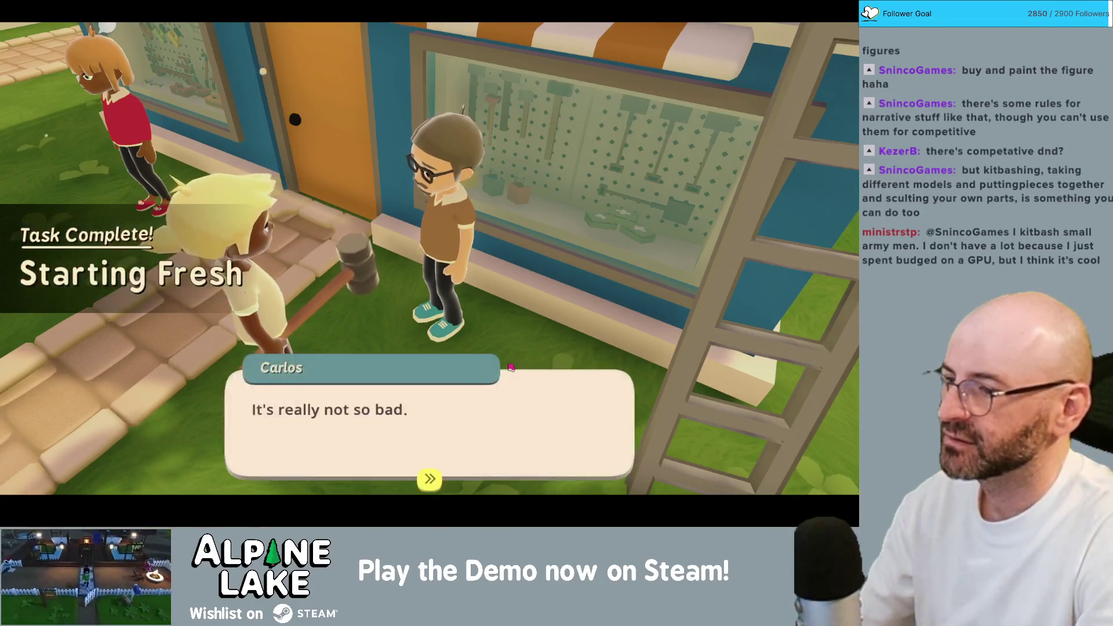
key(space)
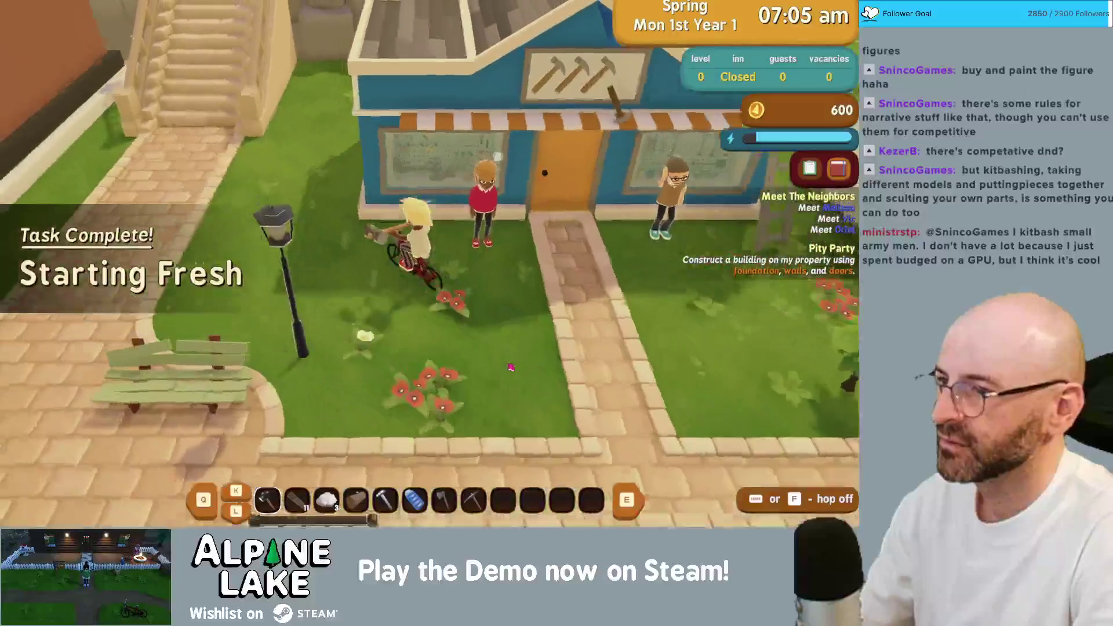
- Ride to the nearby house and browse the blonde shopkeeper's wares
key(w)
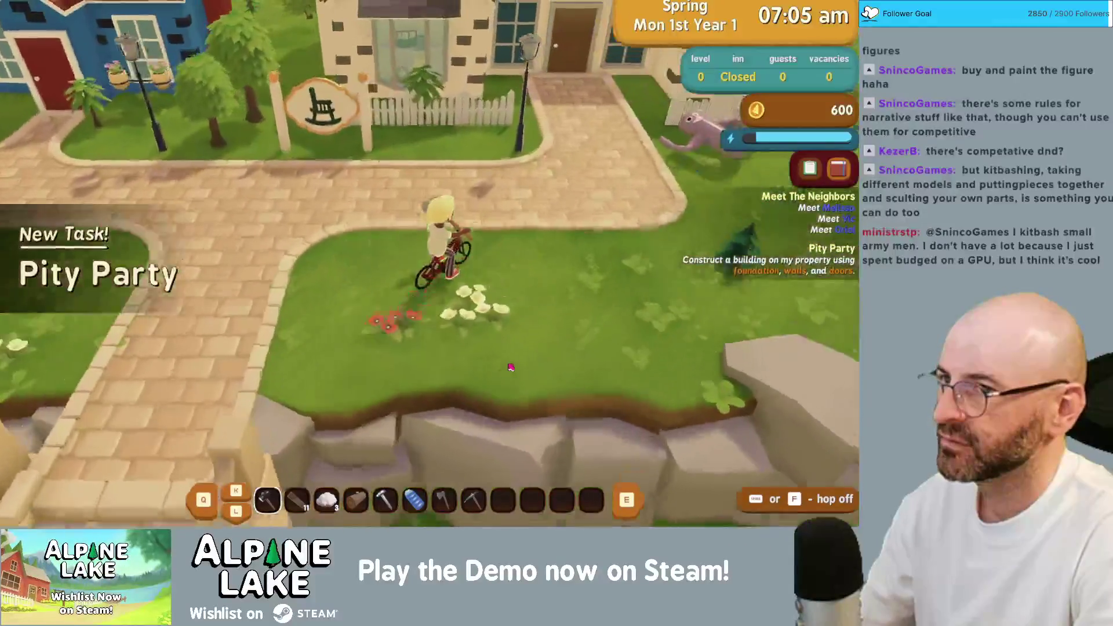
key(w)
key(f)
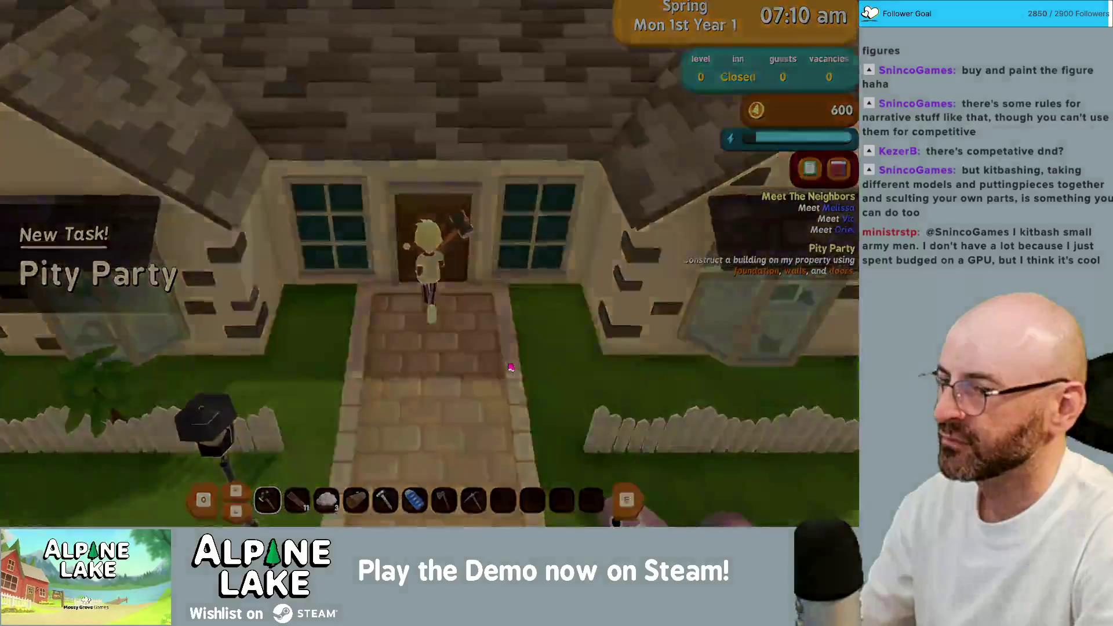
key(w)
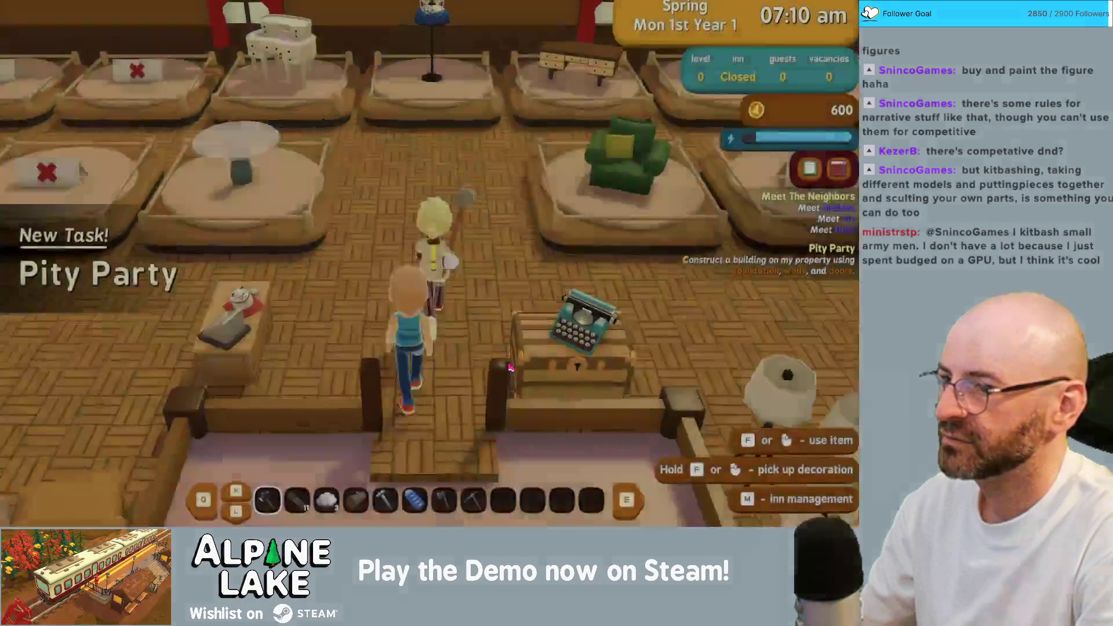
key(f)
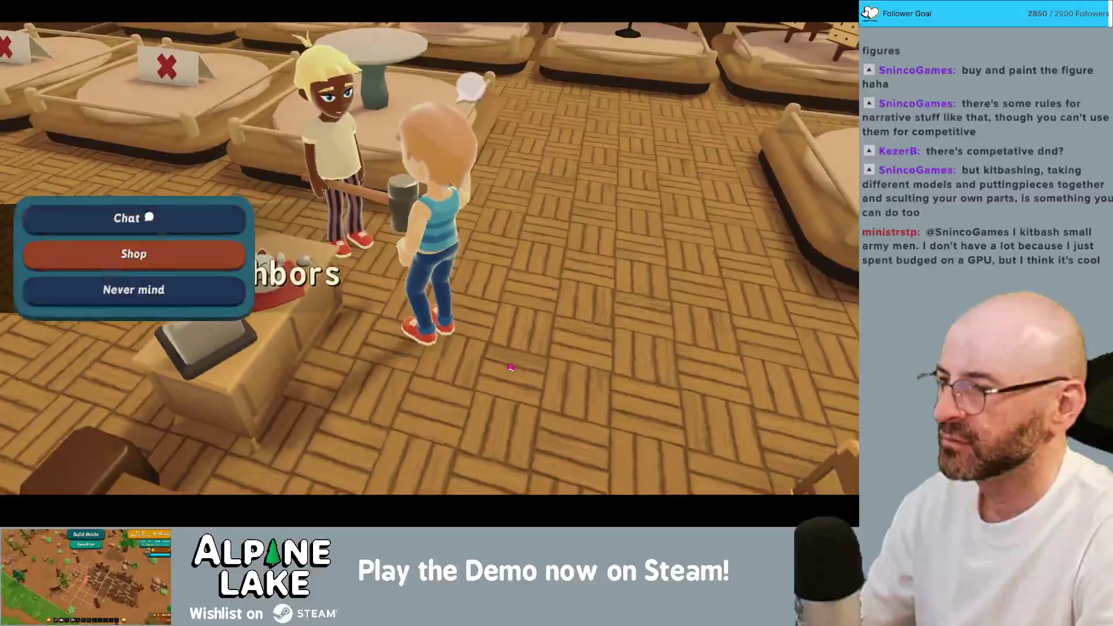
key(f)
key(f)
key(Escape)
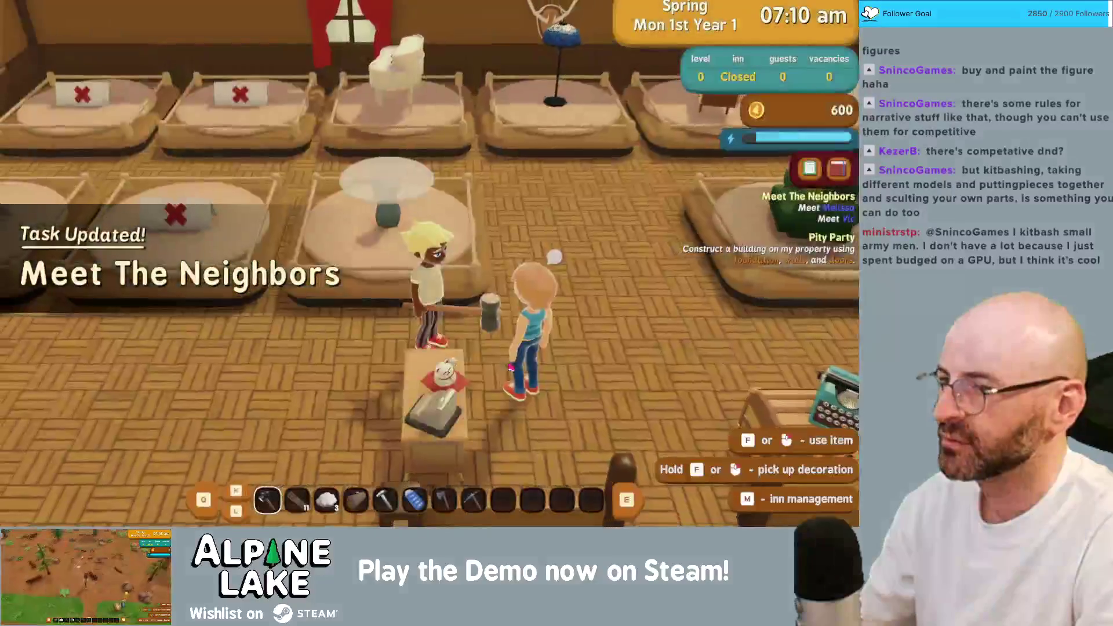
- Ride down to the café patio in the town square and meet Melissa
key(s)
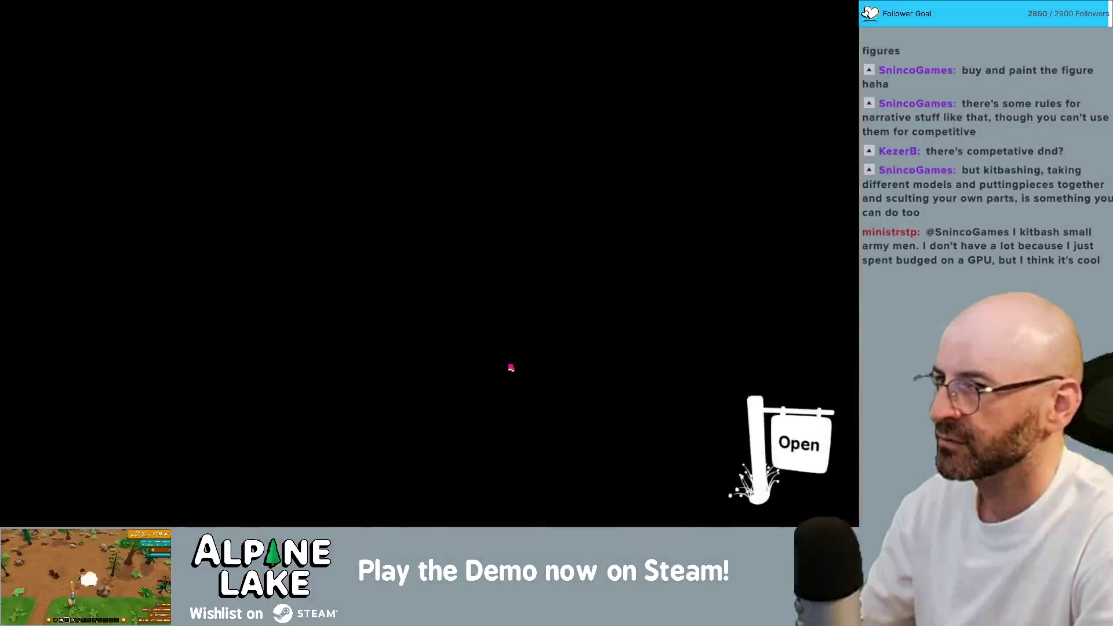
key(s)
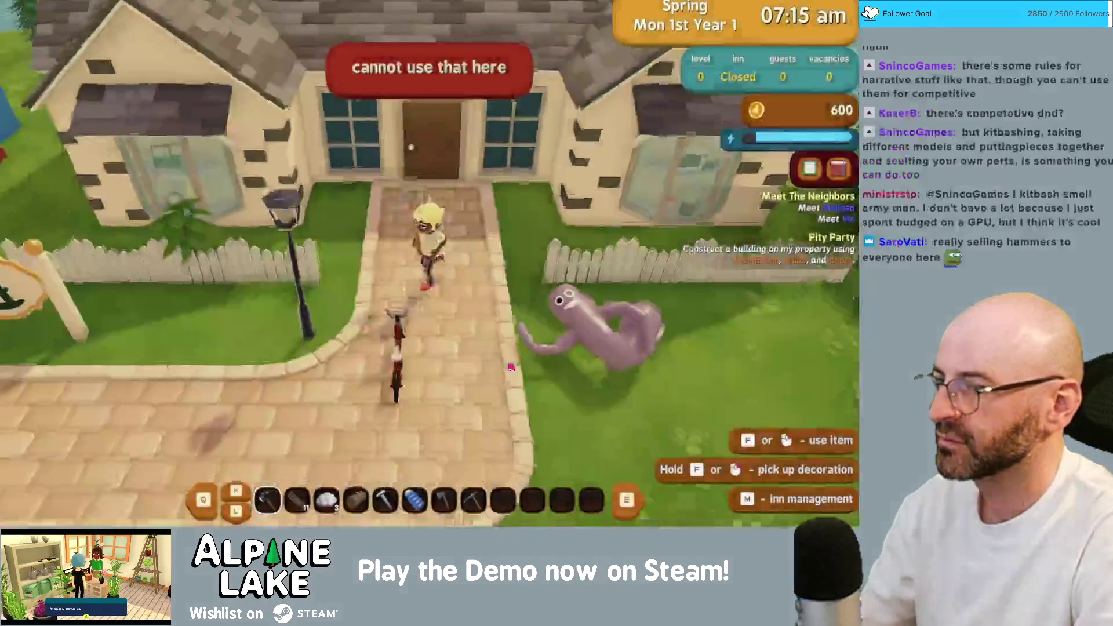
key(s)
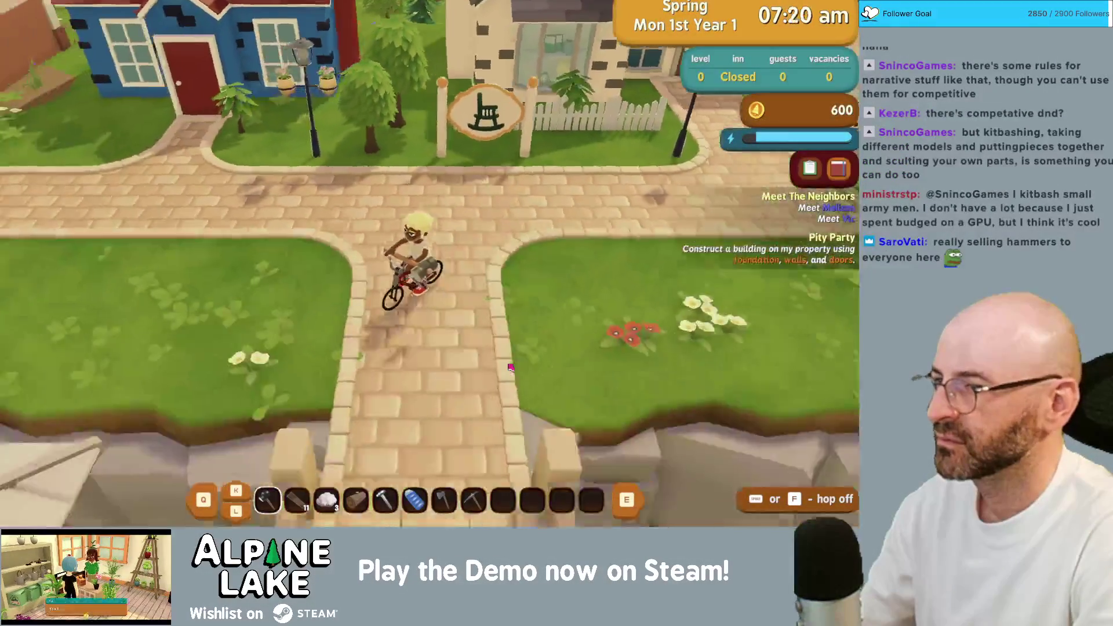
key(s)
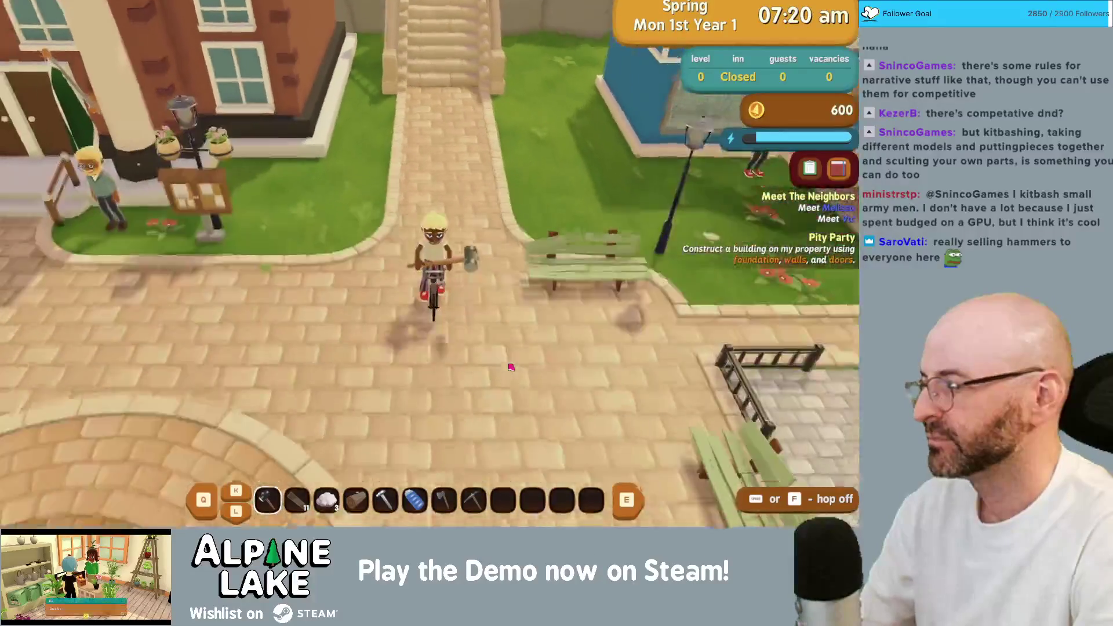
key(a)
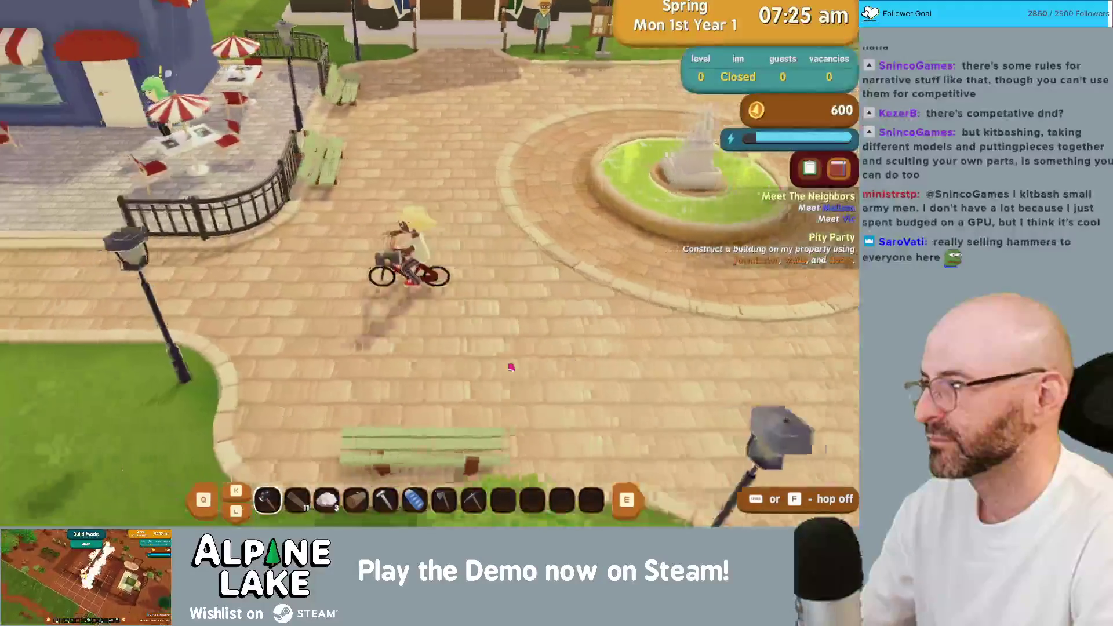
key(space)
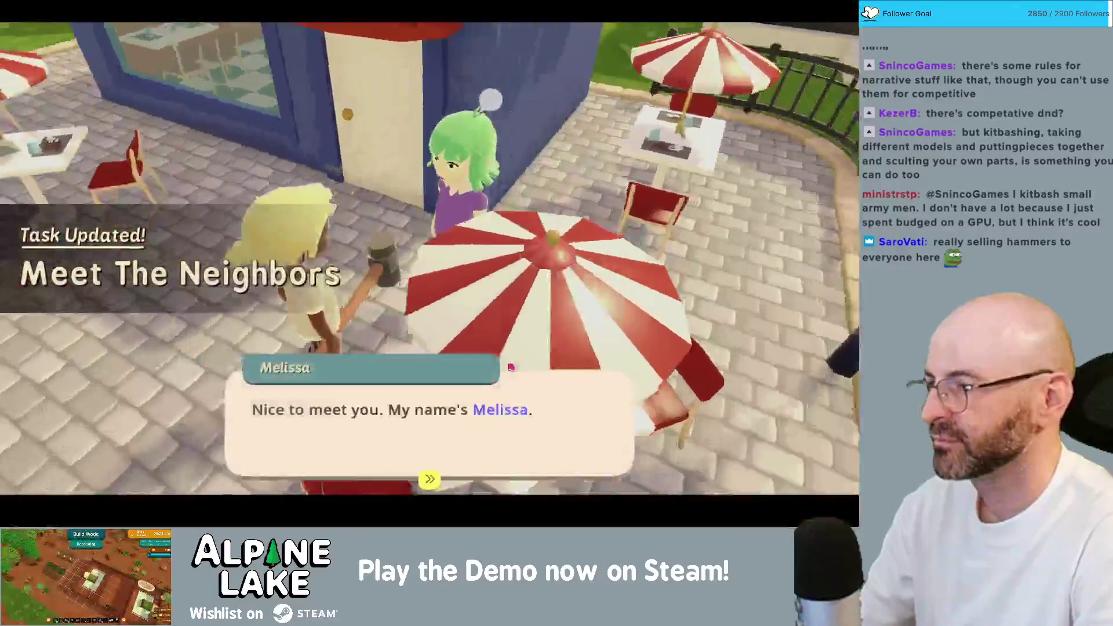
key(space)
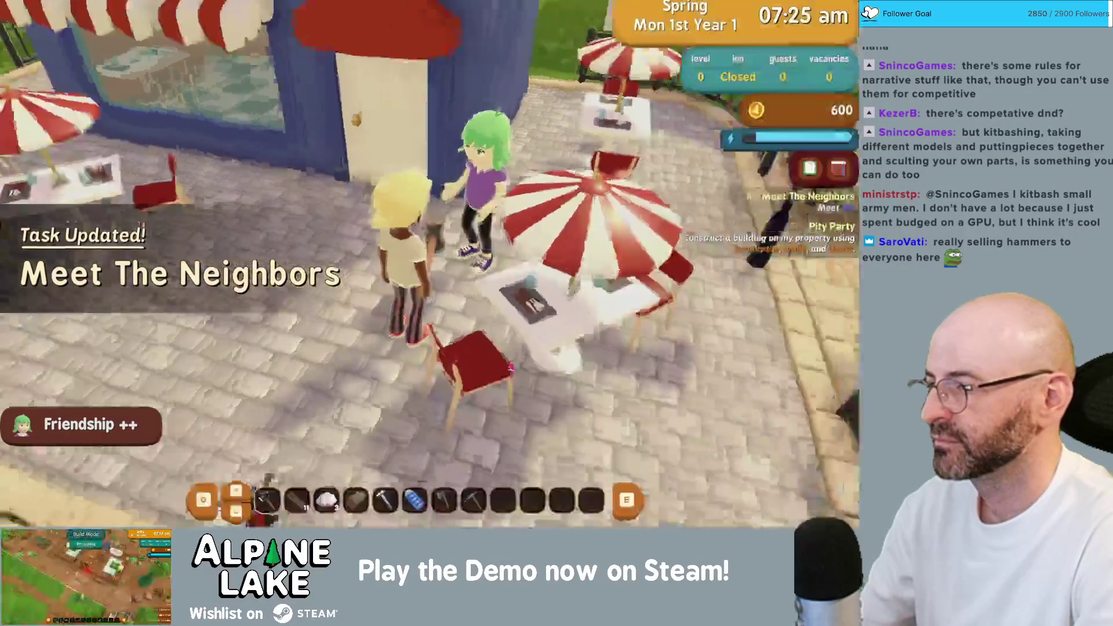
key(f)
- Ride to the greenhouse, greet Birch, and receive a hoe, watering can and sunflower seeds
key(s)
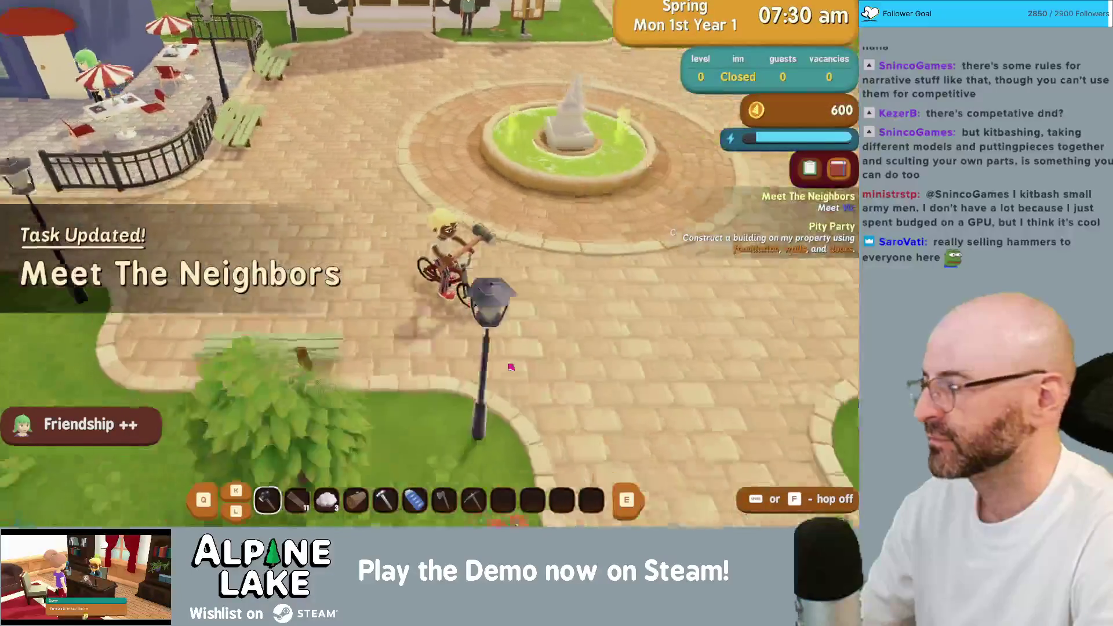
key(s)
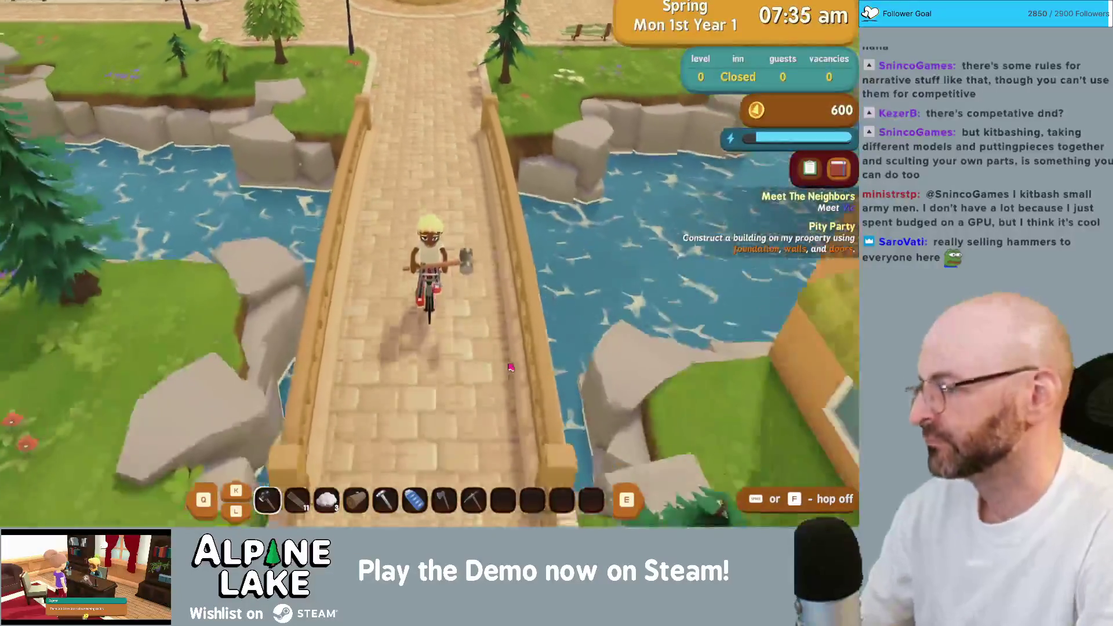
key(d)
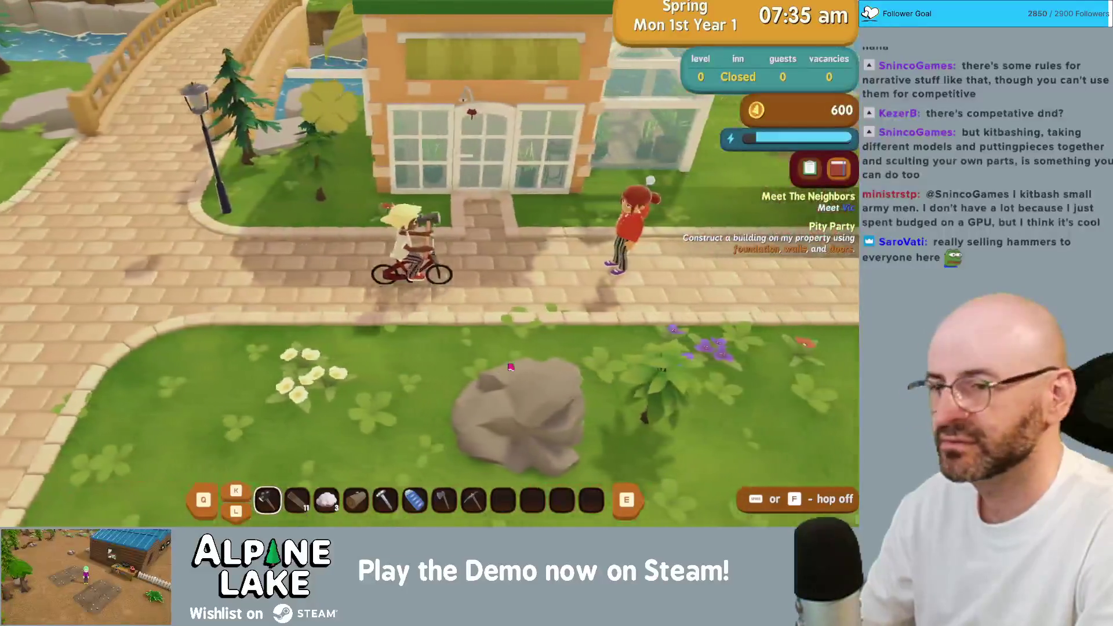
key(d)
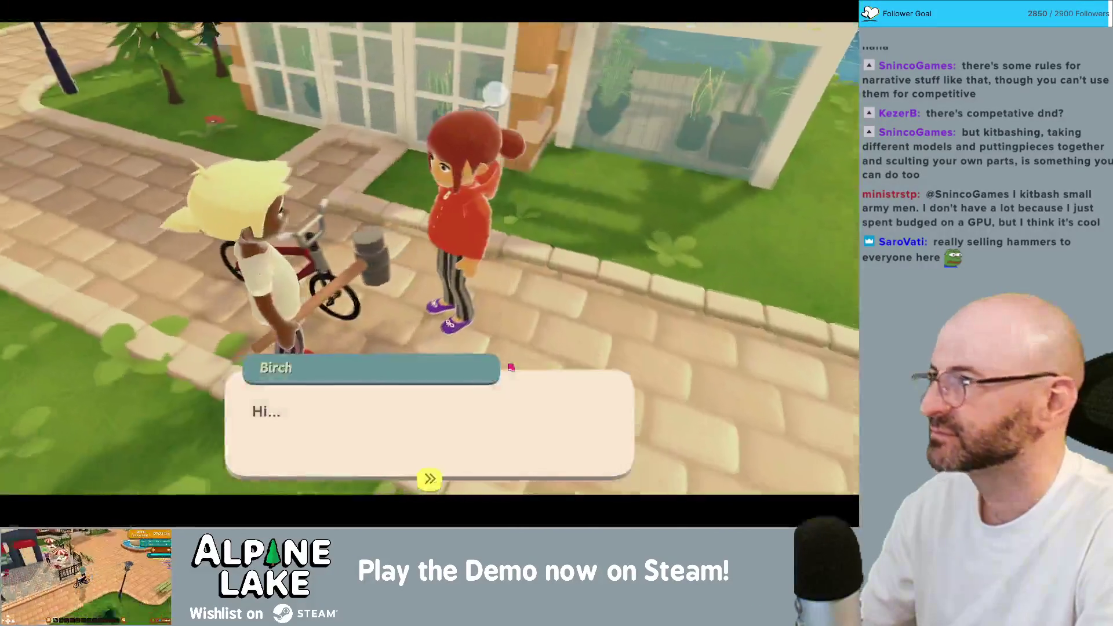
click(510, 367)
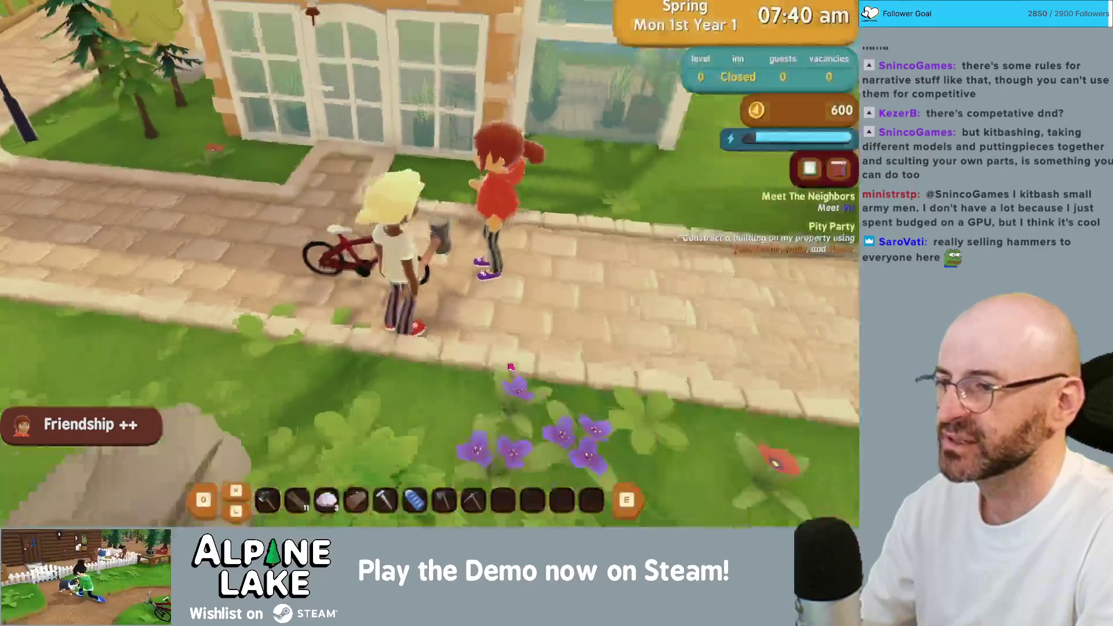
key(w)
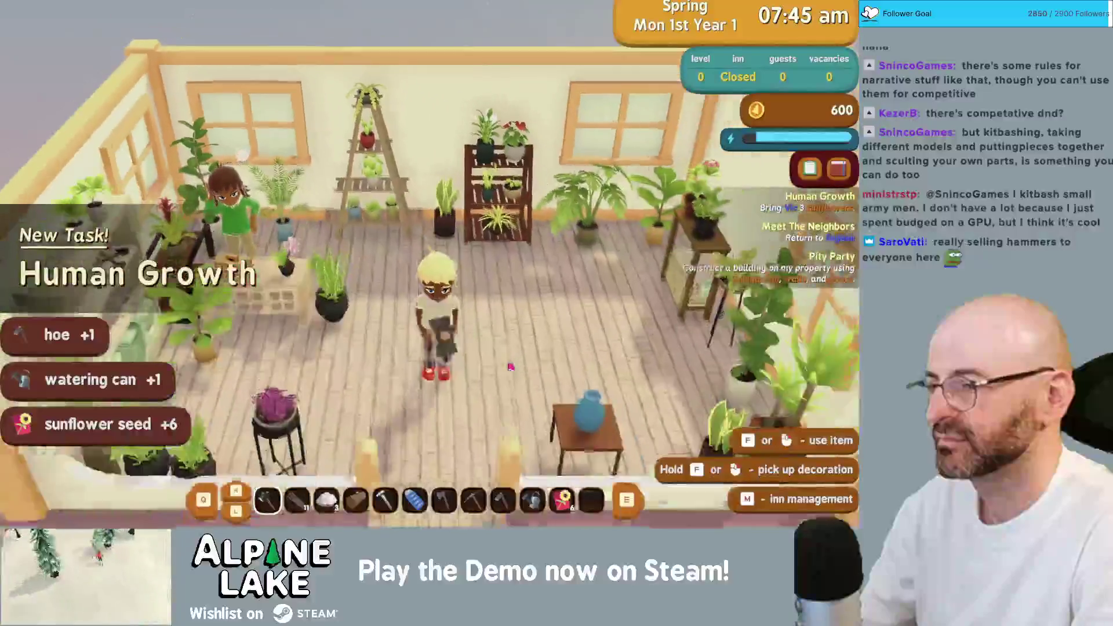
key(s)
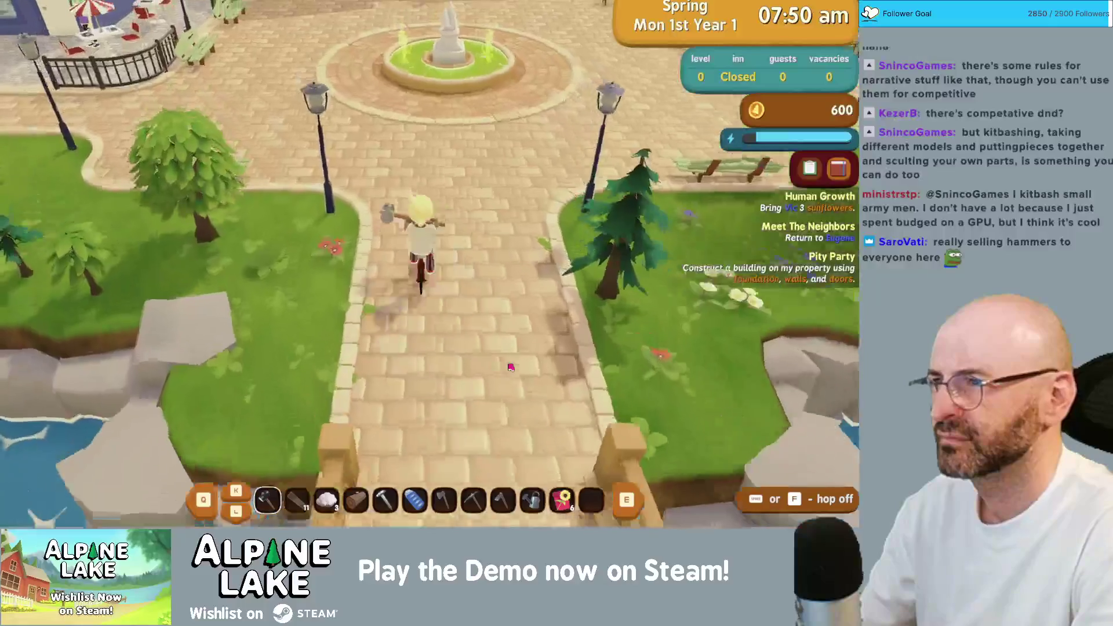
- Ride to Eugene at the fountain plaza to finish Meet The Neighbors, then head out of town
key(w)
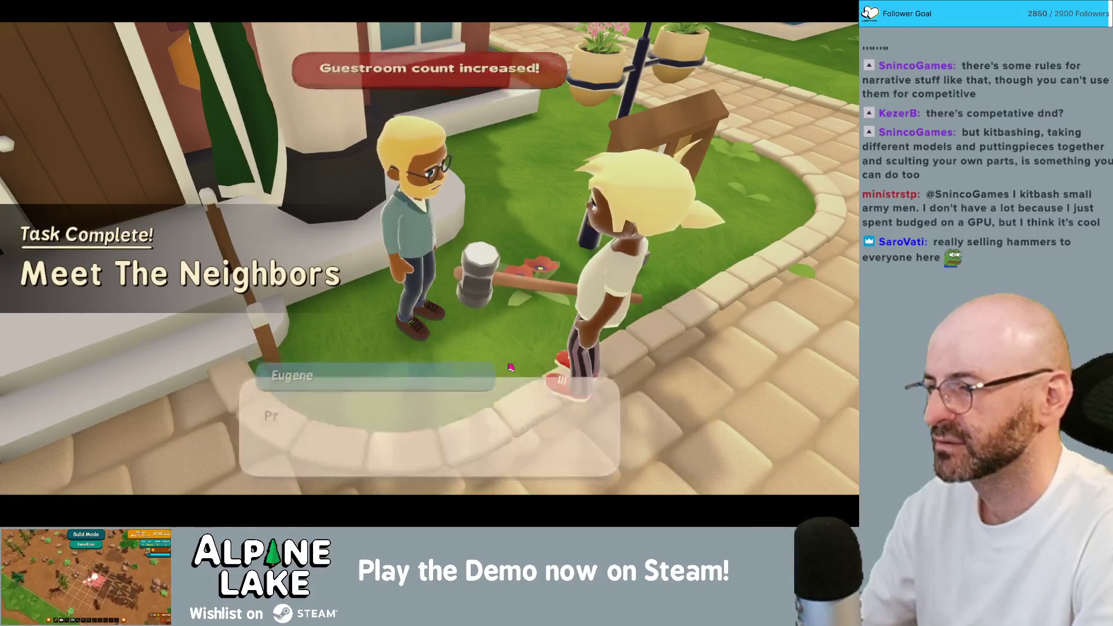
key(space)
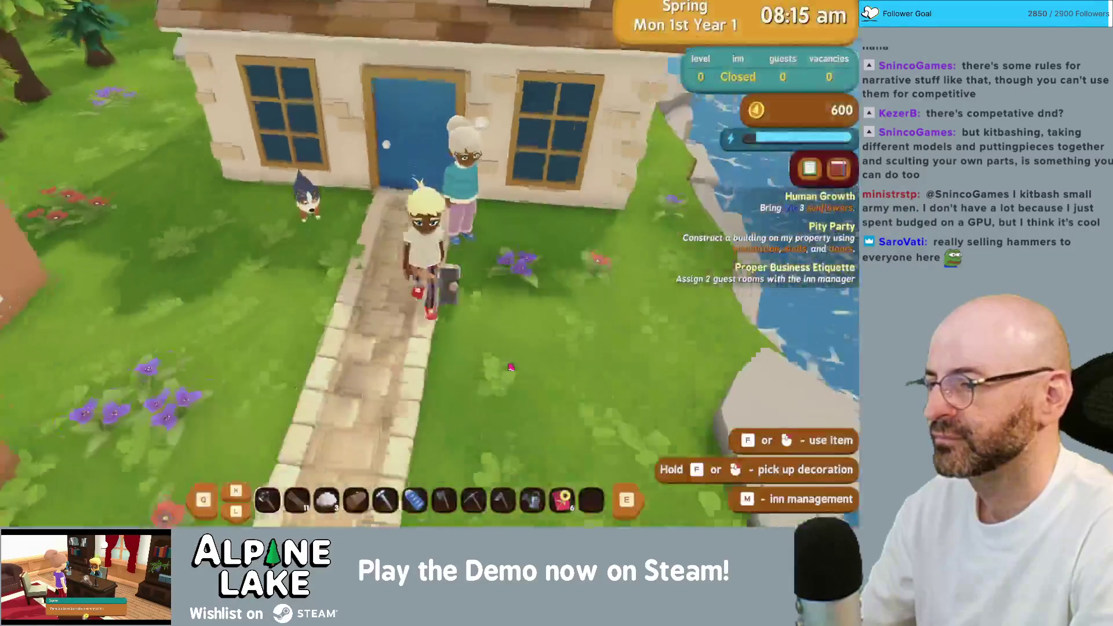
key(s)
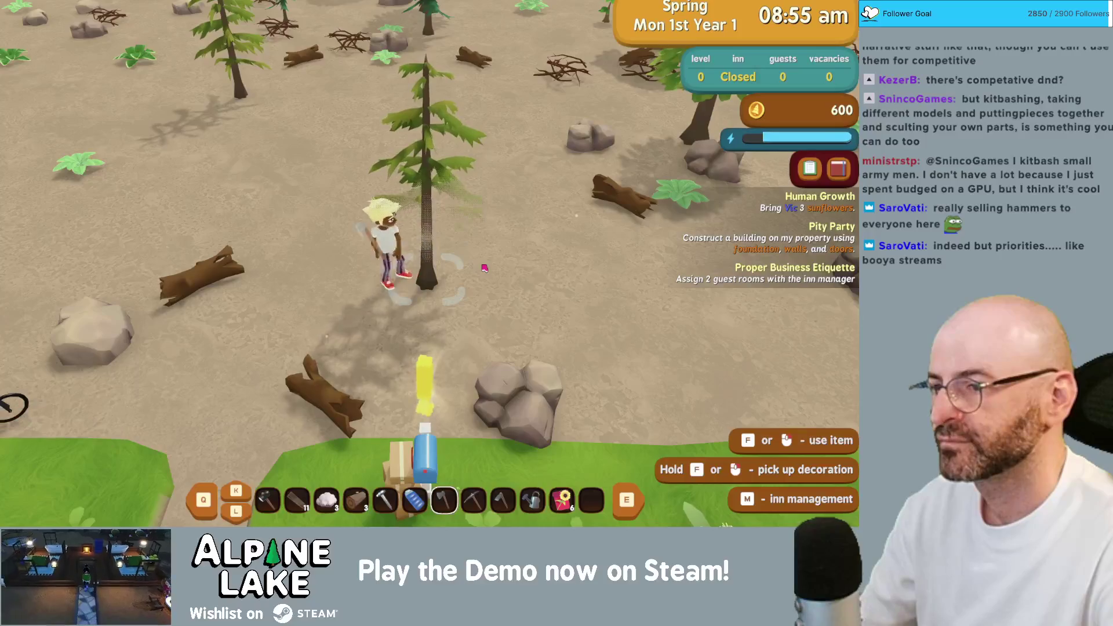
- Chop a tree for logs, mine a rock for stone and iron, and gather plant fiber
key(a)
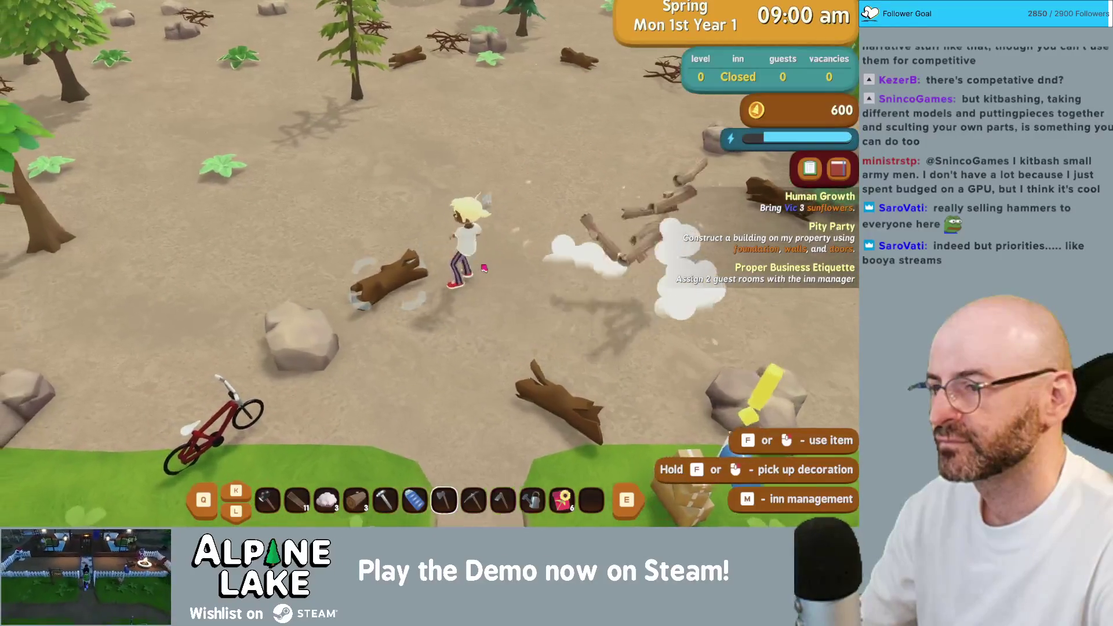
key(s)
key(d)
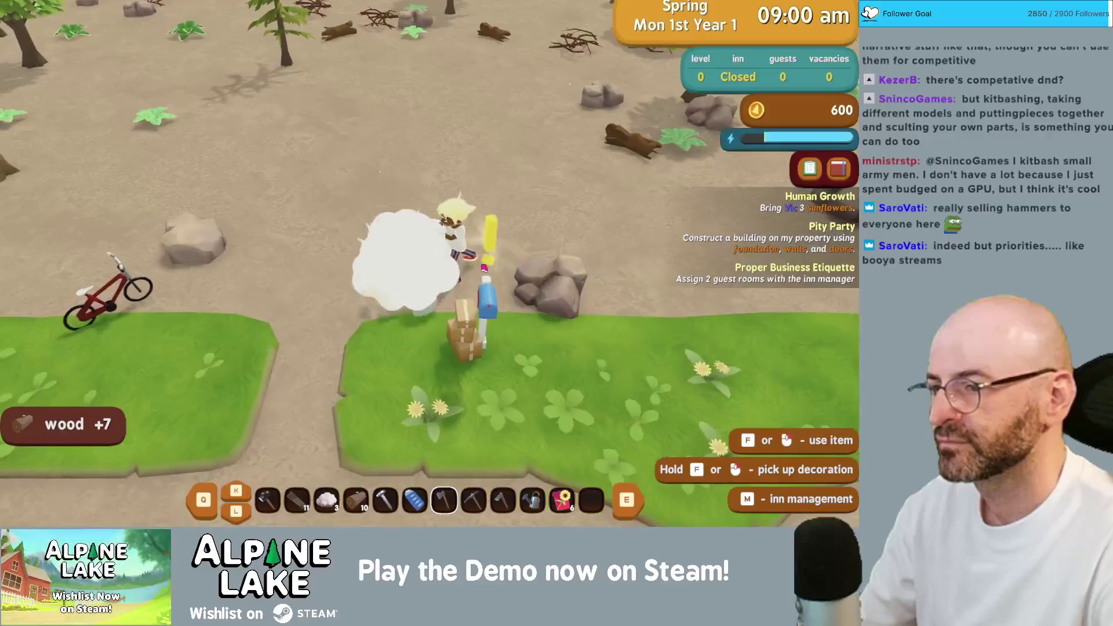
key(a)
key(q)
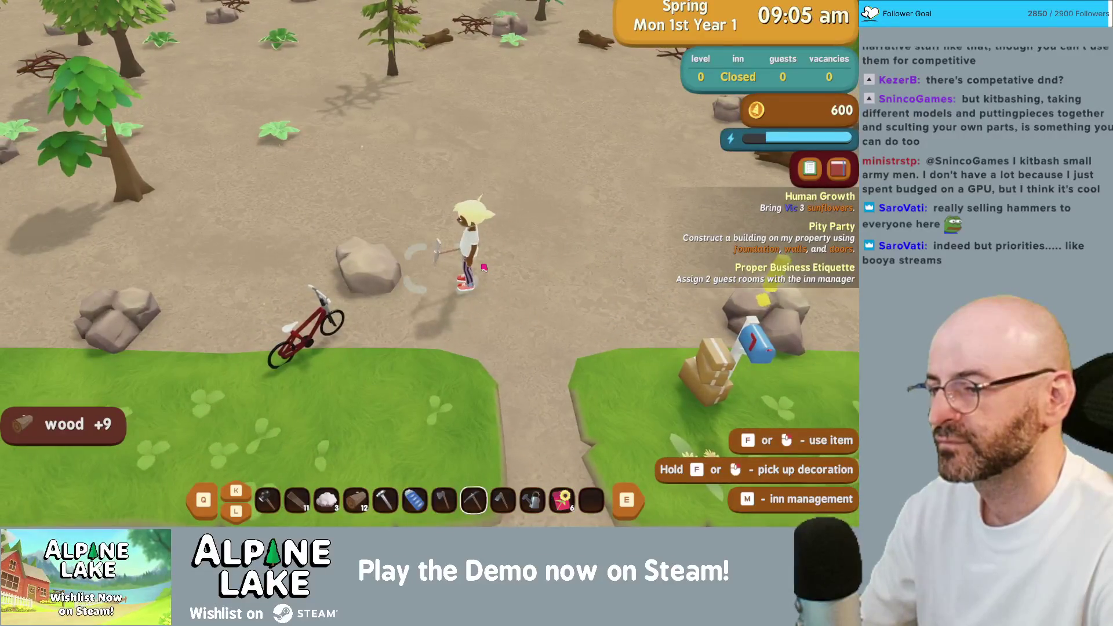
key(a)
click(483, 268)
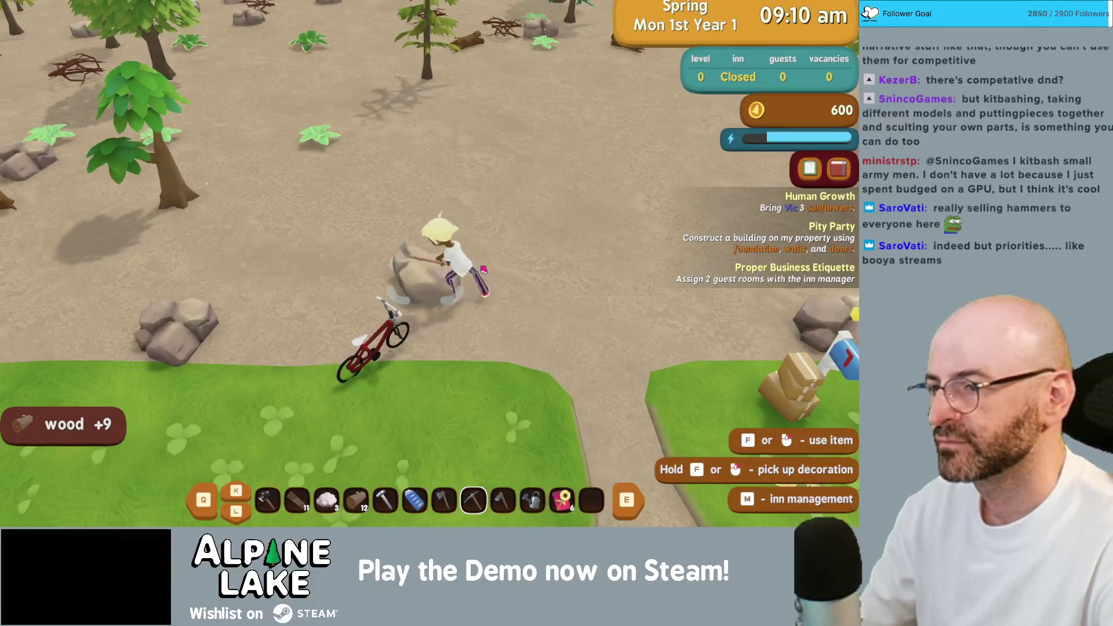
key(w)
click(484, 268)
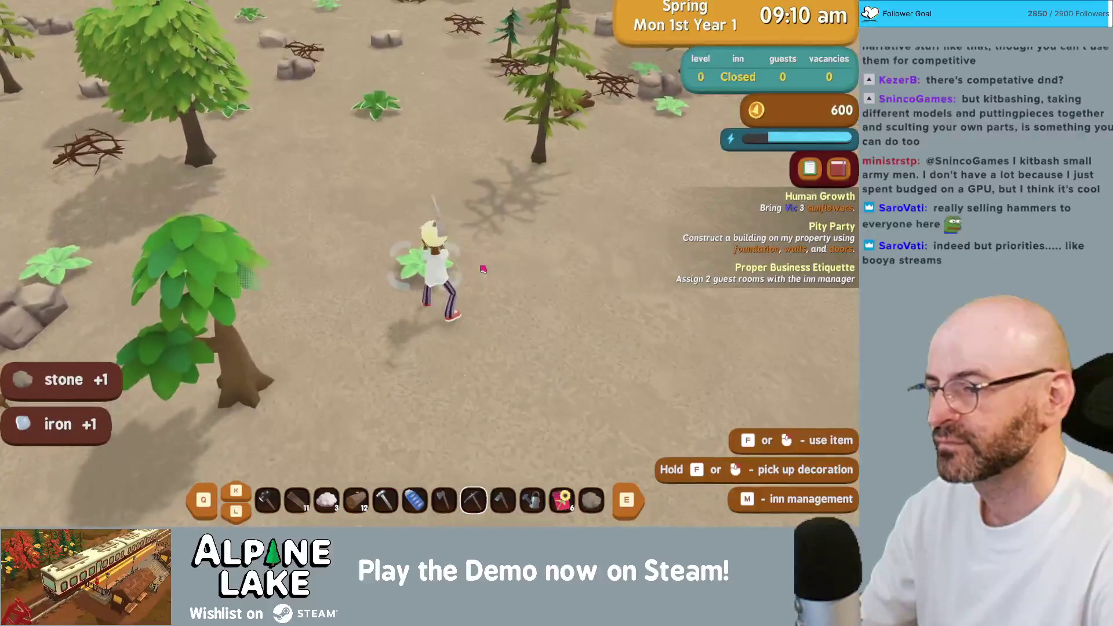
key(d)
- Fell a pine tree with the axe and pick up 8 more wood
key(q)
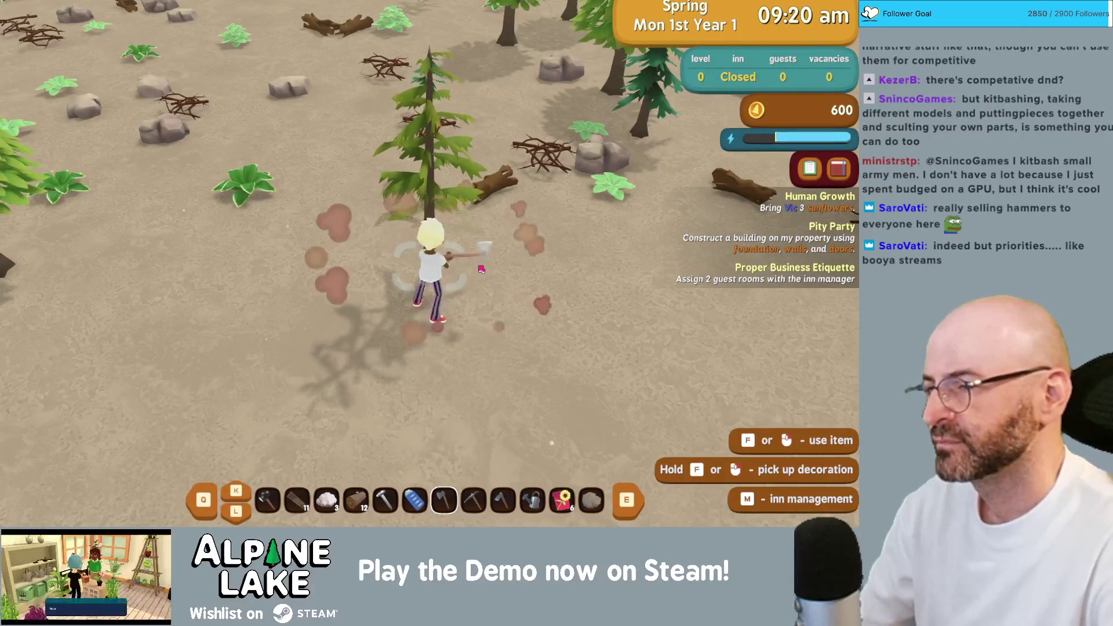
click(482, 268)
key(d)
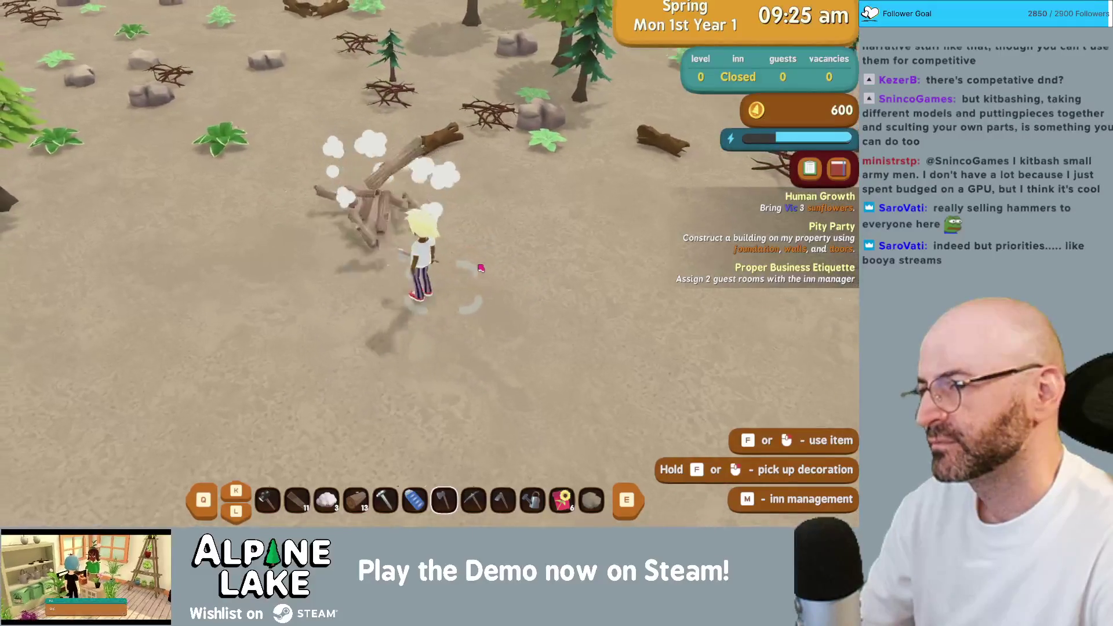
key(d)
- Open Carlos's letter in the mailbox, claim its gift, and close the mailbox
key(s)
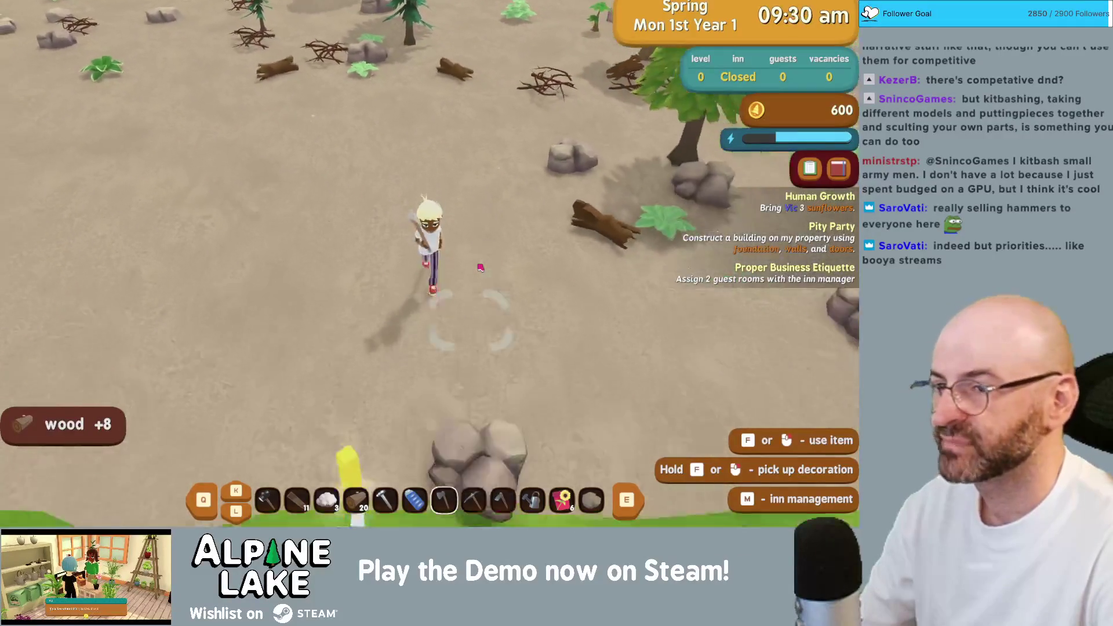
key(f)
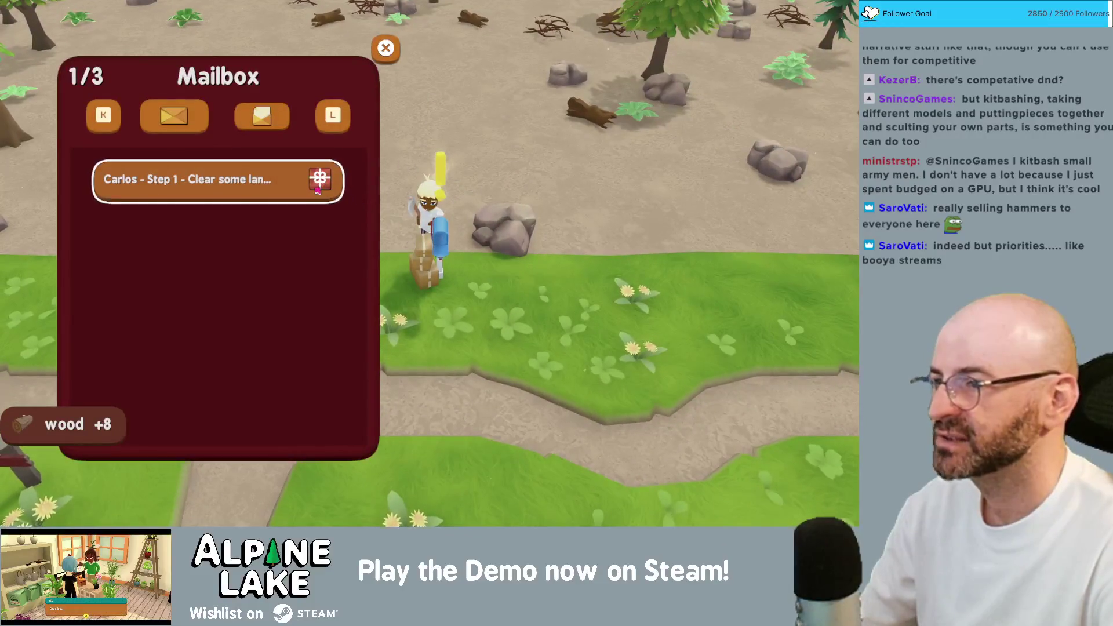
click(218, 180)
click(572, 397)
key(Escape)
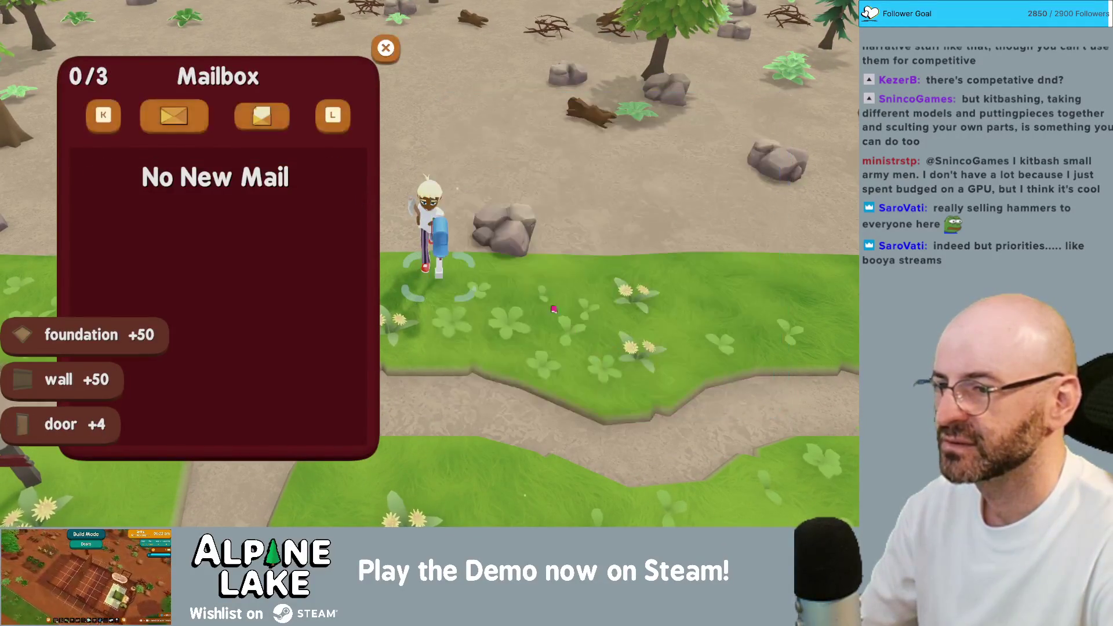
key(Escape)
- Lay a long rectangle of foundation tiles, extending it northward
key(w)
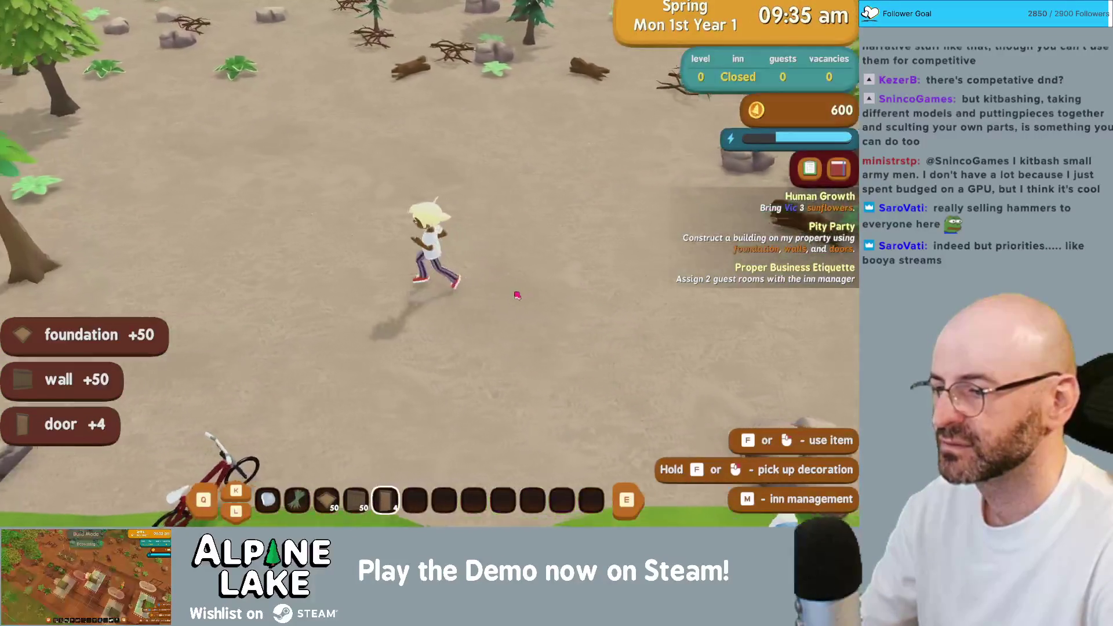
key(b)
click(427, 358)
scroll(450, 299, down, 3)
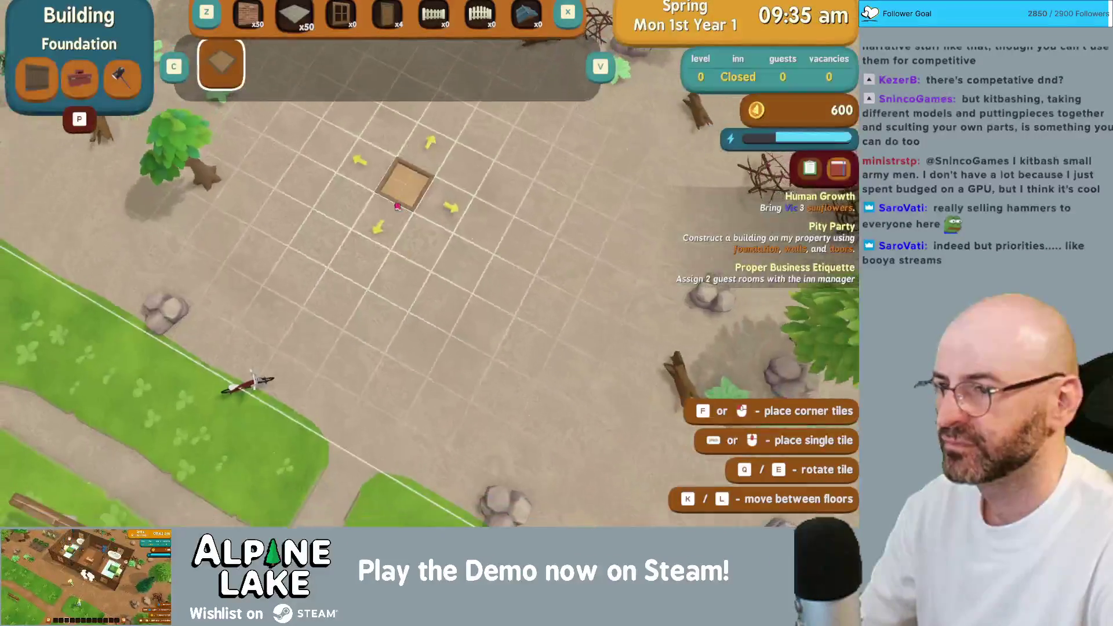
drag(401, 174, 608, 394)
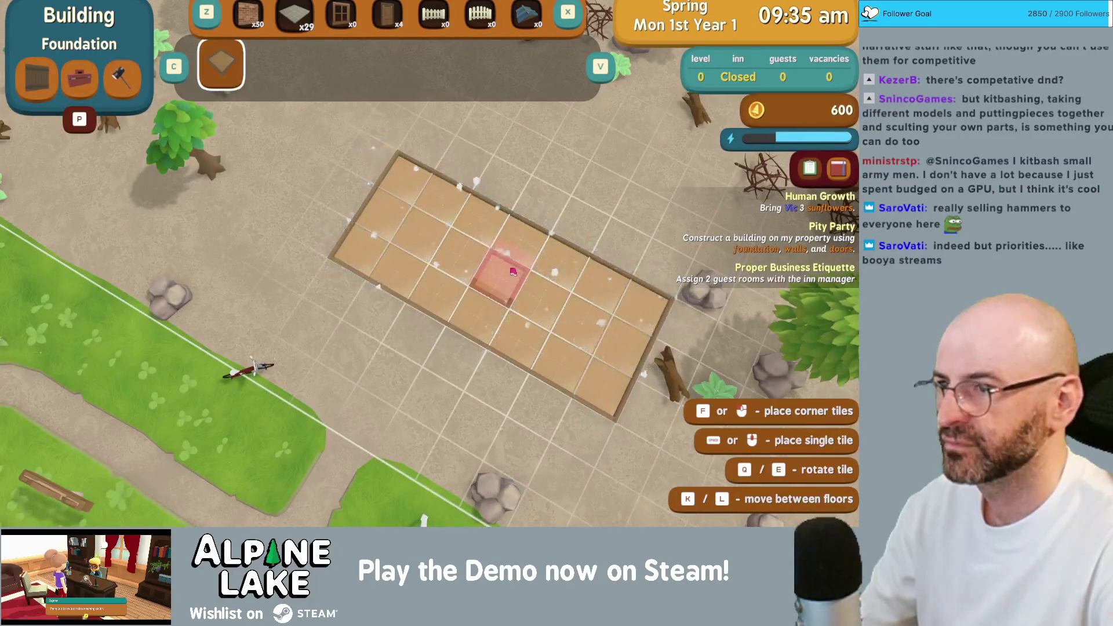
key(w)
drag(390, 186, 237, 250)
key(b)
- Wall the foundation's perimeter and add two partition walls, making three rooms
click(298, 211)
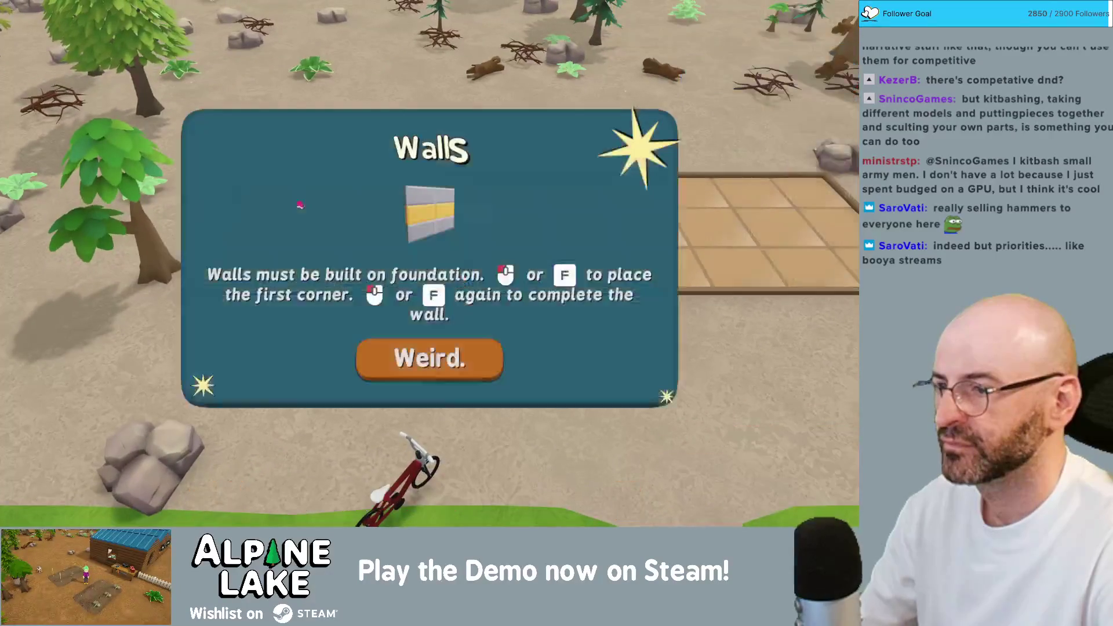
click(301, 207)
click(359, 110)
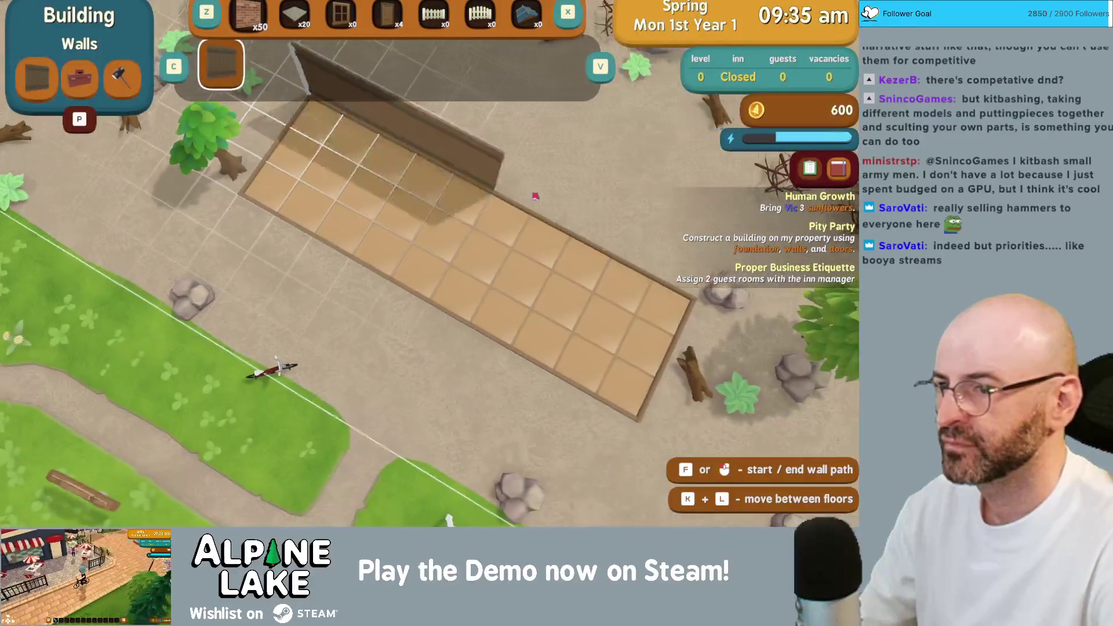
click(619, 423)
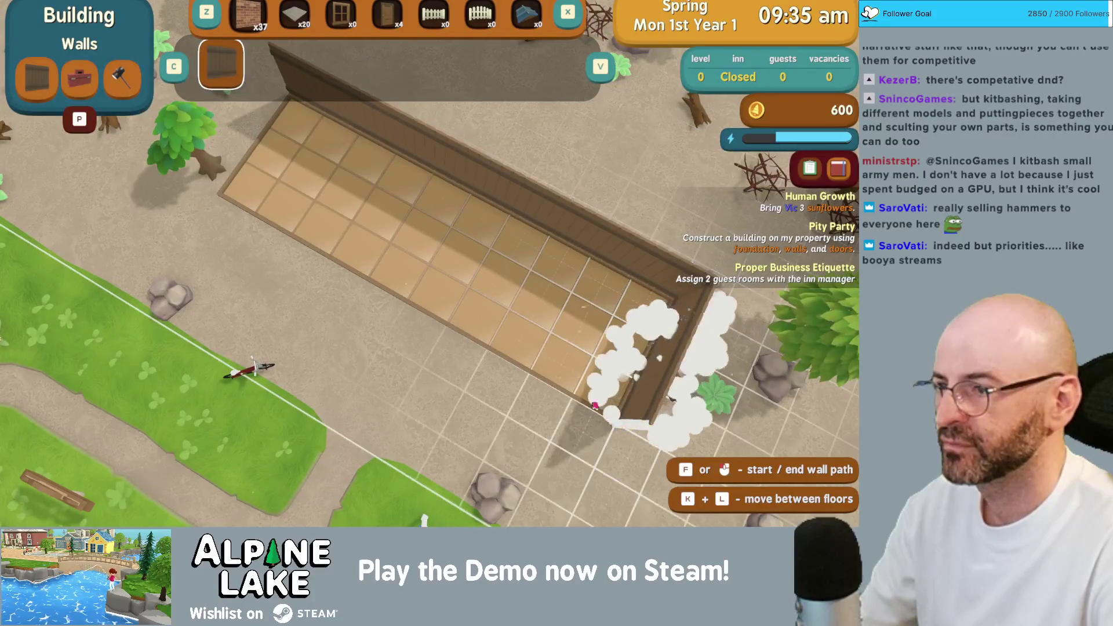
click(282, 102)
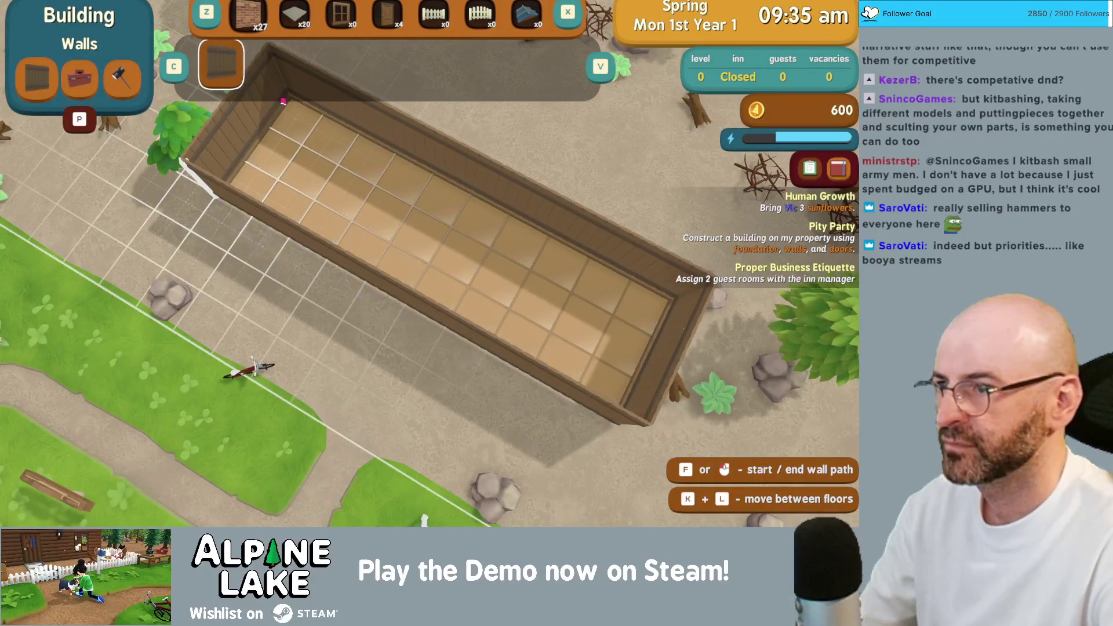
click(254, 136)
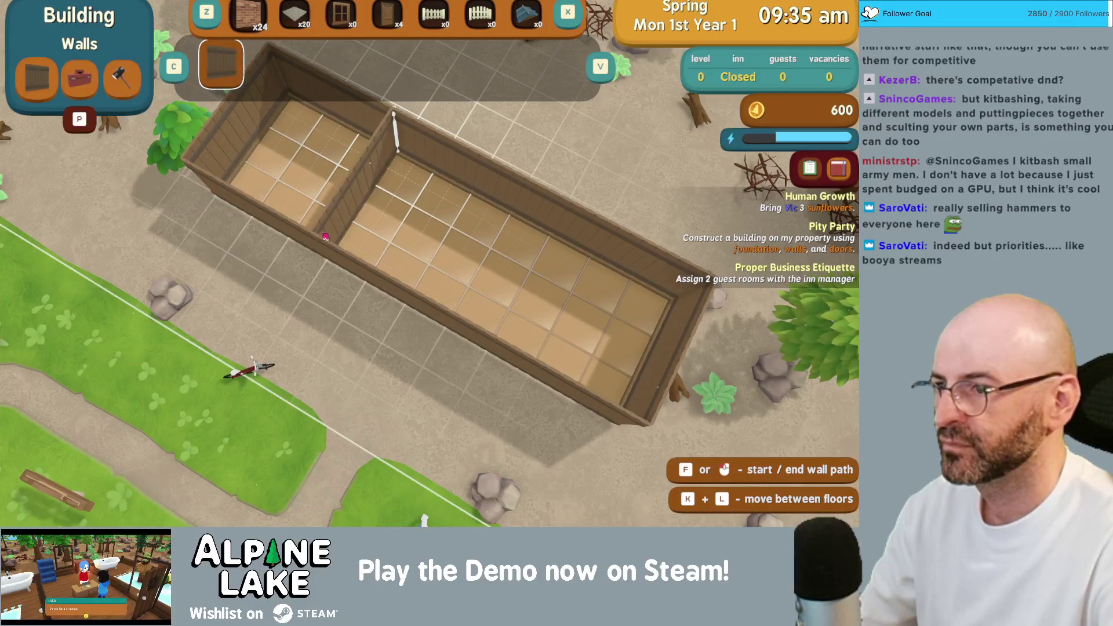
click(325, 237)
click(567, 204)
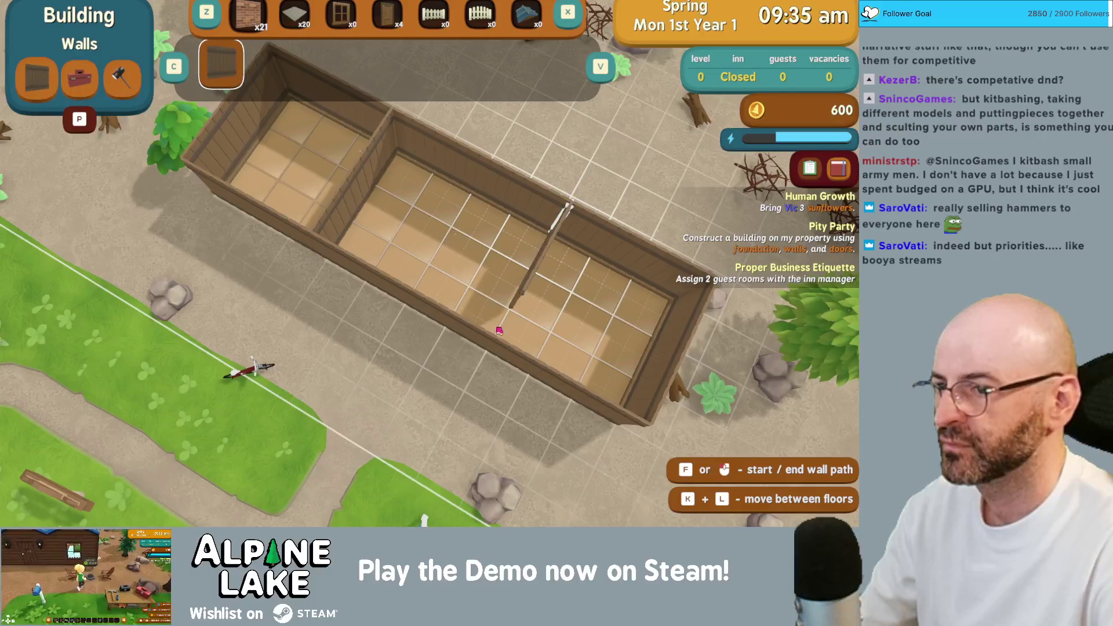
click(499, 330)
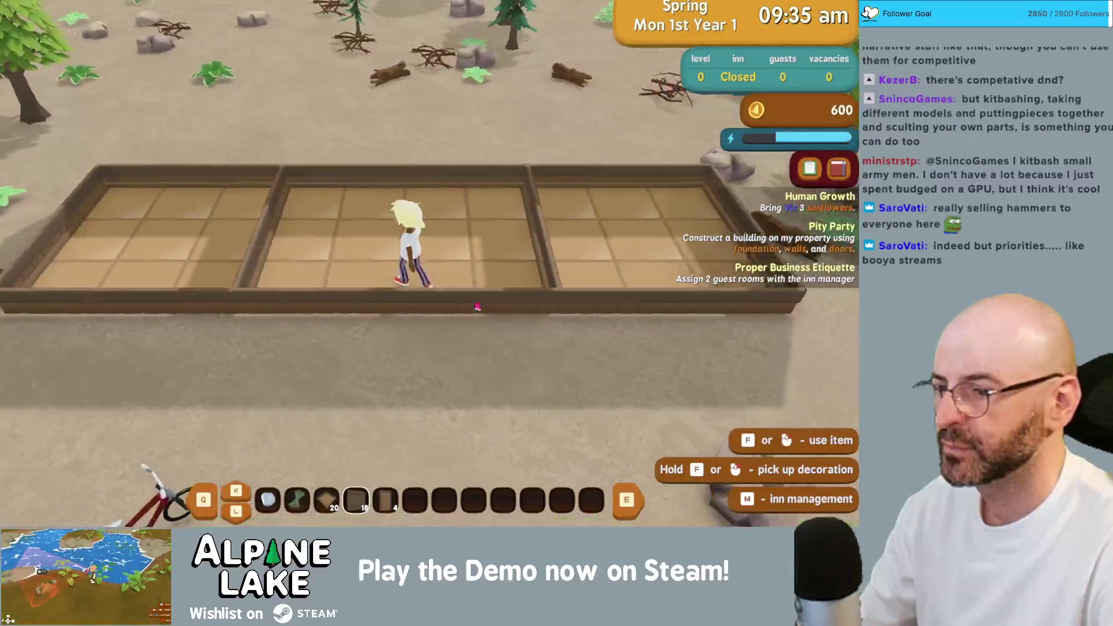
- Place a door in the first room, exit build mode, and switch to the desktop
key(d)
scroll(476, 303, down, 2)
scroll(475, 304, up, 1)
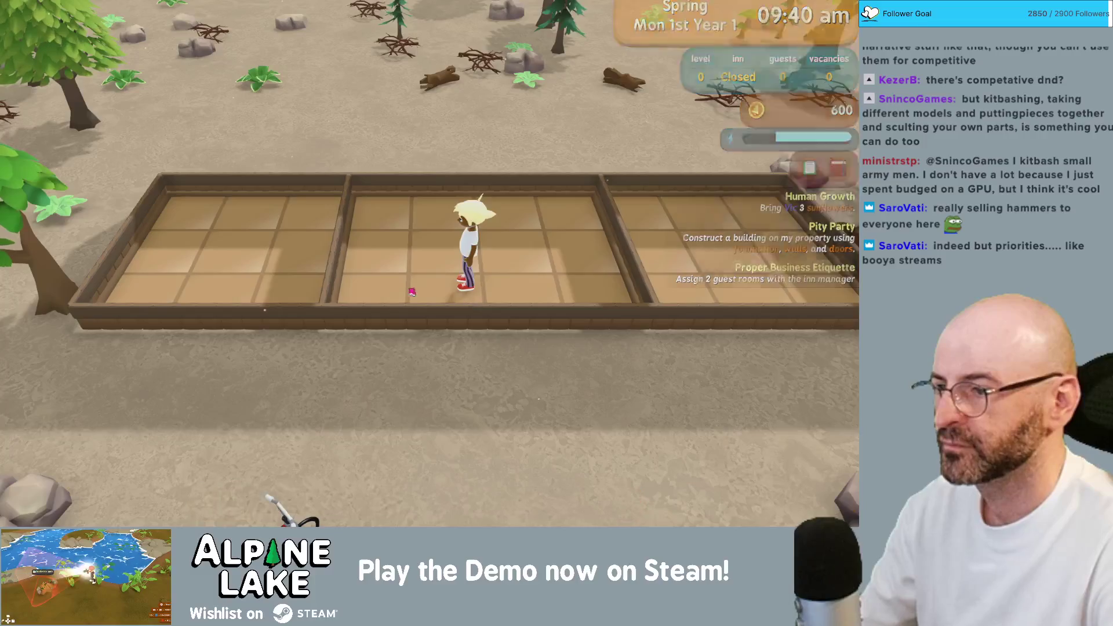
click(475, 304)
click(476, 304)
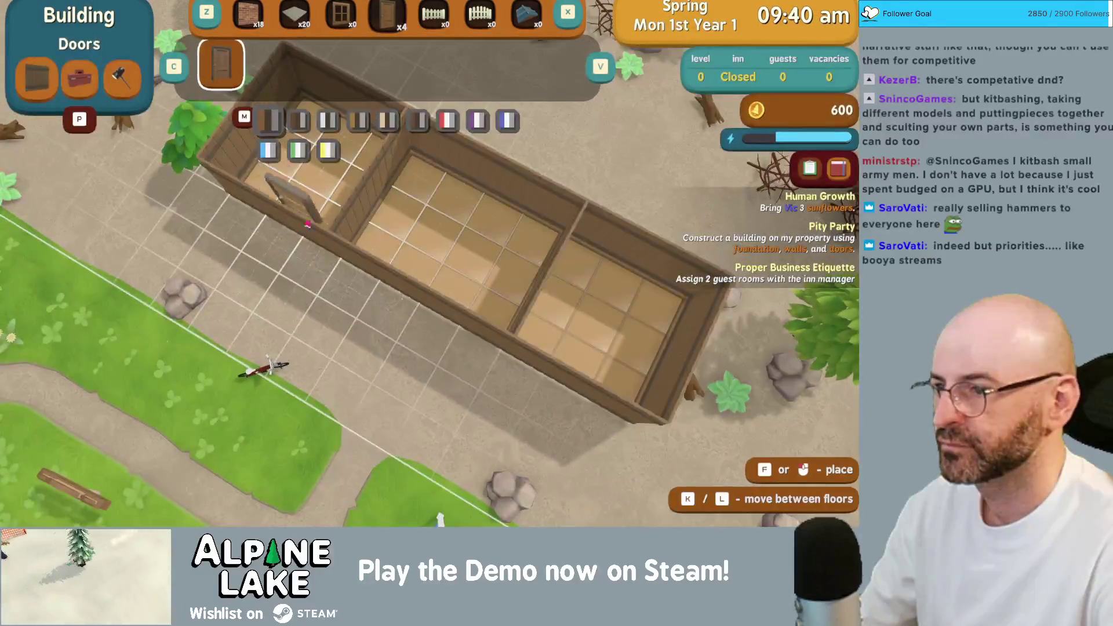
key(w)
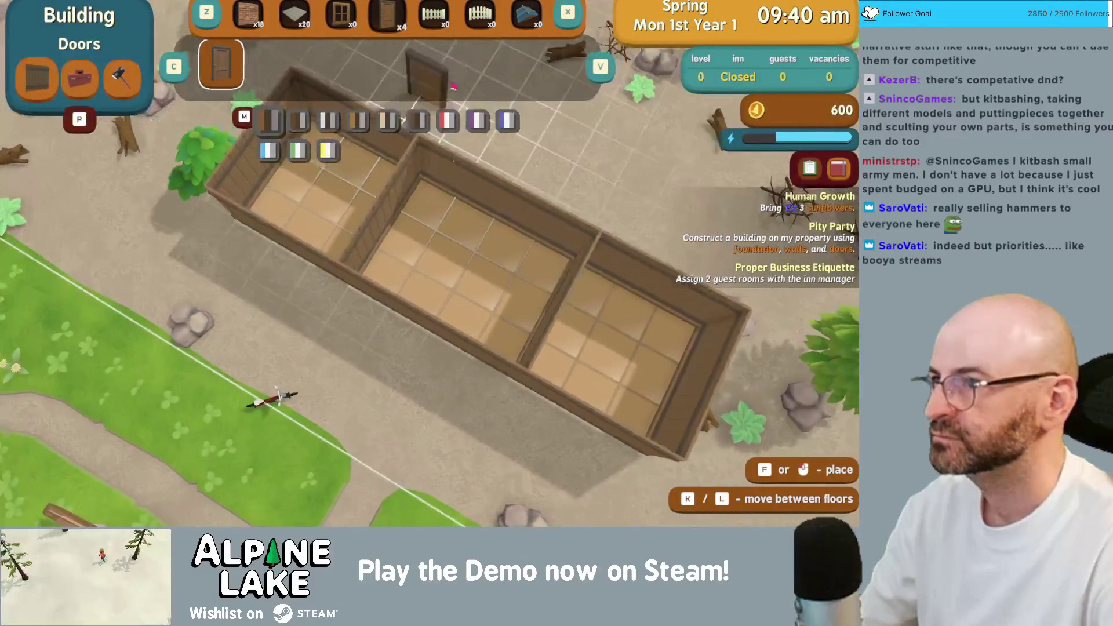
key(w)
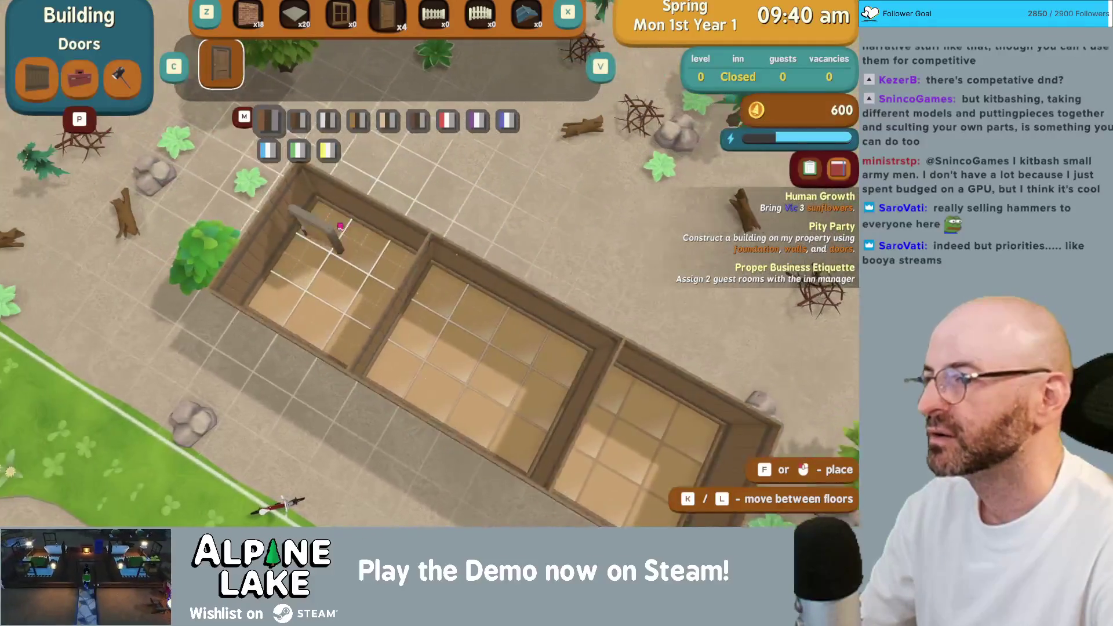
key(a)
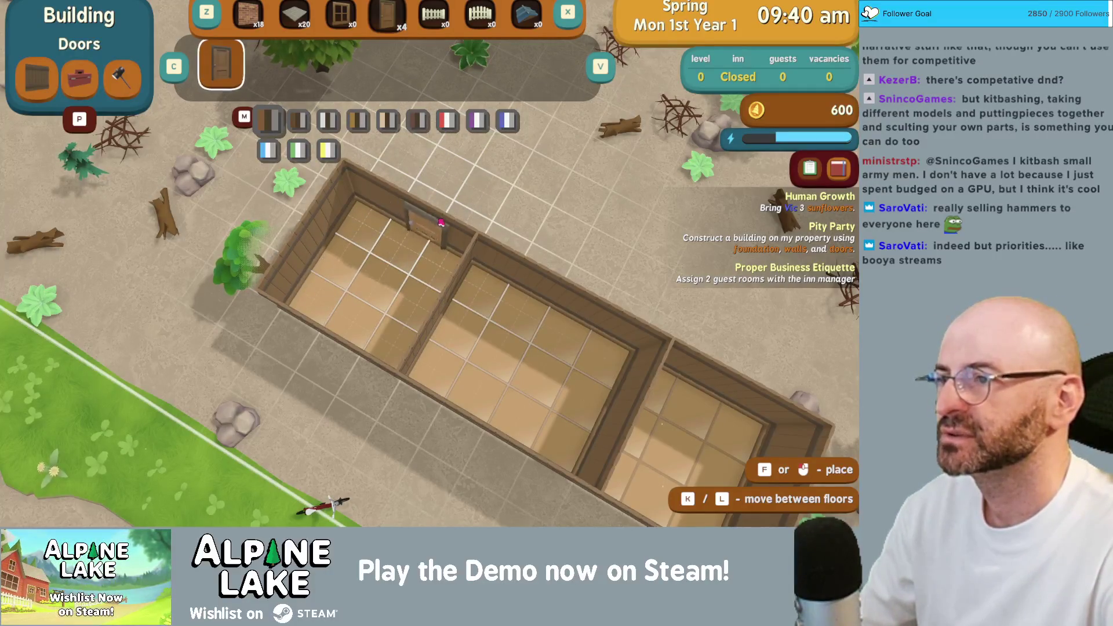
click(110, 89)
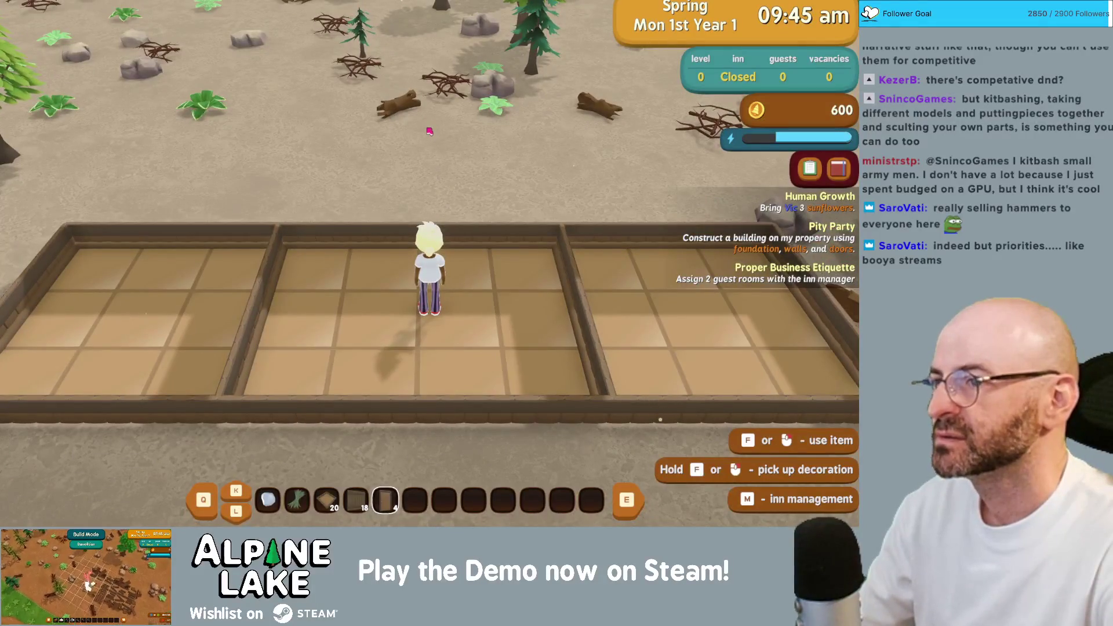
key(super+Tab)
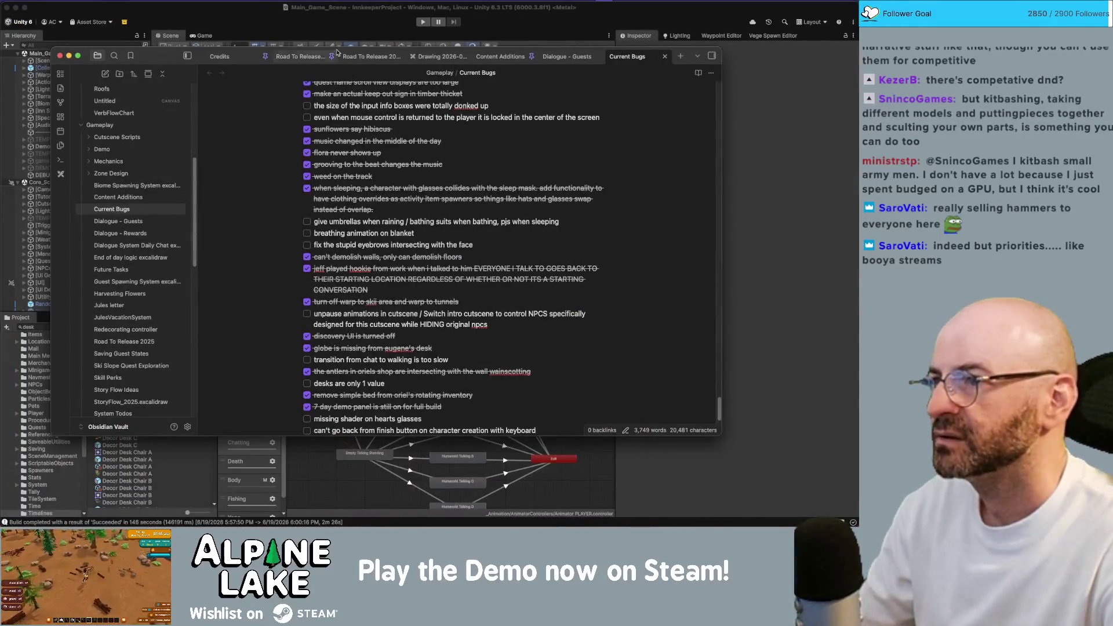
- Bring the Unity editor with Main_Game_Scene and its animator to the front
click(342, 26)
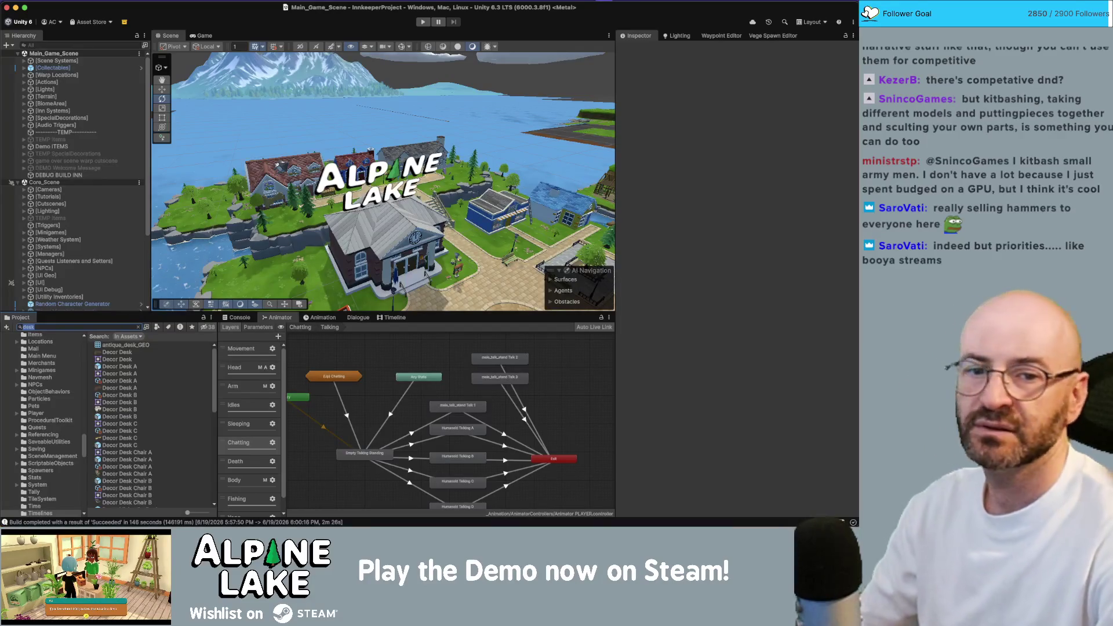
- Move the scene view toward the town square and clear the old door search in the Project window
click(88, 328)
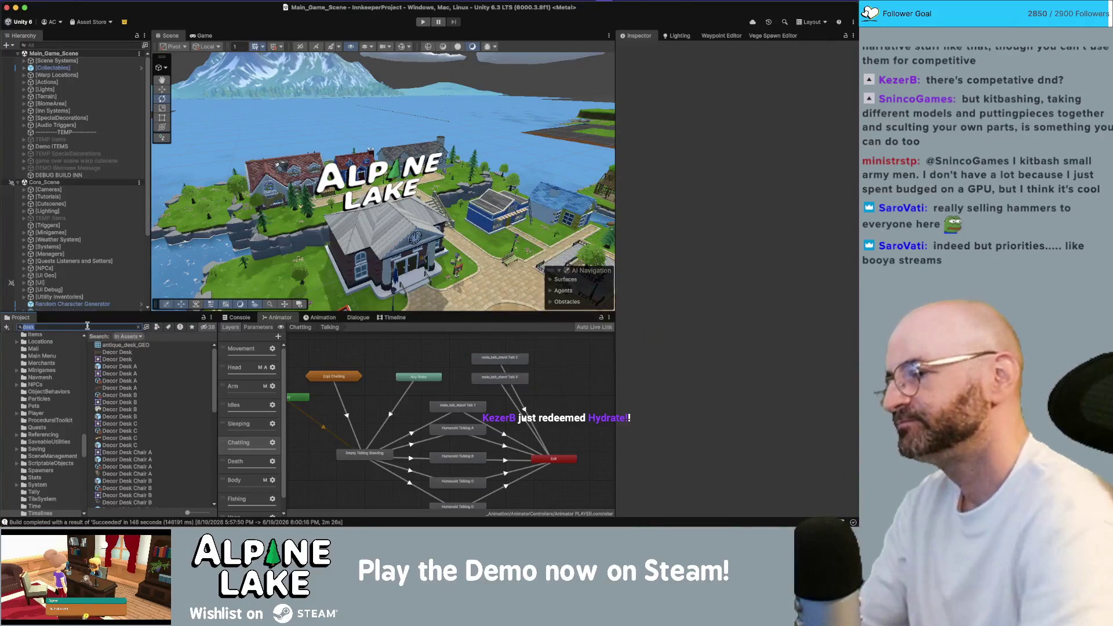
mouse_move(214, 108)
mouse_down()
mouse_move(335, 126)
mouse_move(269, 152)
mouse_up()
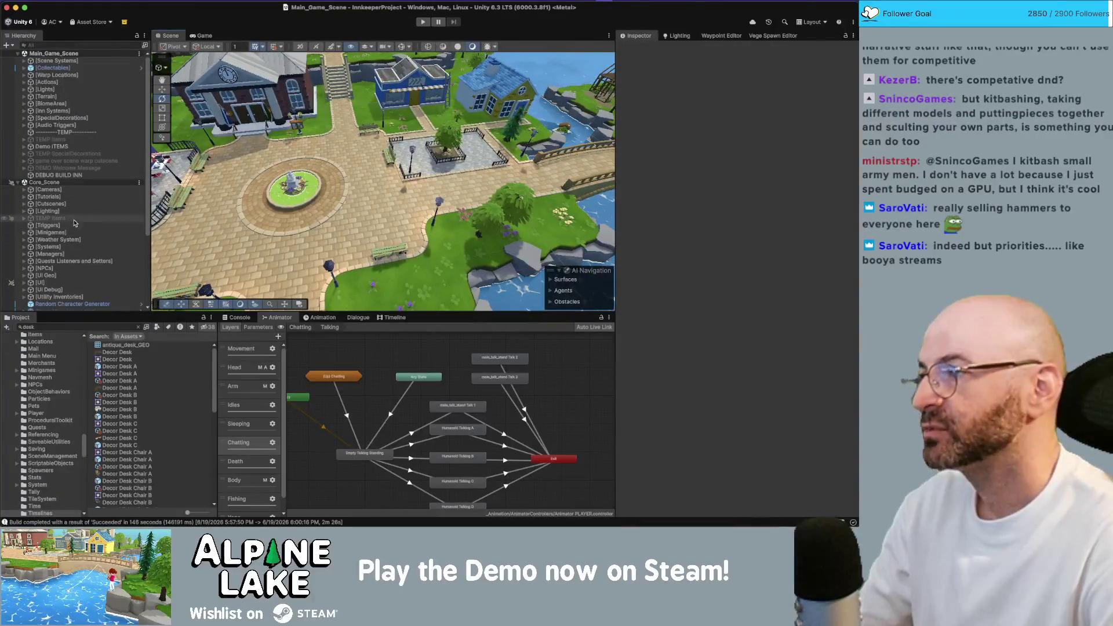
click(71, 327)
text(door)
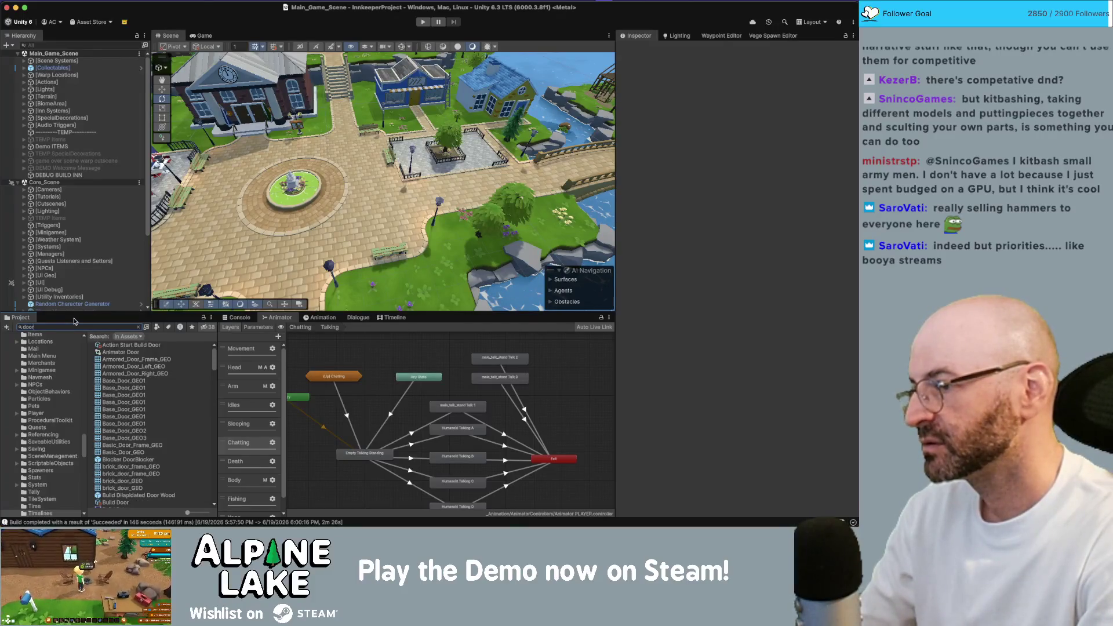
click(138, 327)
scroll(56, 230, down, 5)
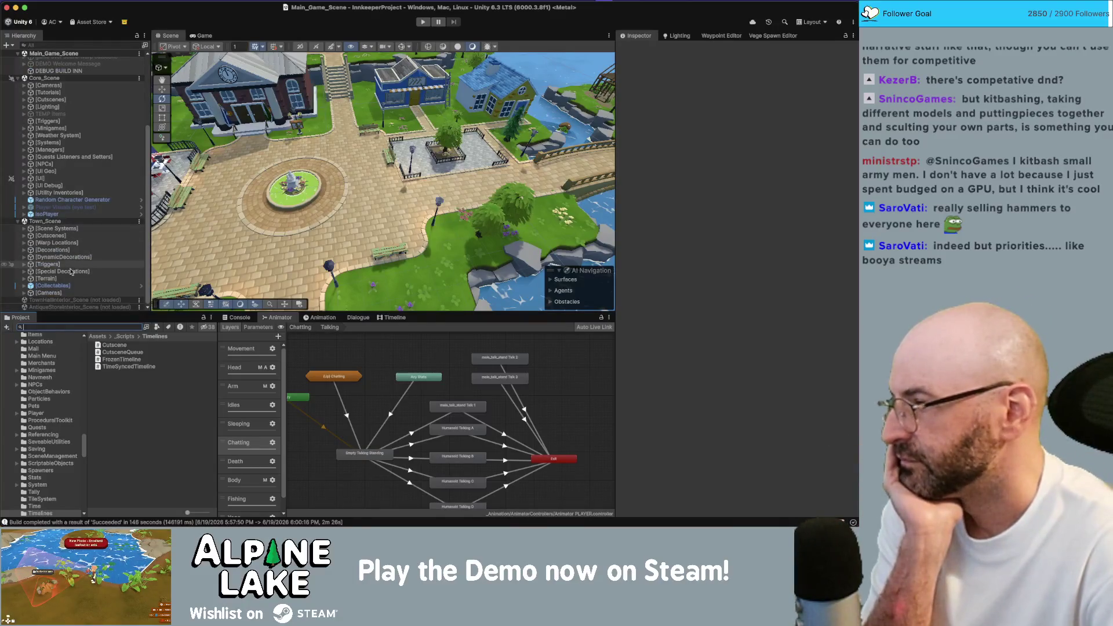
- Browse IsoPlayer's PlayerSystems down to the BuildDoorController and its Build and Preview Door Cursor objects
click(55, 214)
key(Right)
key(Down)
key(Down)
key(Down)
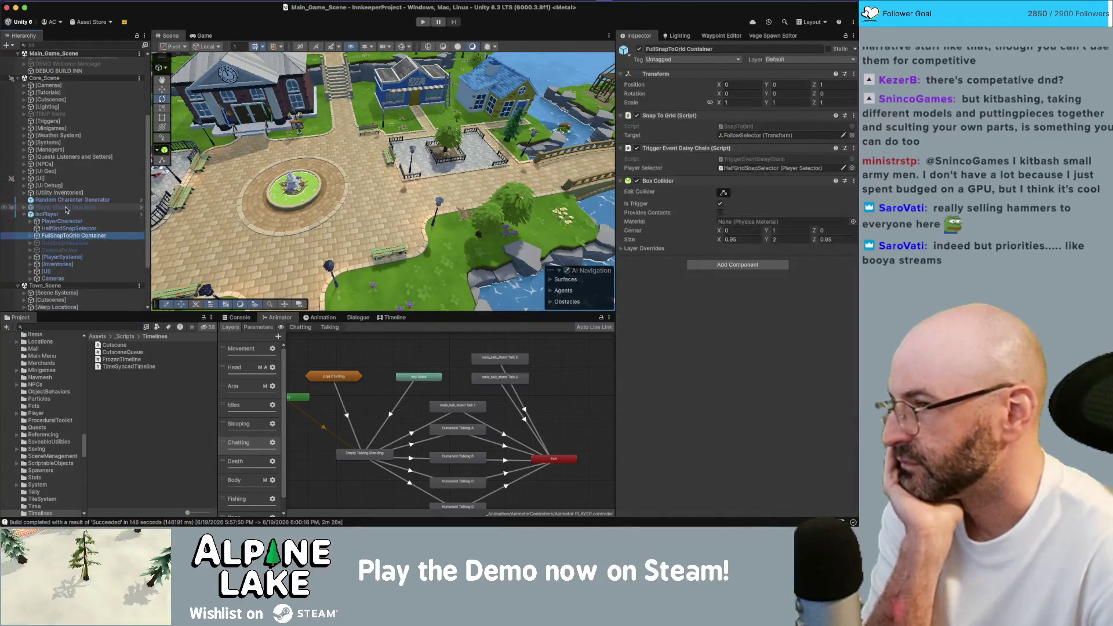
key(Down)
key(Down)
key(Down)
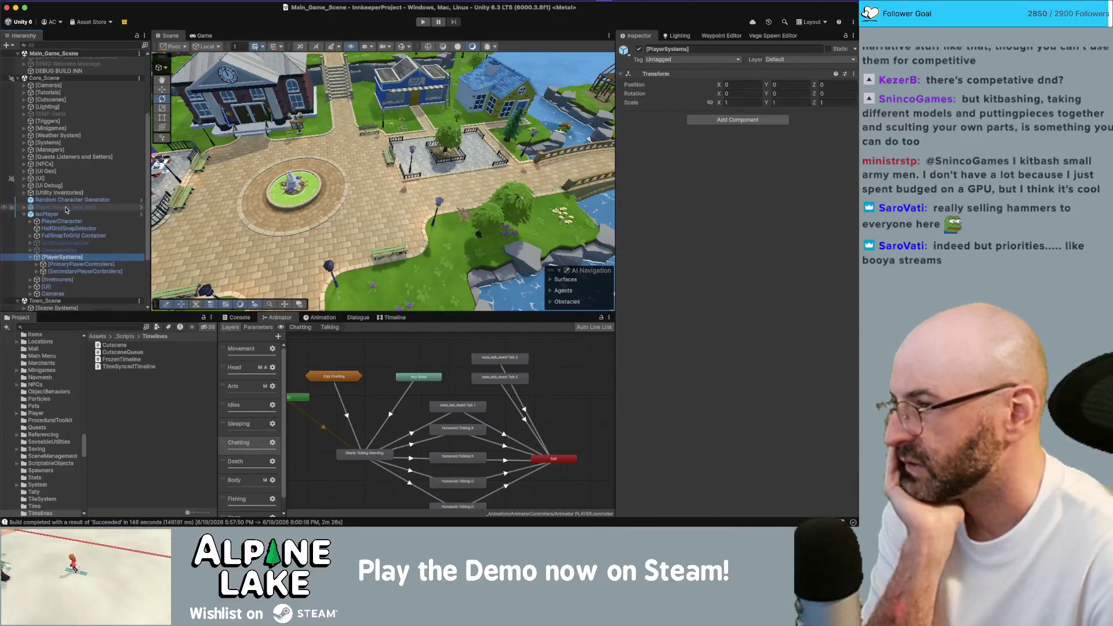
key(Right)
key(Down)
key(Down)
key(Down)
key(Right)
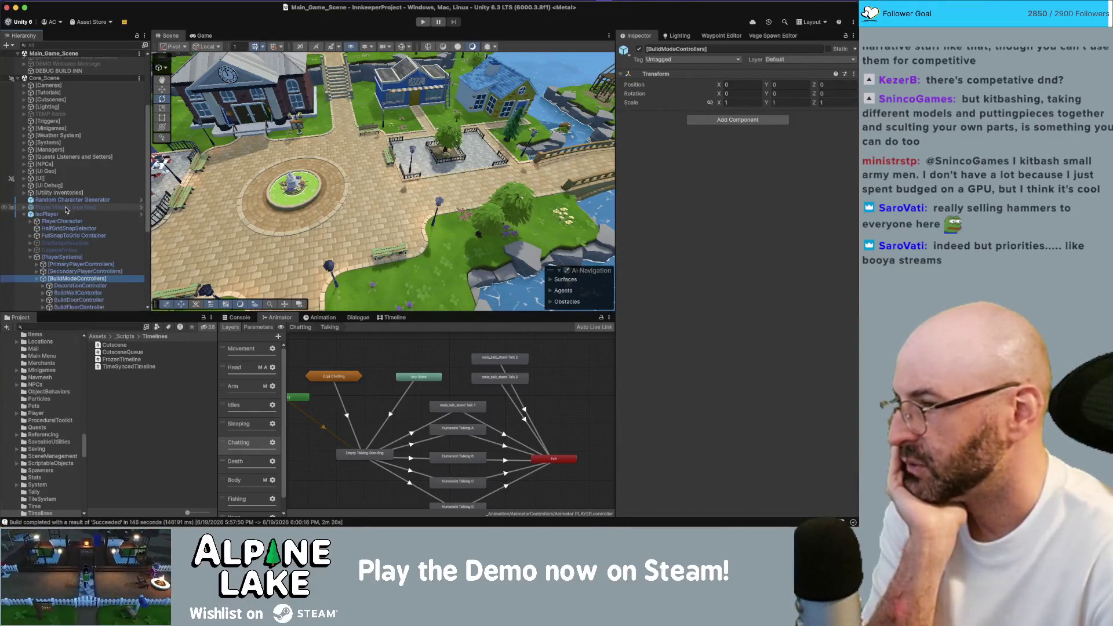
key(Down)
key(Down)
key(Down)
key(Up)
key(Right)
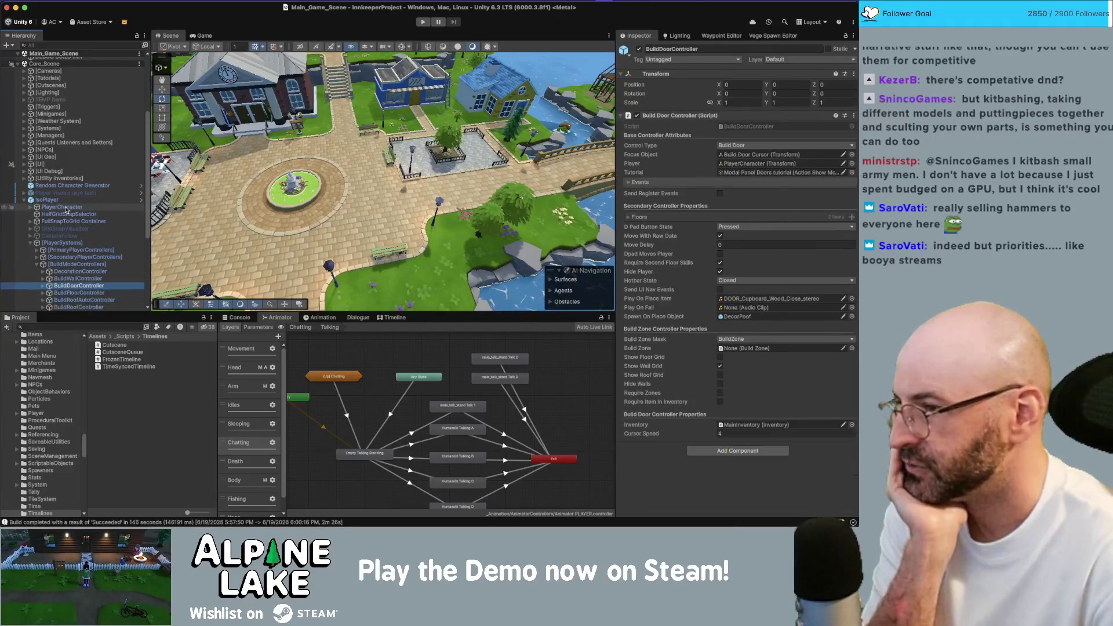
key(Down)
key(Down)
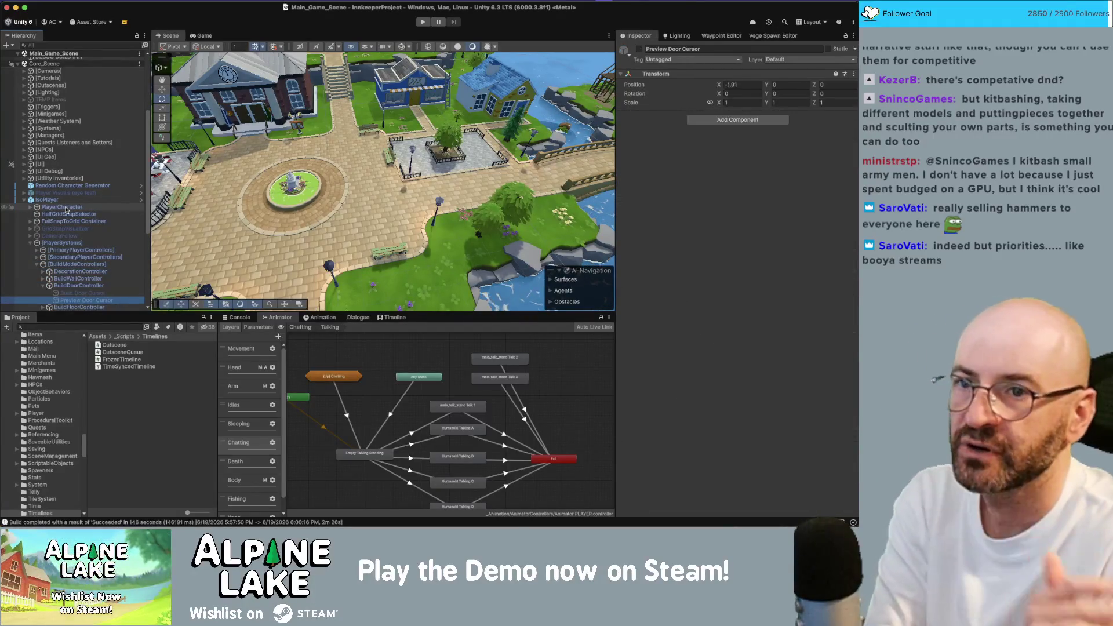
key(Up)
key(Down)
key(Up)
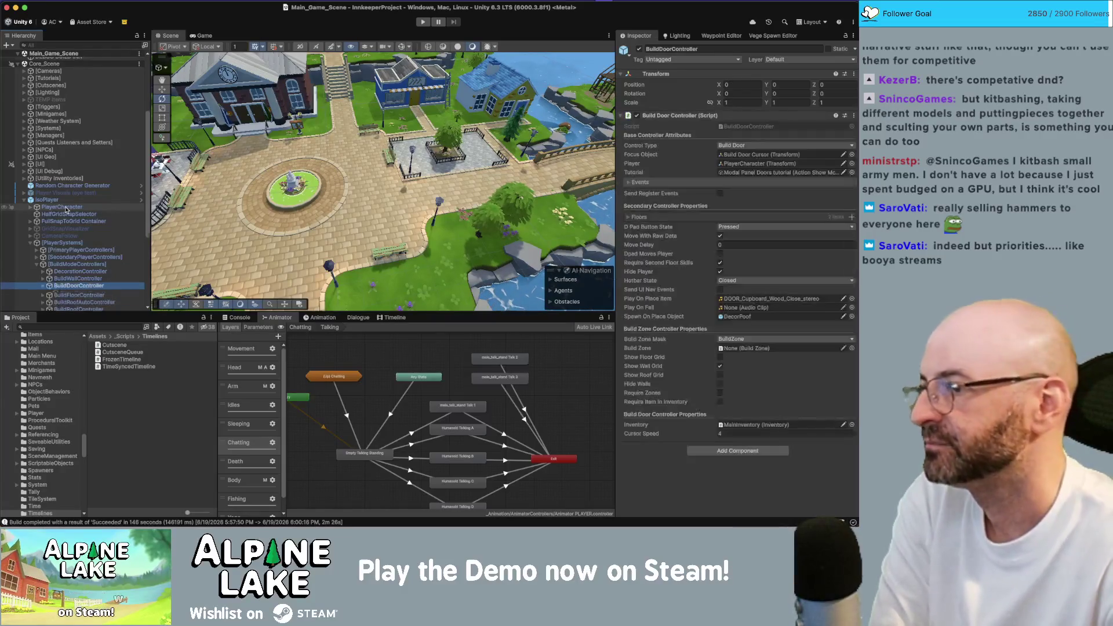
key(Left)
key(Left)
key(Left)
- Search the Project assets for 'wall side' to find the wall prefabs
click(43, 327)
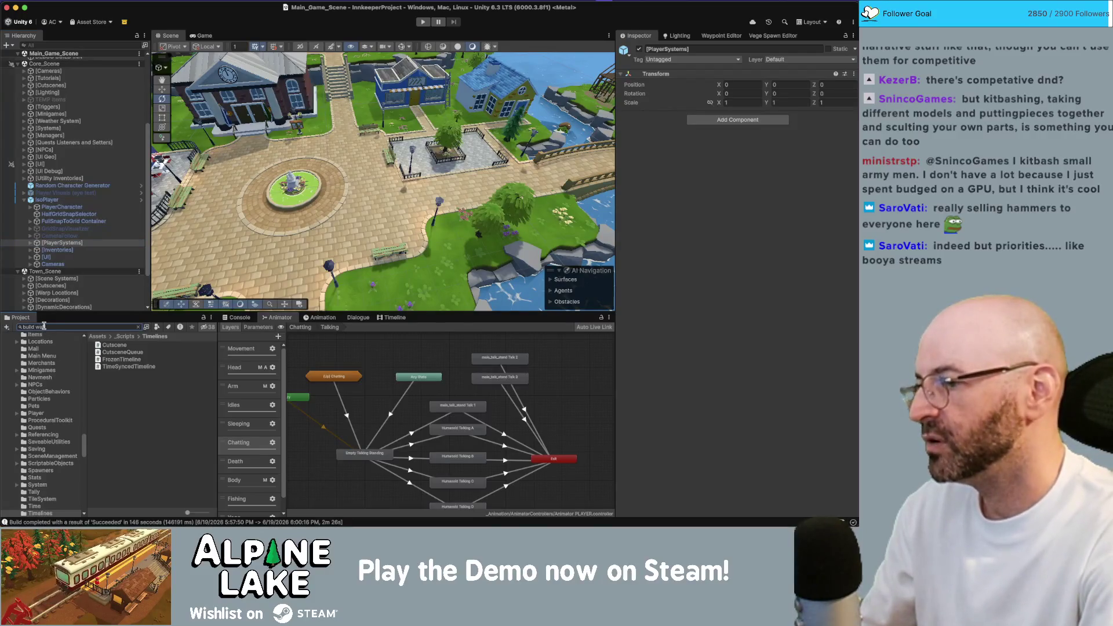
text(ll)
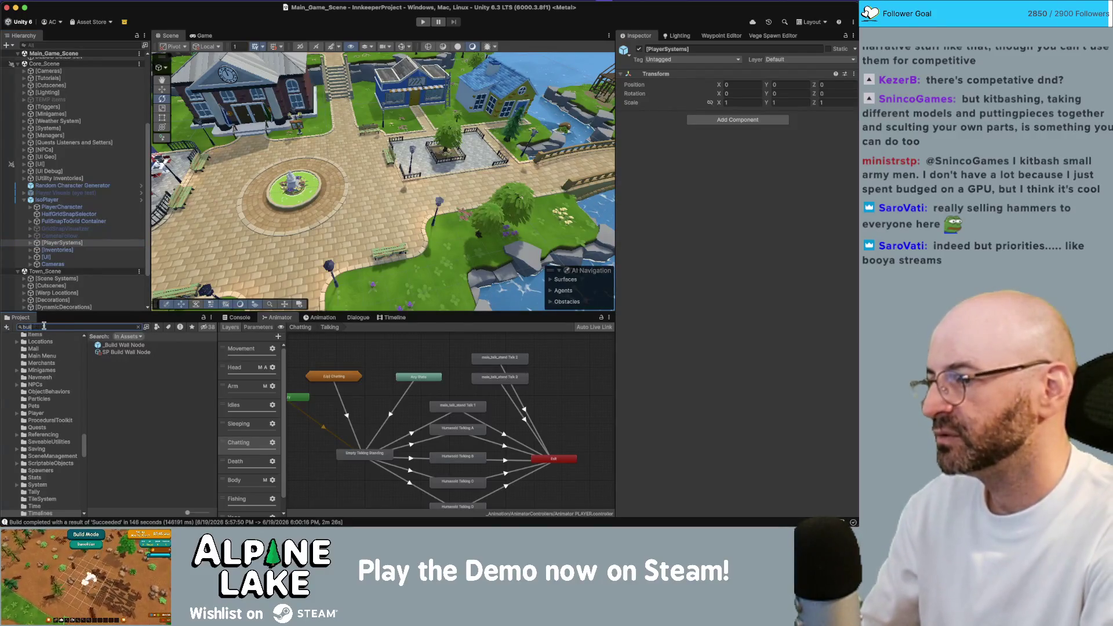
key(BackSpace)
key(BackSpace)
key(BackSpace)
text(wall sid)
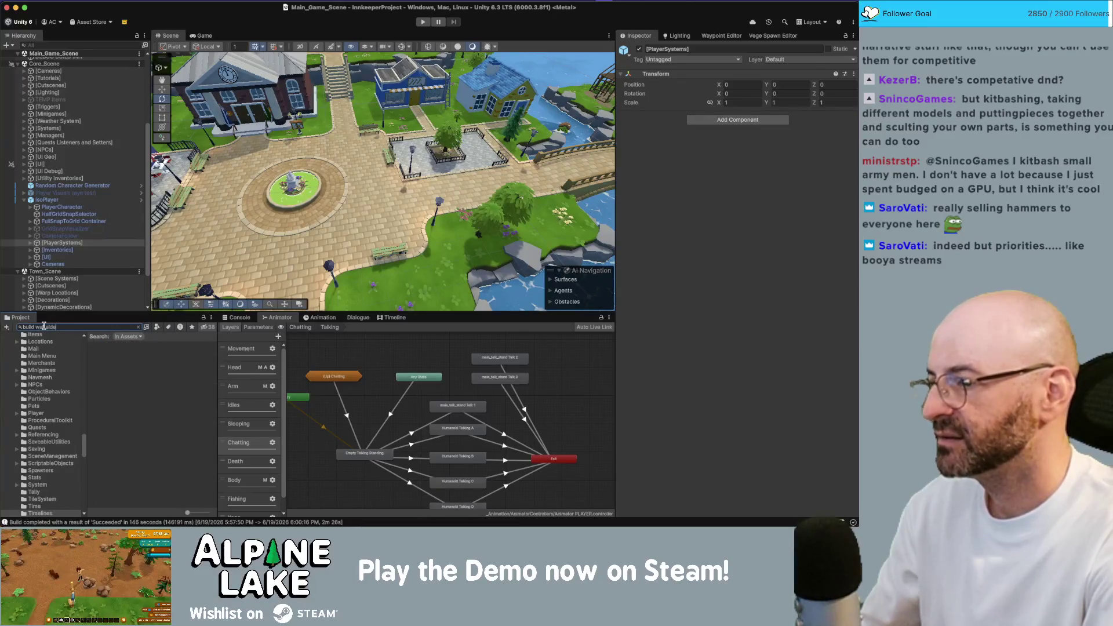
text(e)
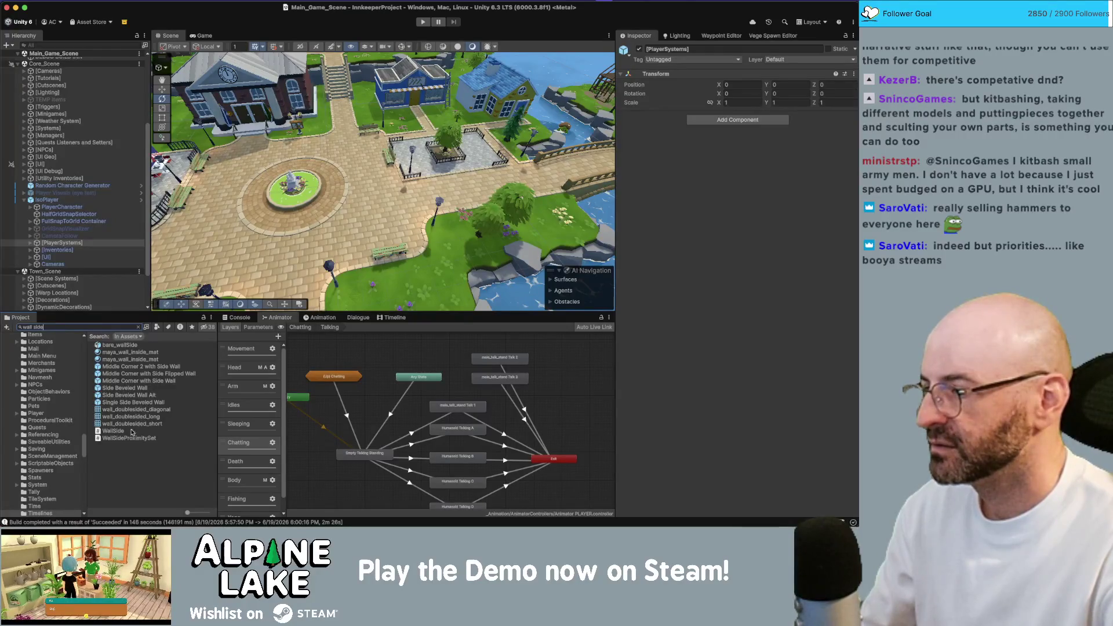
click(110, 328)
text(build wall)
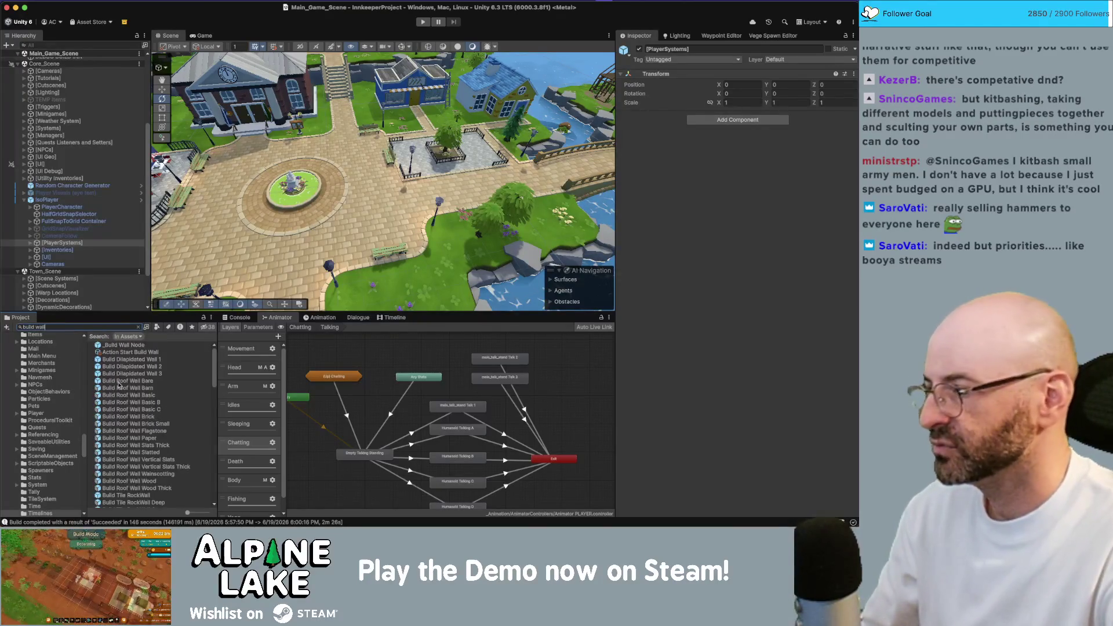
scroll(132, 402, down, 5)
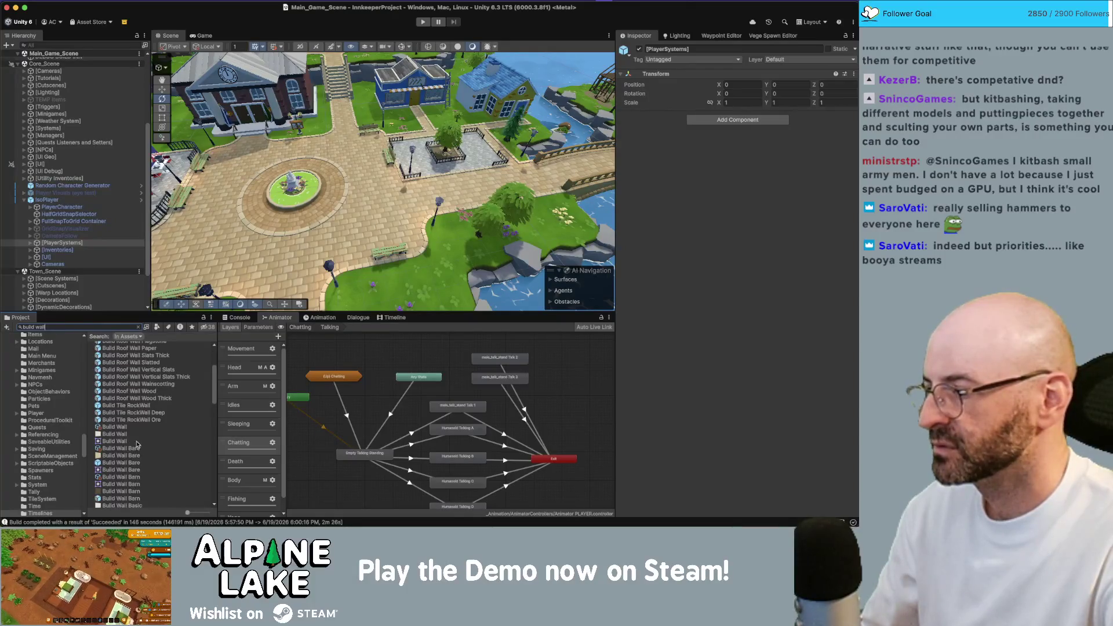
- Change the Build Wall Bare prefab's layer to Default and confirm, then return to the Current Bugs note
click(132, 463)
scroll(137, 444, down, 4)
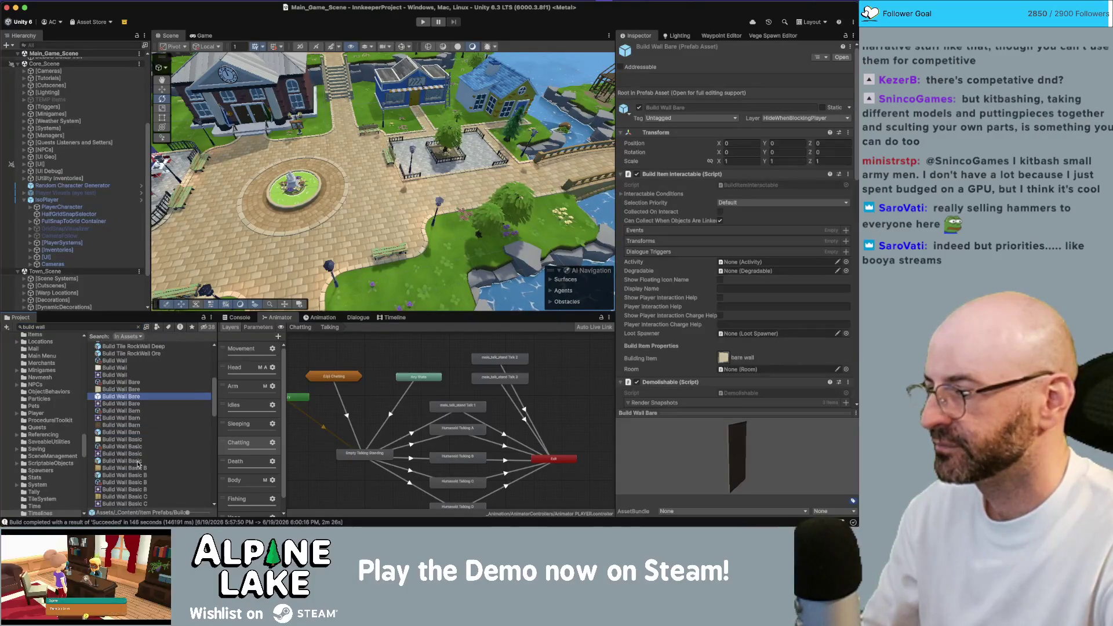
click(139, 462)
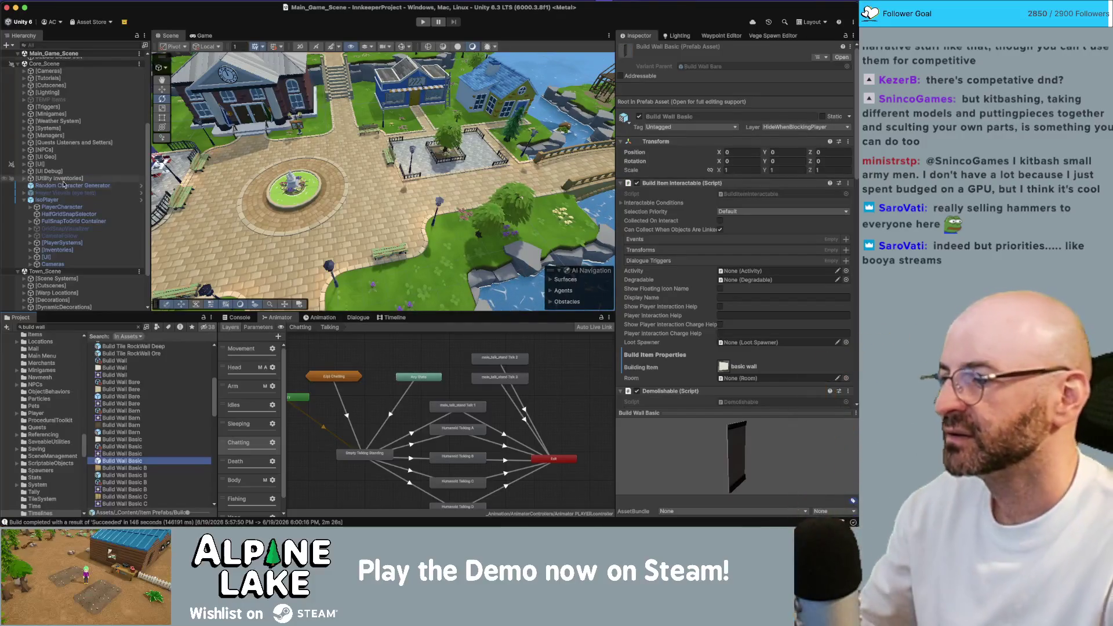
click(119, 398)
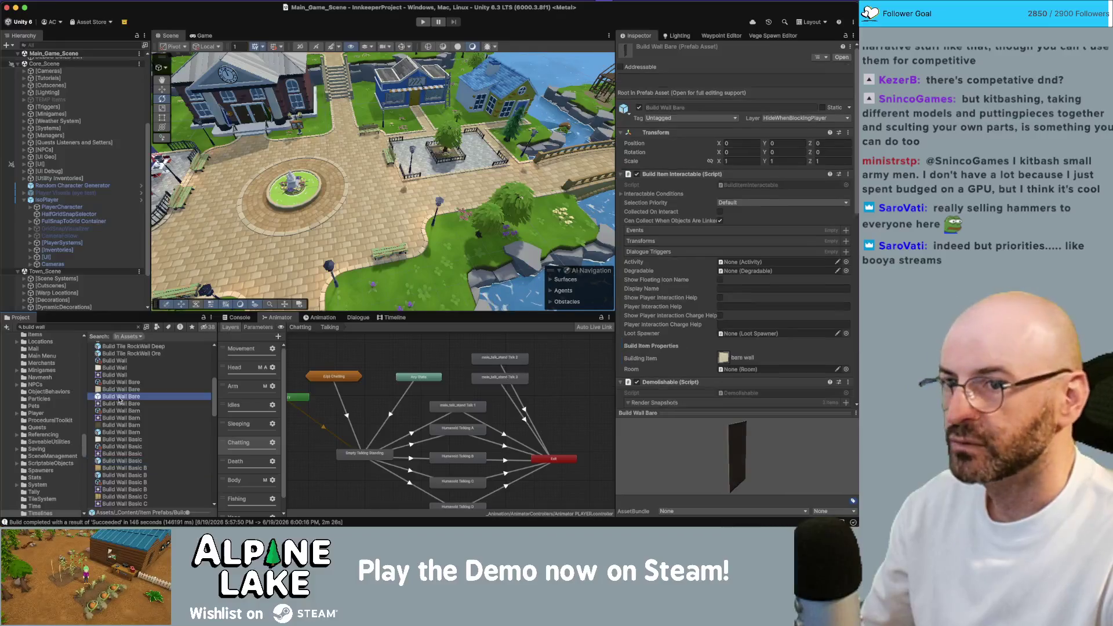
click(787, 118)
click(787, 132)
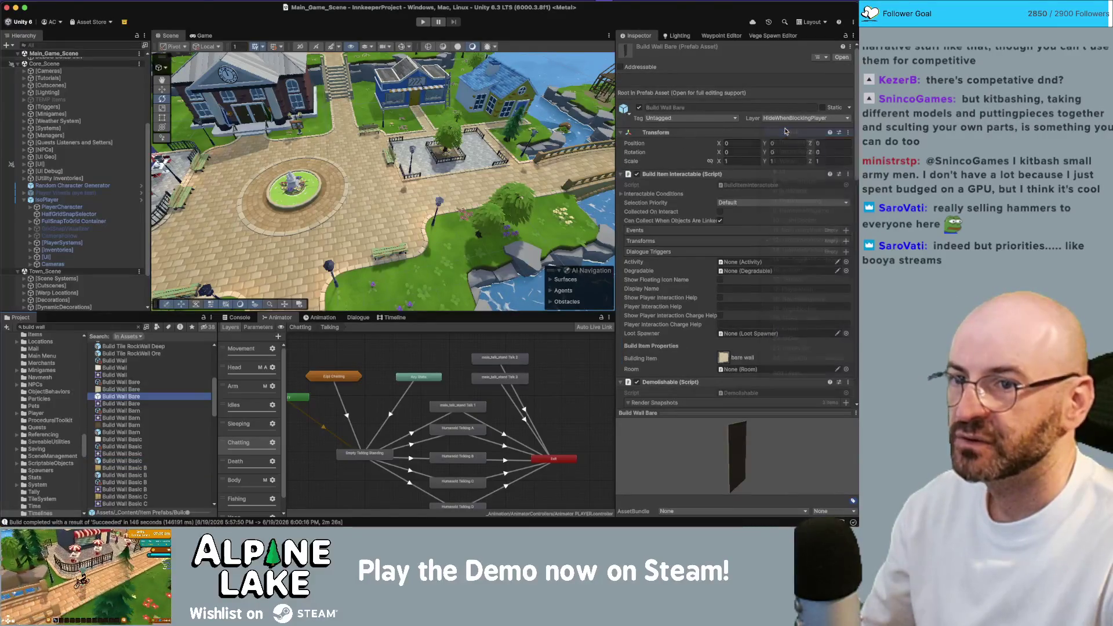
click(443, 185)
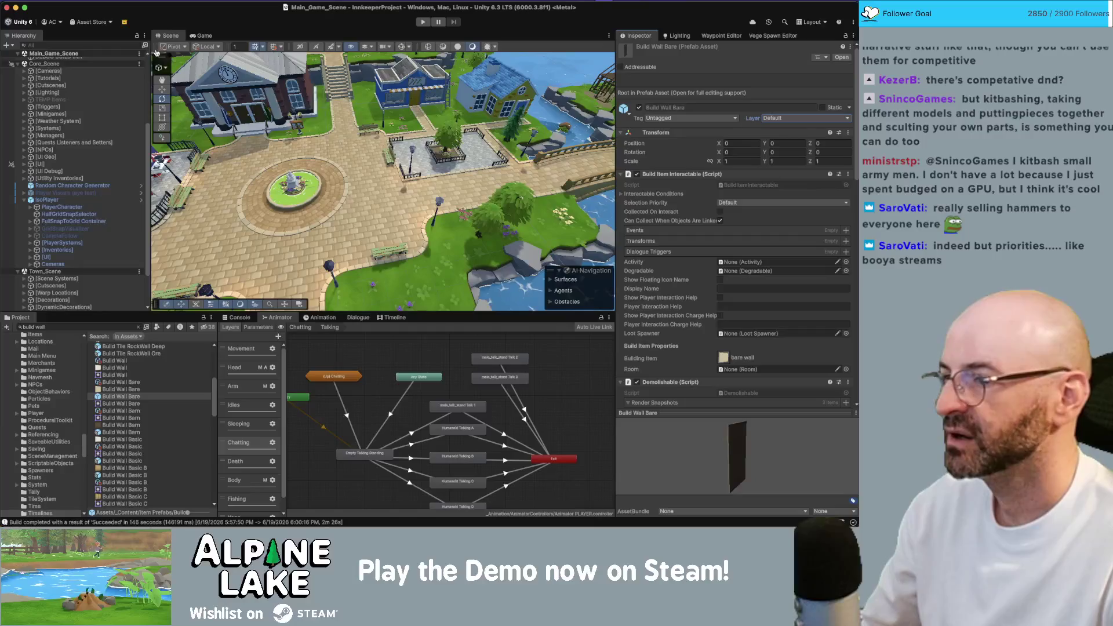
key(super+Tab)
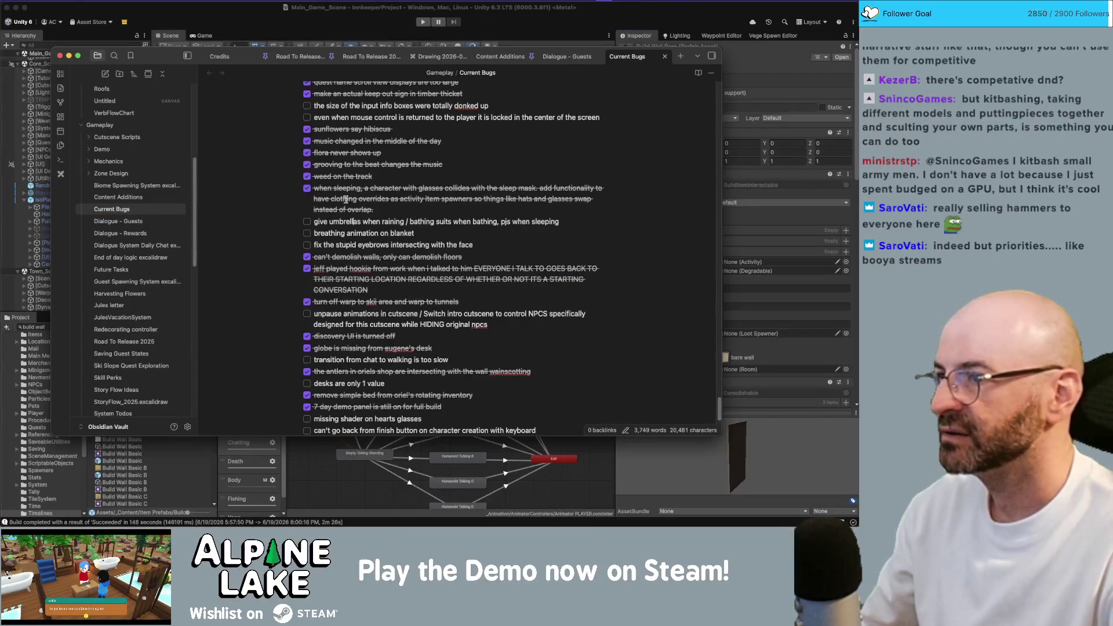
- In Rider, search all files for HideWhenBlockingPlayer to confirm no code uses it
key(super+Tab)
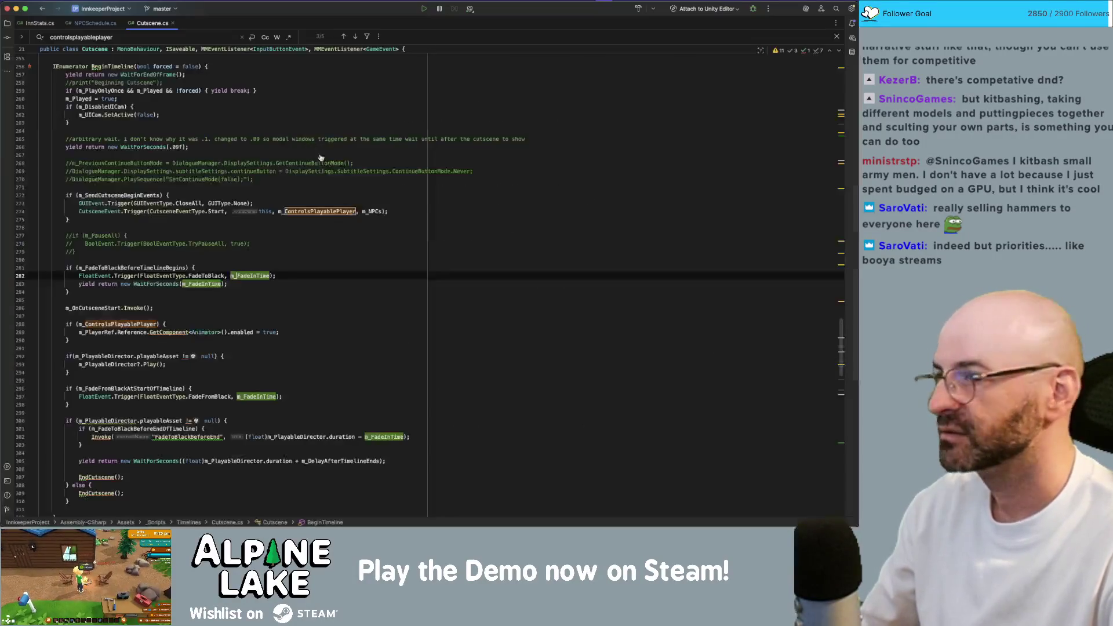
key(super+shift+f)
text(Hide)
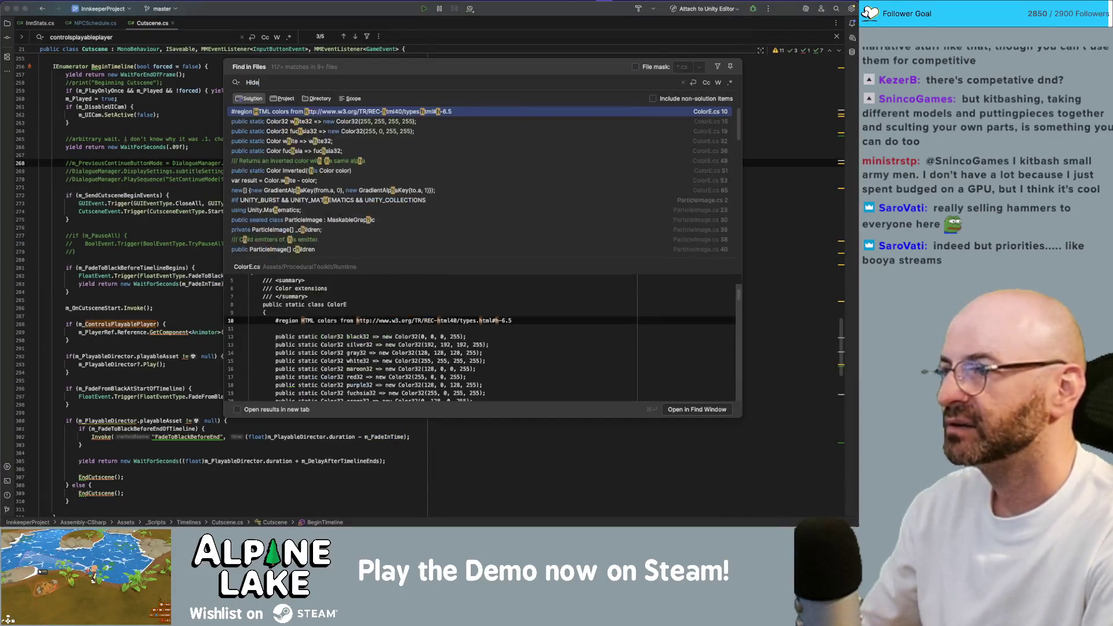
text(WhenBlockingPa)
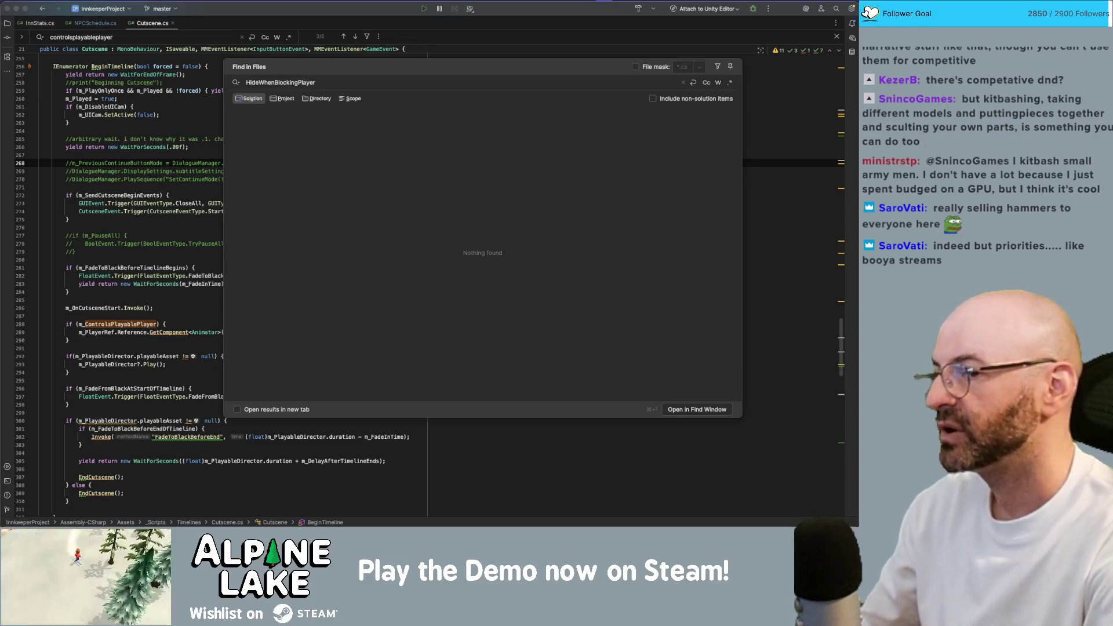
key(super+a)
key(BackSpace)
key(Escape)
click(297, 179)
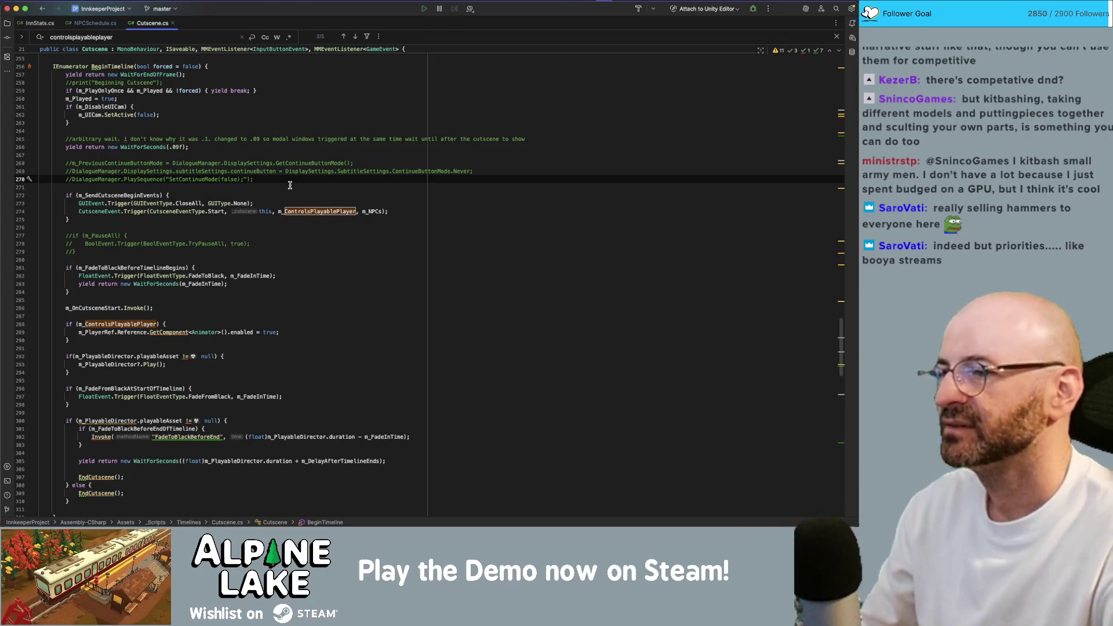
- In Unity's Build Profiles, start a Mac build and save it to the chosen folder
key(super+Tab)
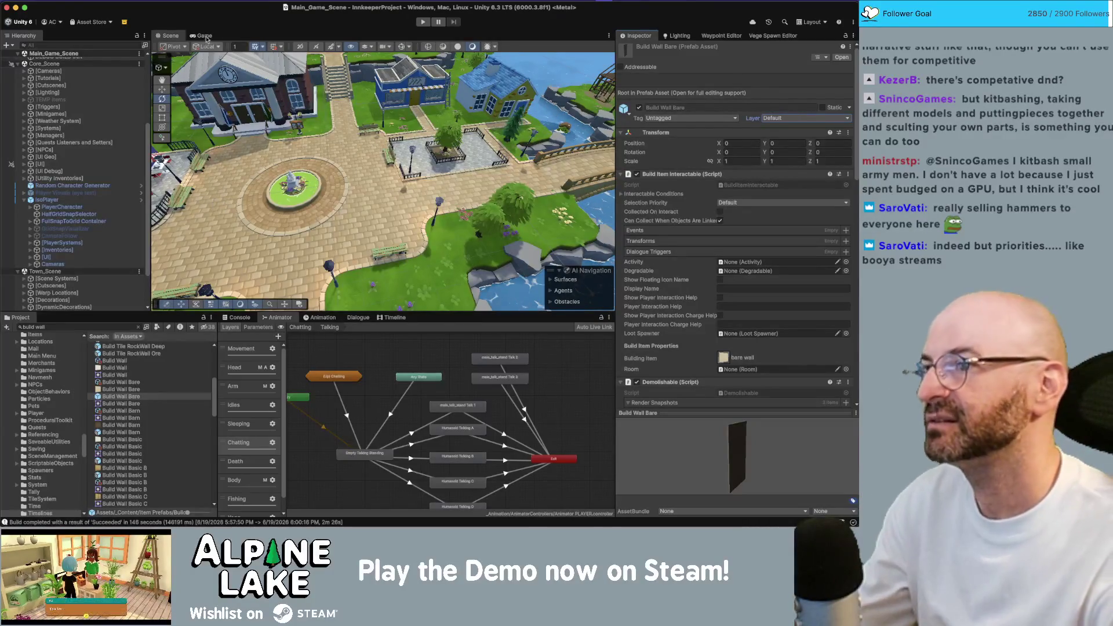
key(super+shift+b)
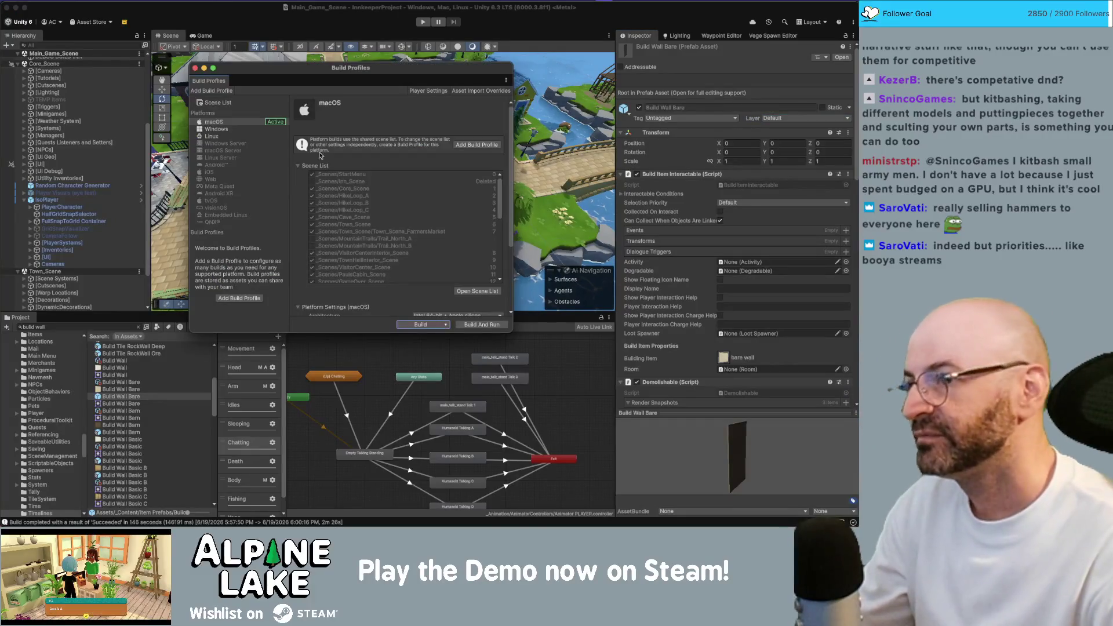
click(416, 325)
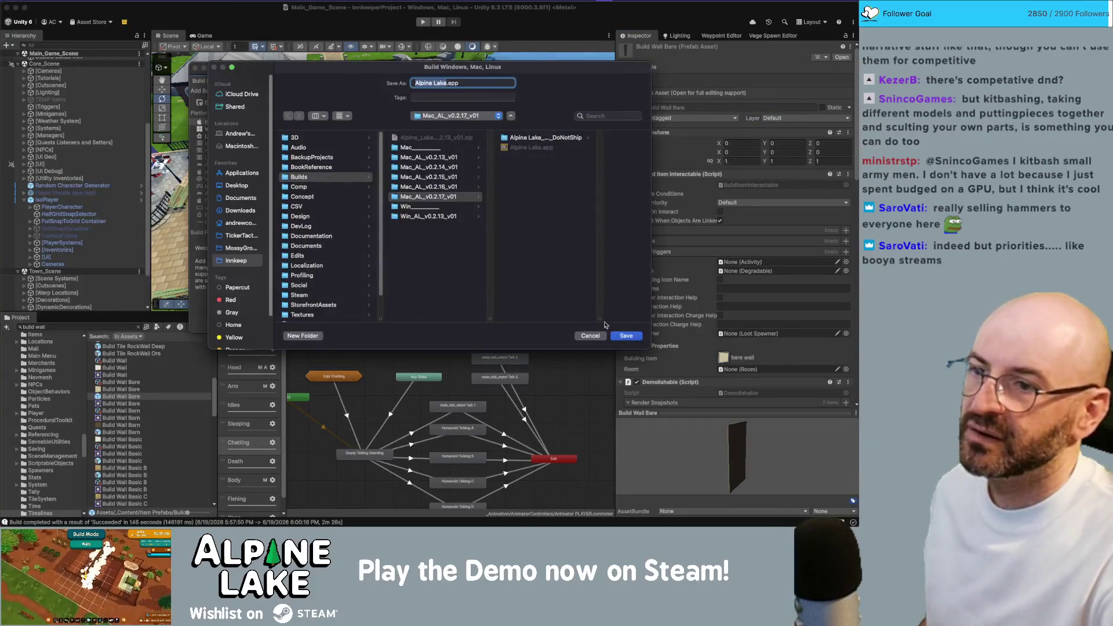
click(623, 336)
- Replace the existing build so Alpine Lake.app is built into Mac_AL_v0.2.17_v01
click(465, 252)
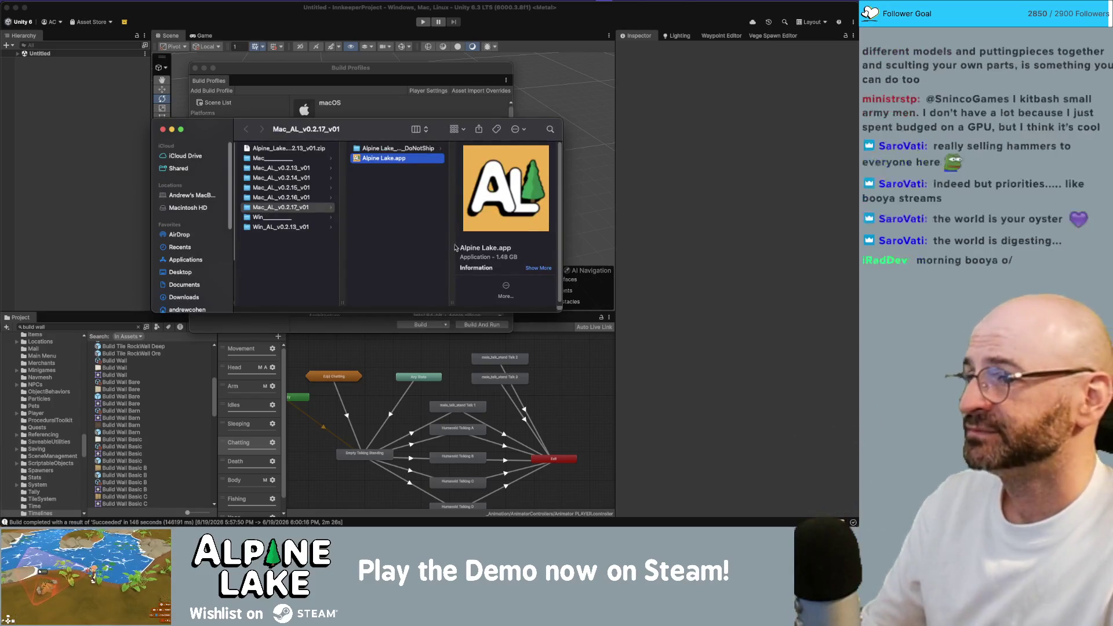
- Launch the newly built Alpine Lake.app from Finder
click(404, 179)
double_click(399, 159)
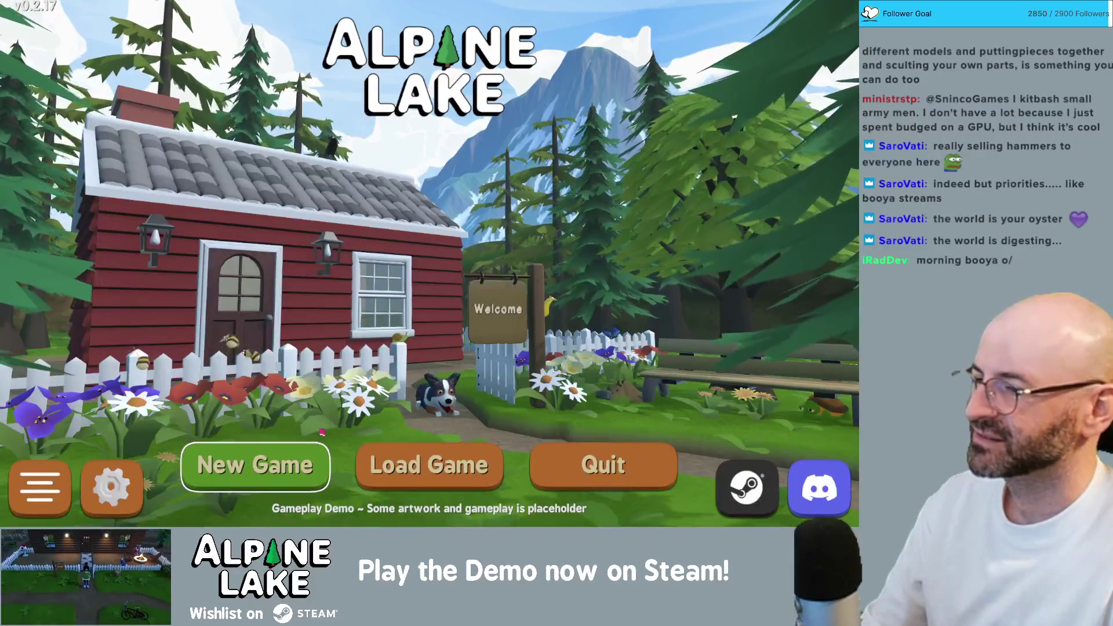
- Load the Rustic Roost save and dismiss the item-use tutorial
click(428, 466)
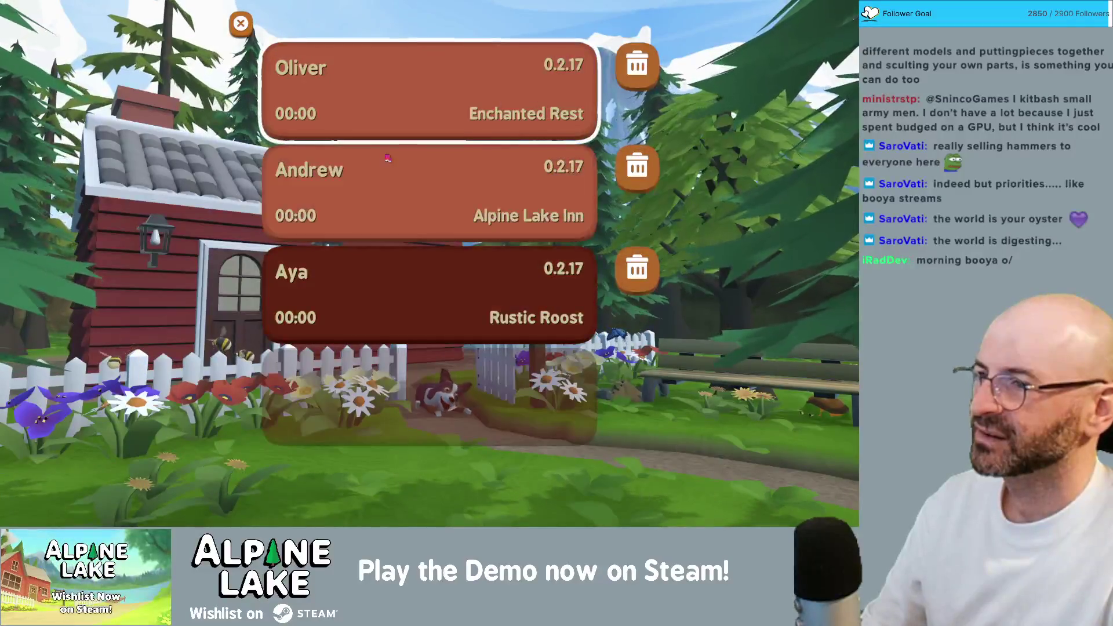
click(417, 299)
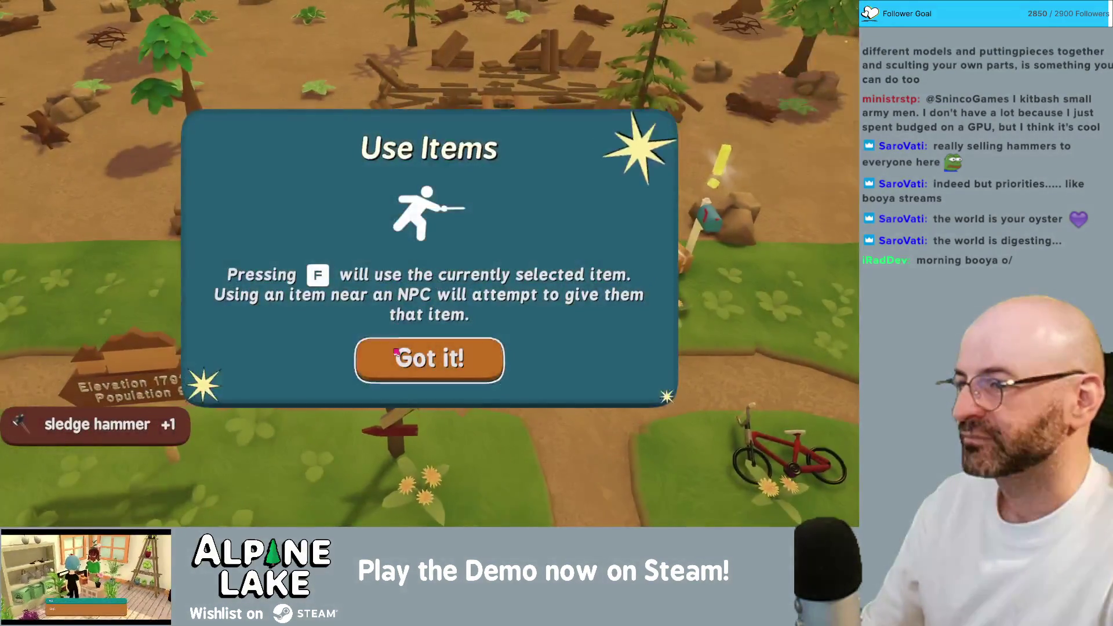
click(396, 352)
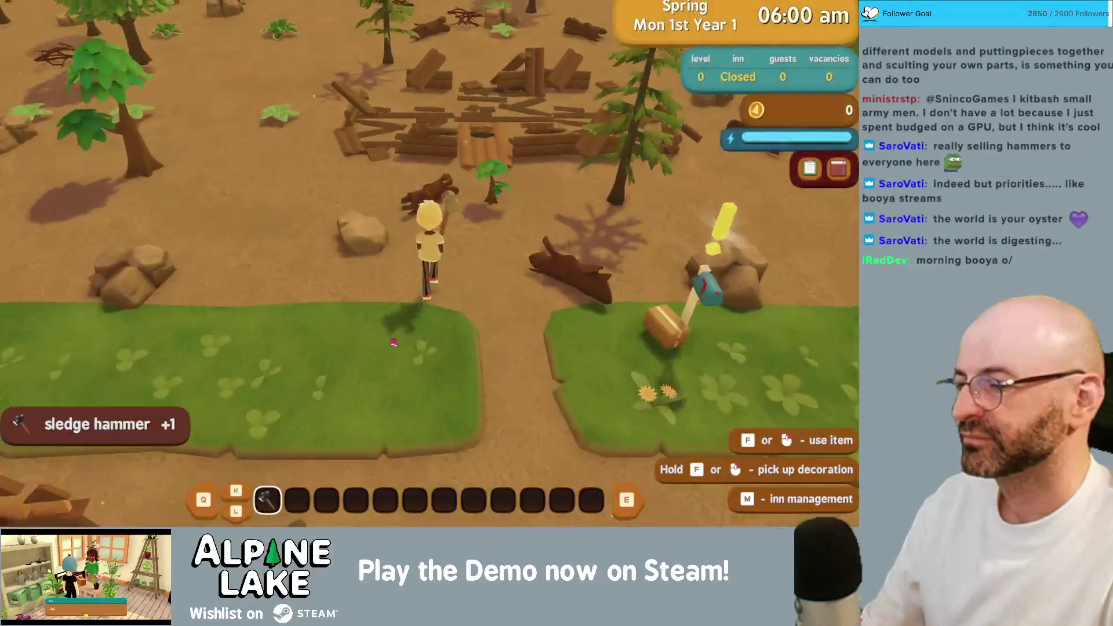
- Demolish the planks, beam and log piles on the lot with the sledgehammer
click(427, 306)
click(373, 198)
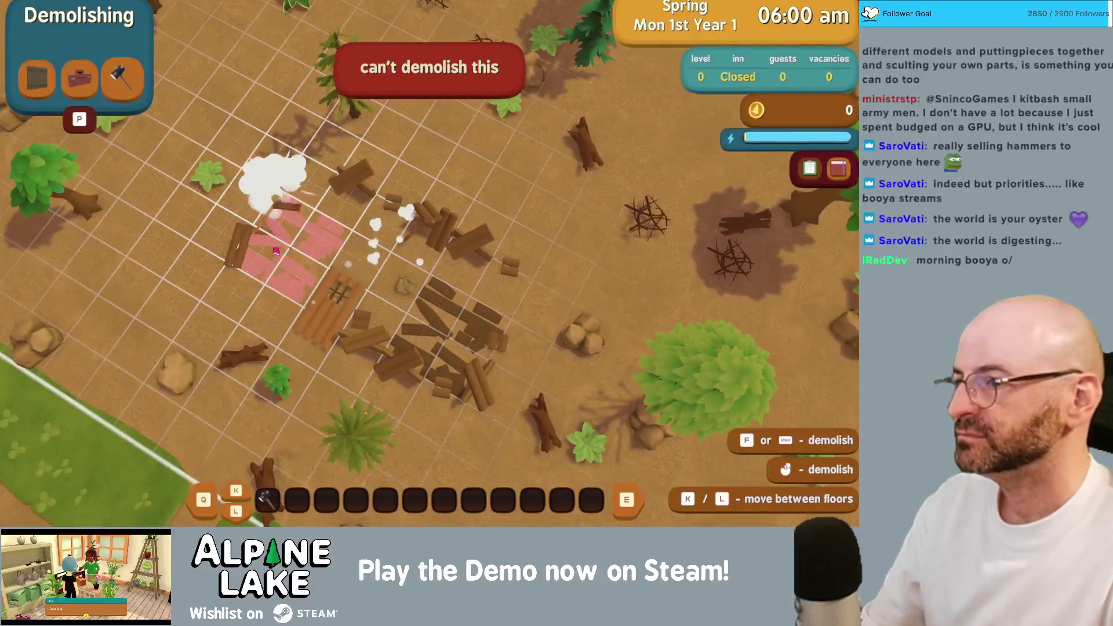
click(276, 251)
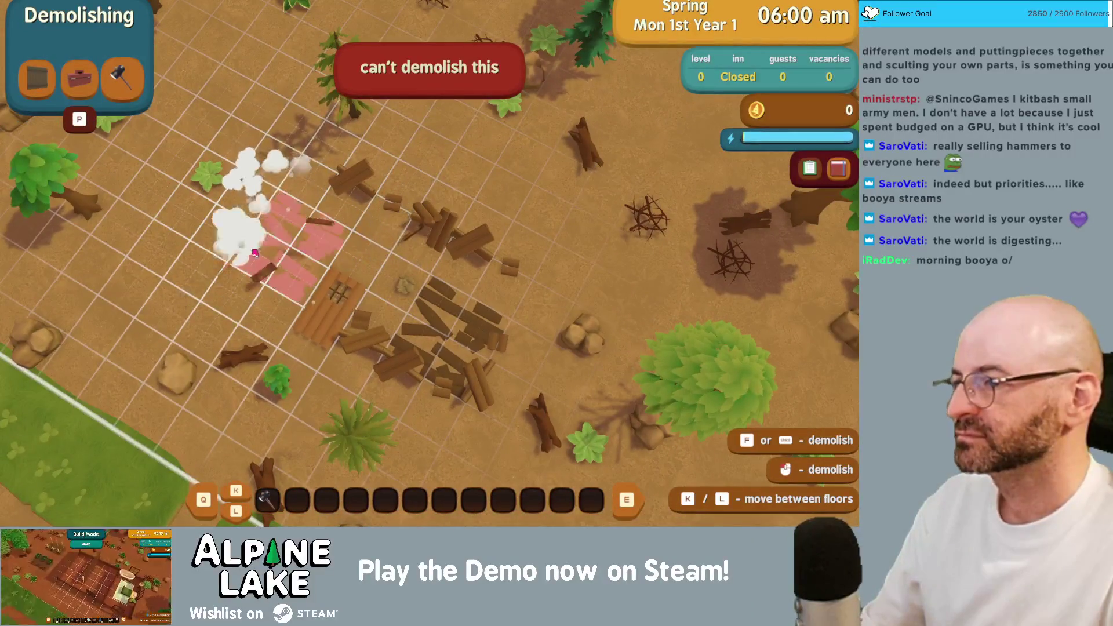
click(360, 186)
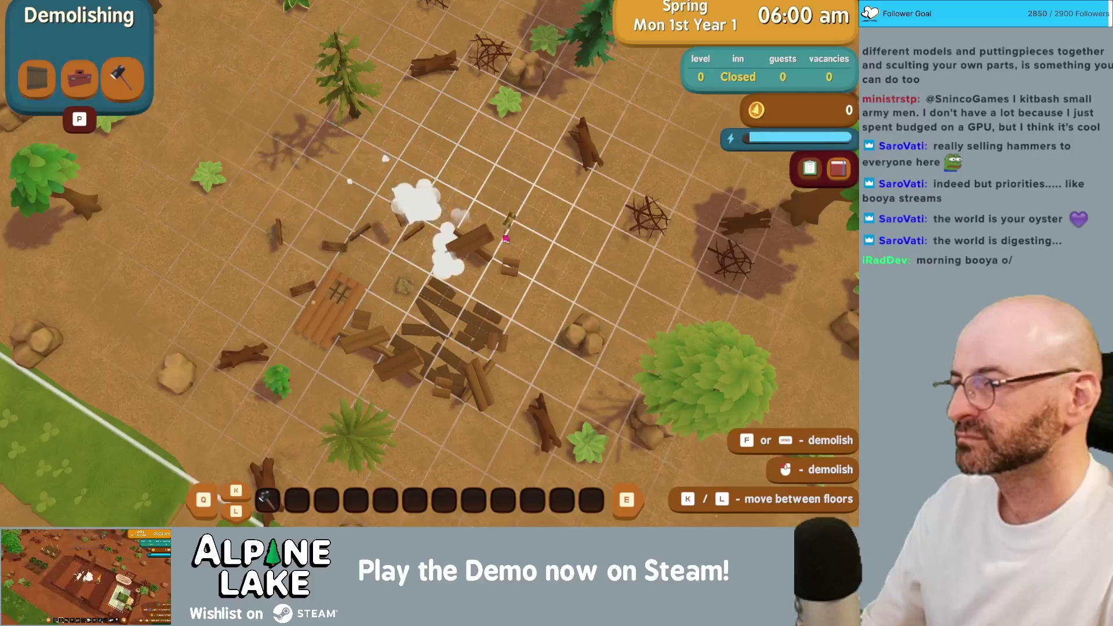
click(472, 249)
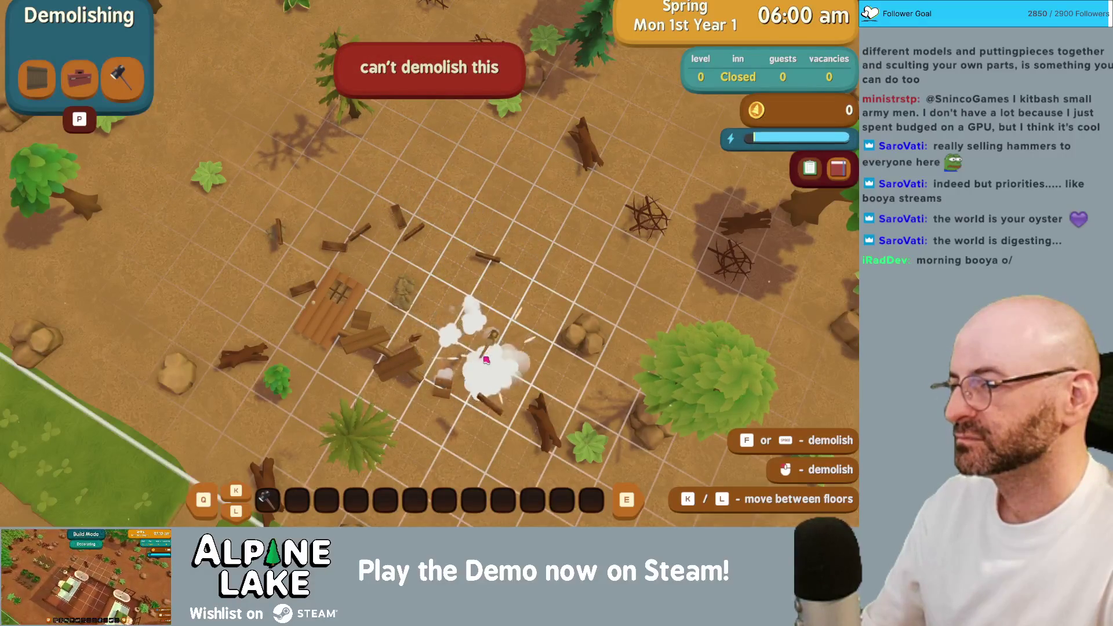
click(397, 360)
click(331, 313)
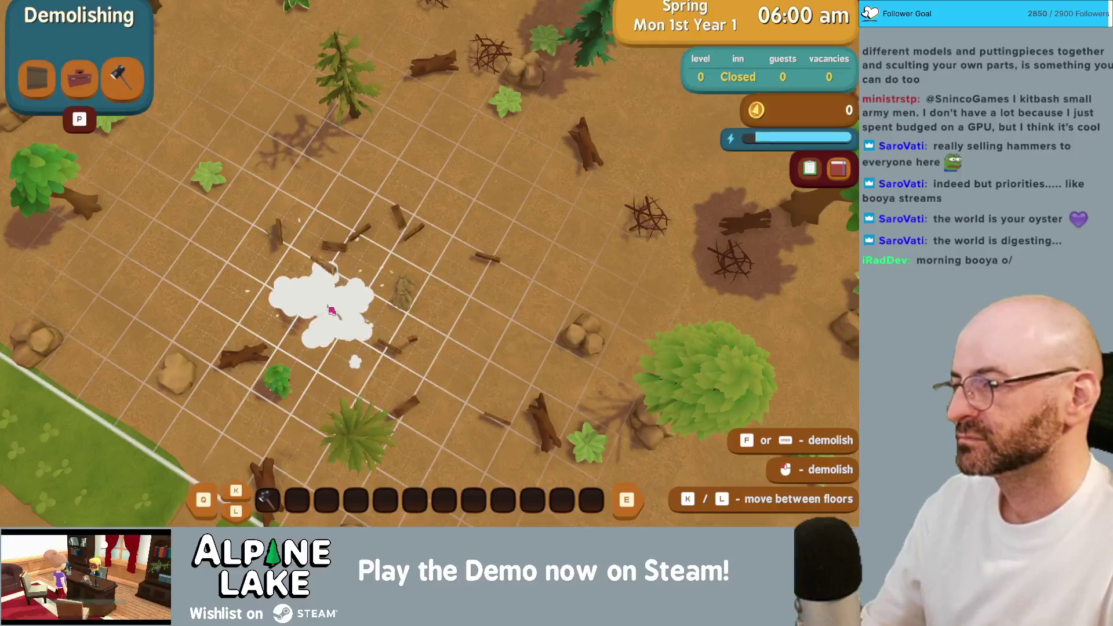
- Leave demolish mode to collect the materials and walk to the mailbox
key(p)
key(s)
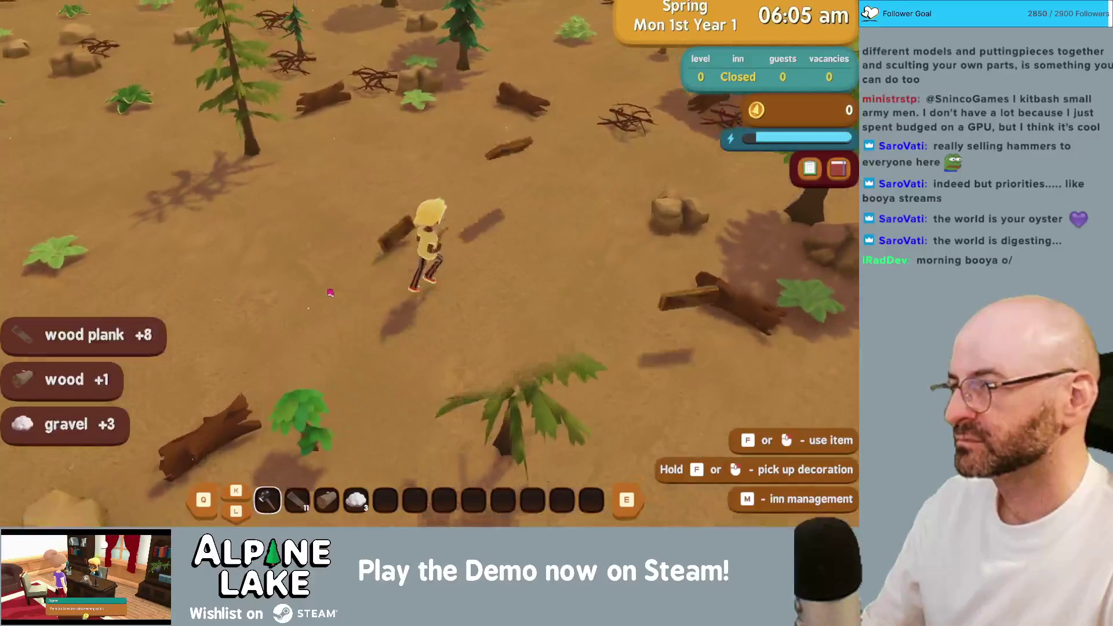
key(s)
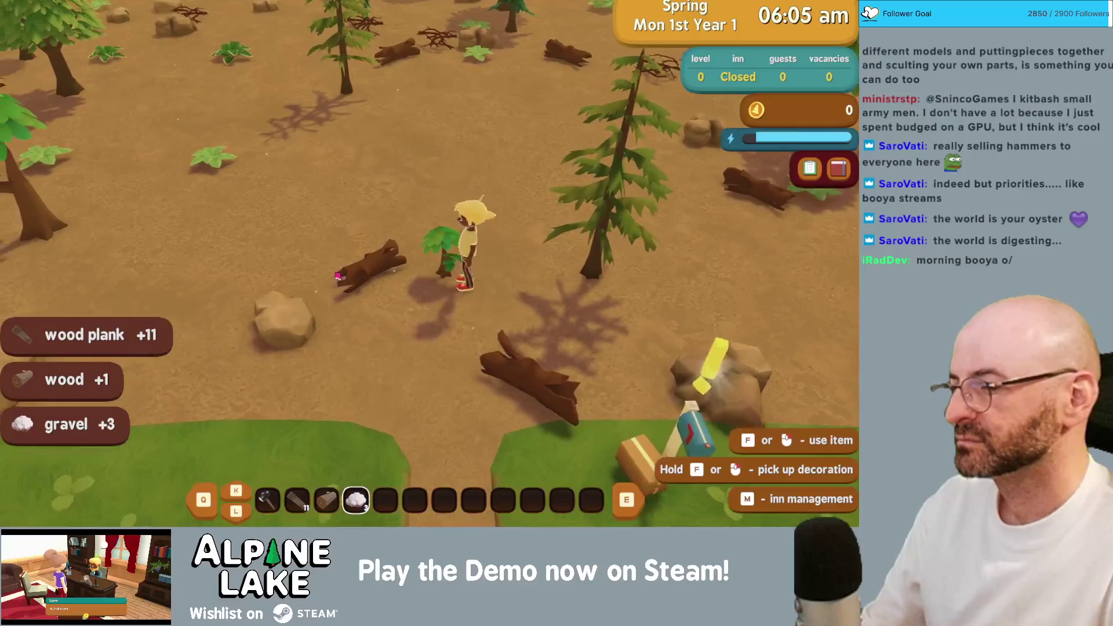
key(4)
key(w)
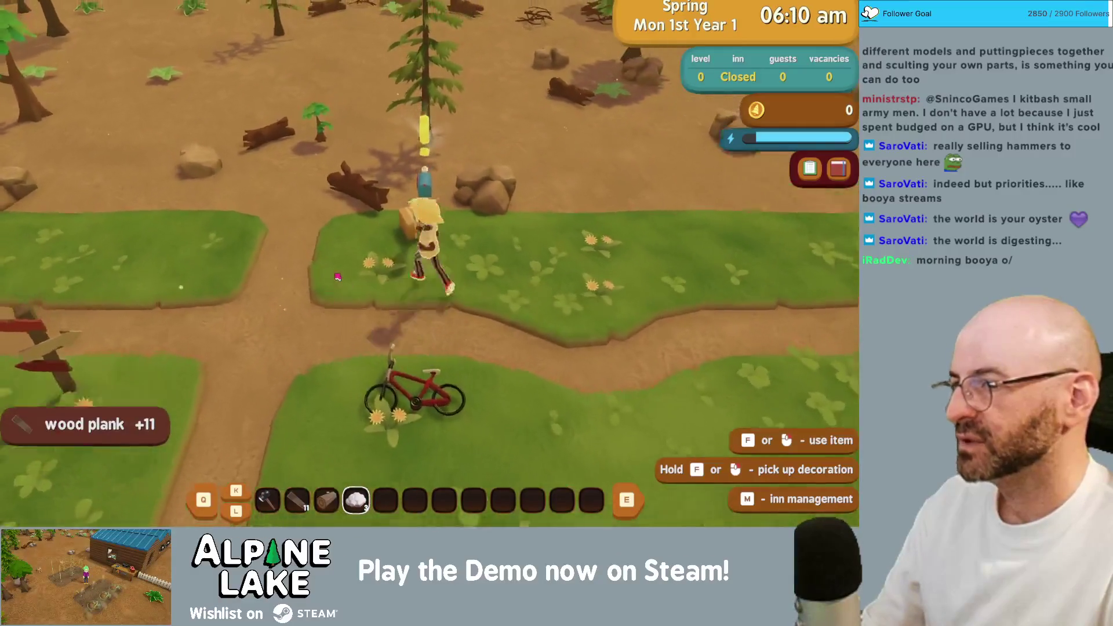
key(f)
- Read the mailbox letters and claim Dad's 100 dub housewarming gift
click(232, 243)
click(301, 194)
click(301, 198)
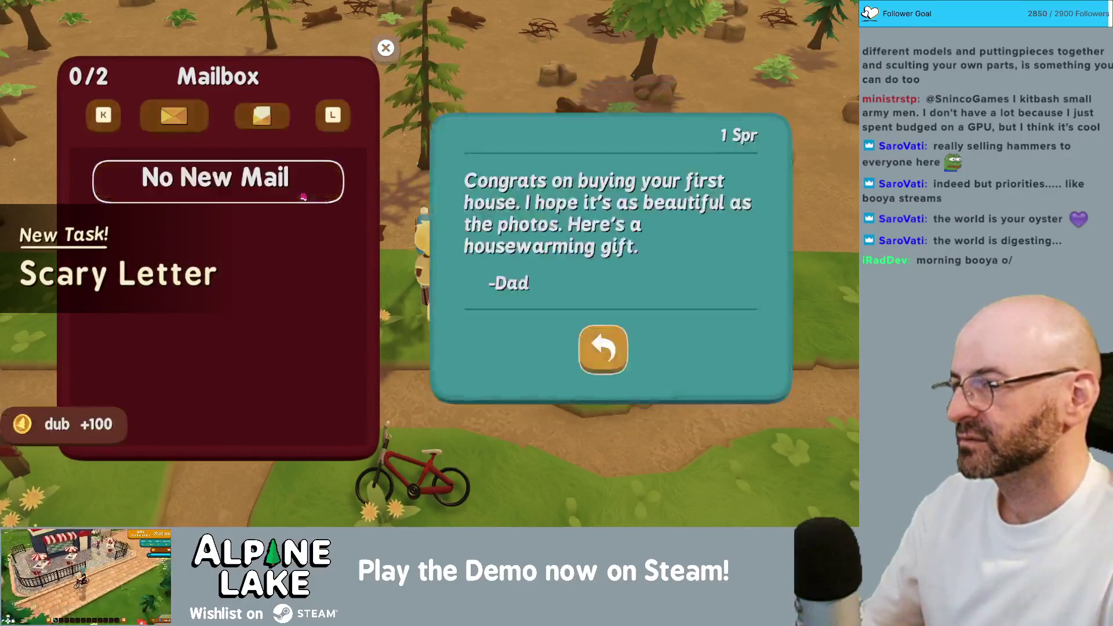
key(Escape)
key(Escape)
click(398, 333)
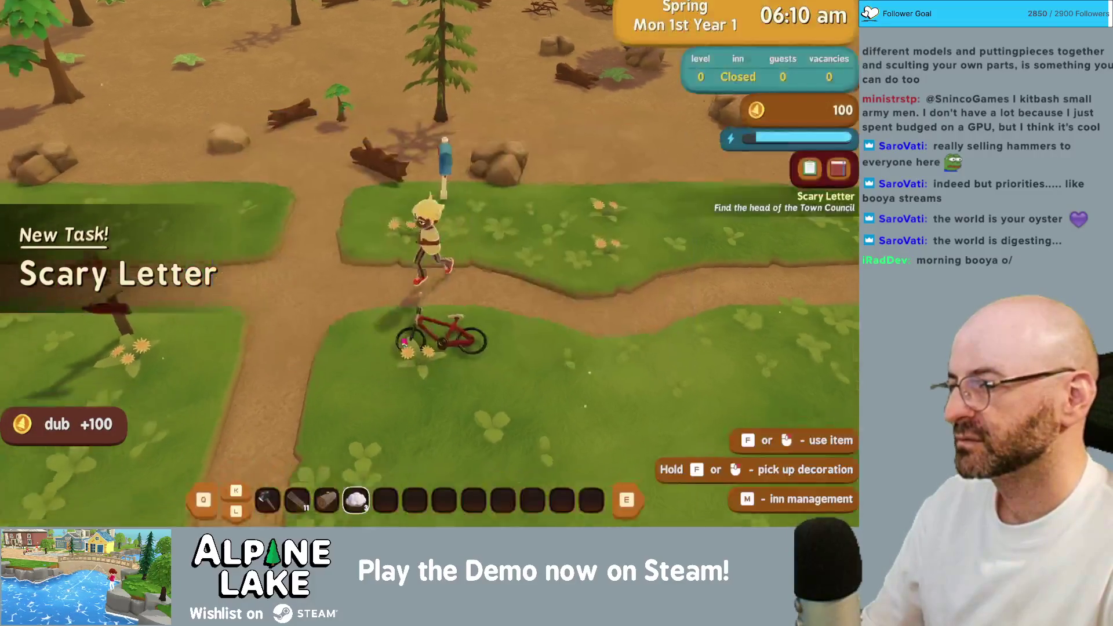
- Ride the bike into Town, skipping the flyover cutscene
key(f)
key(w)
key(a)
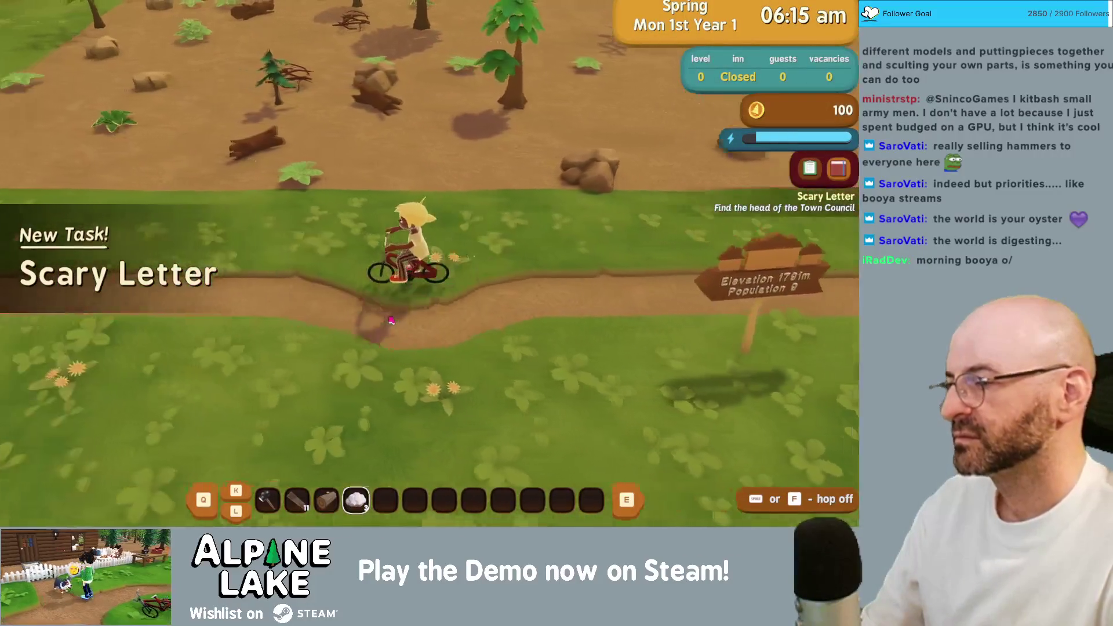
key(a)
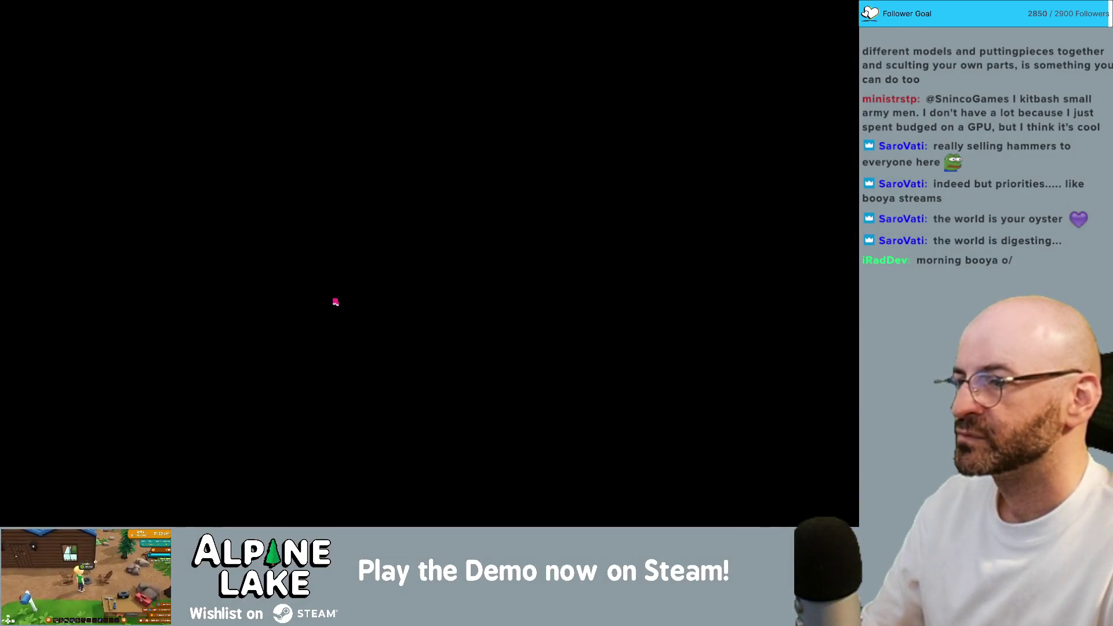
key(Escape)
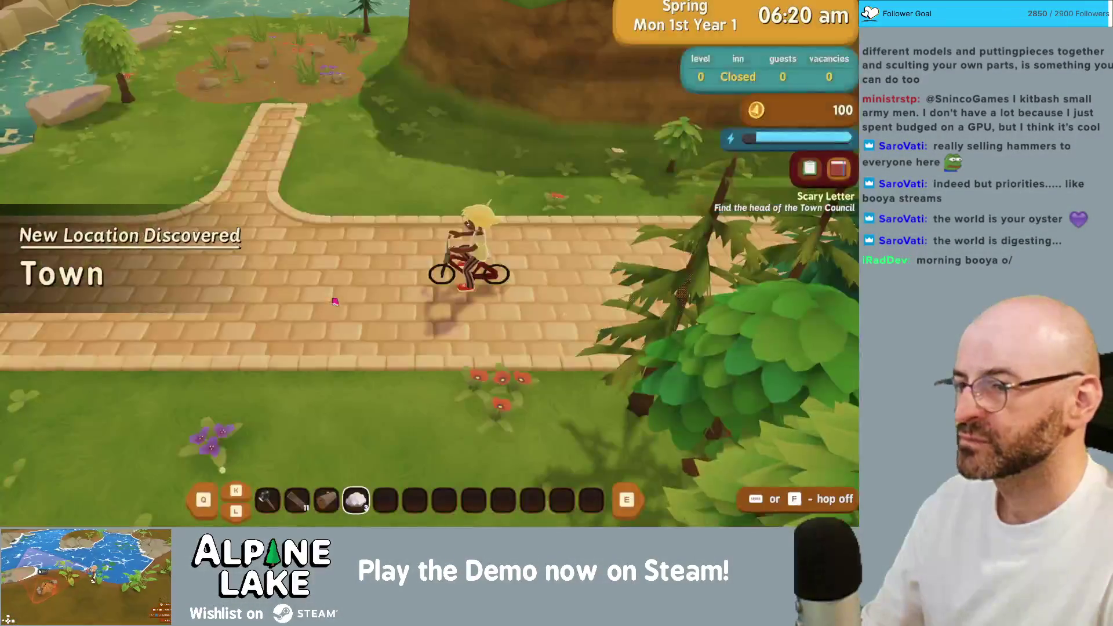
- Chat with the villager on the bridge and dismiss the Town Square Discovered notice
key(a)
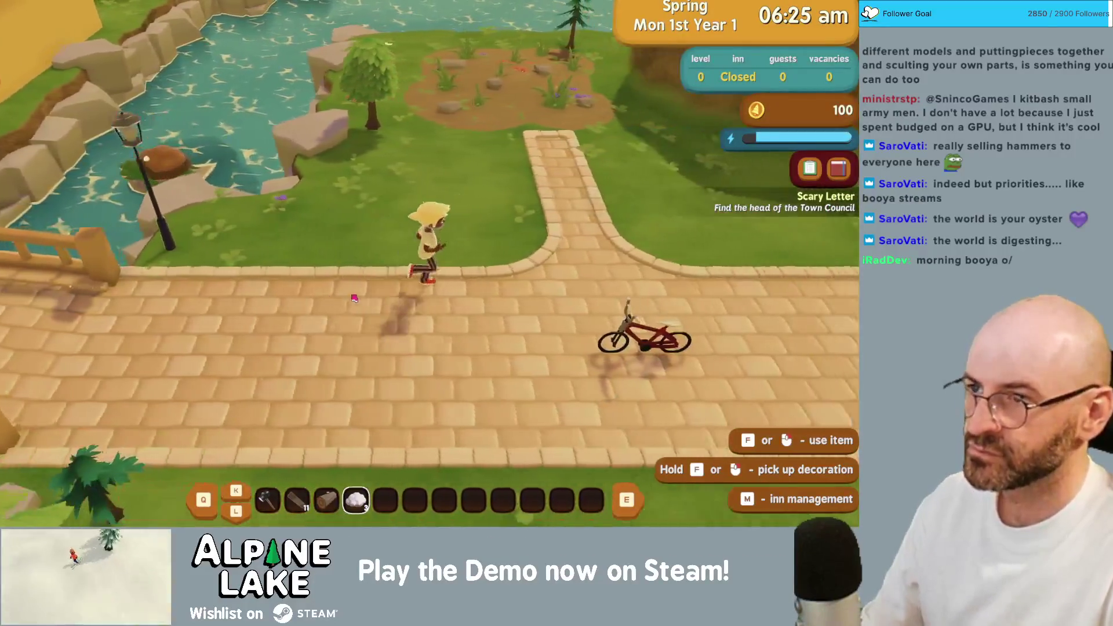
key(d)
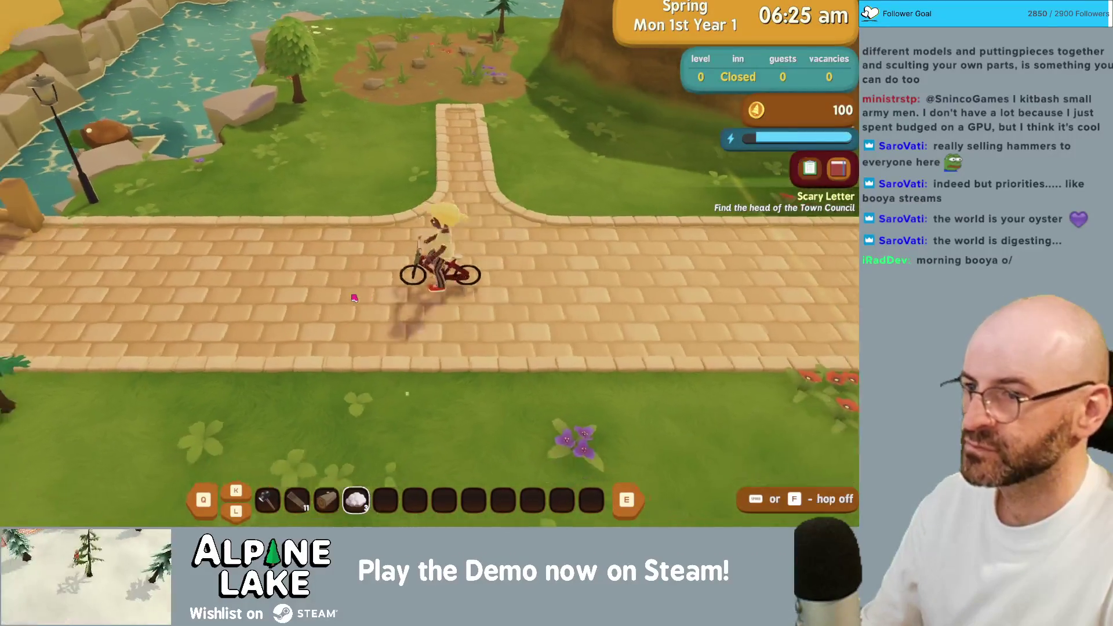
key(a)
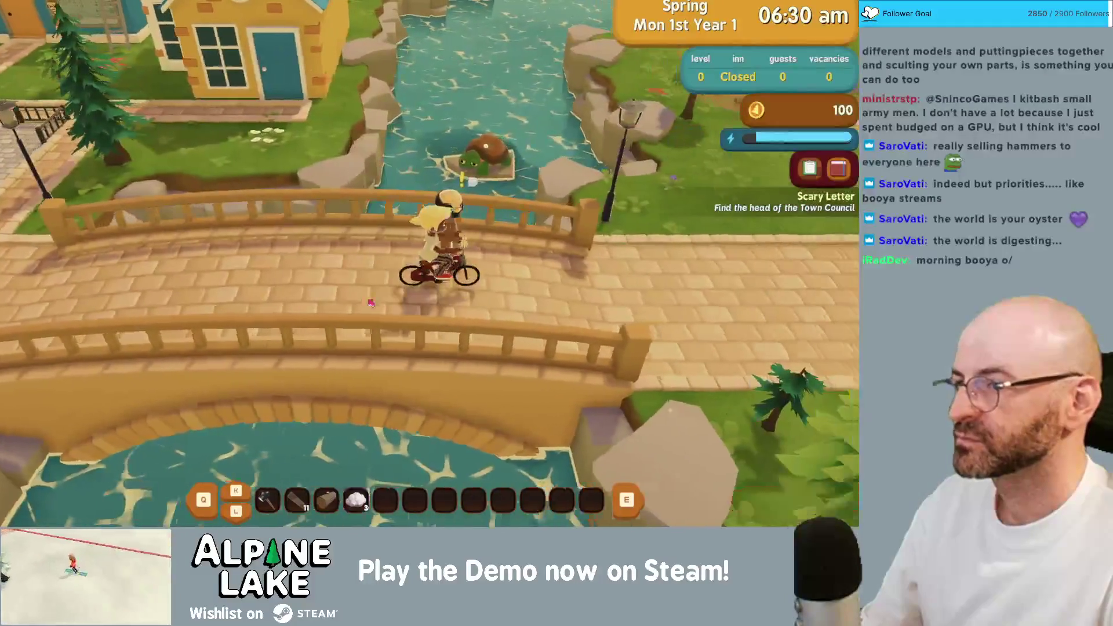
key(e)
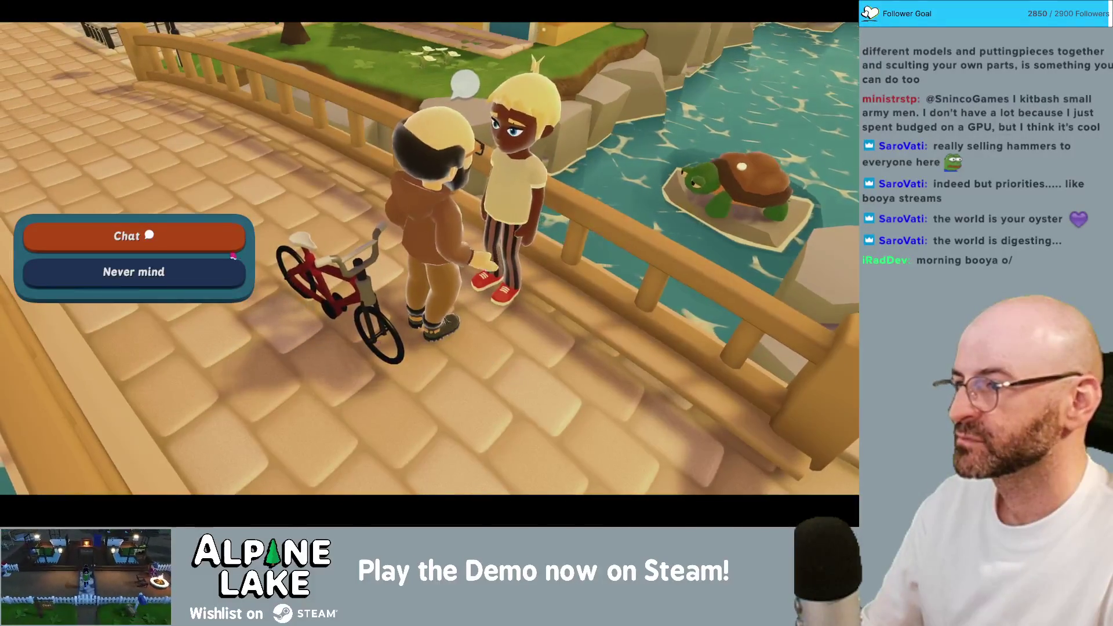
click(231, 252)
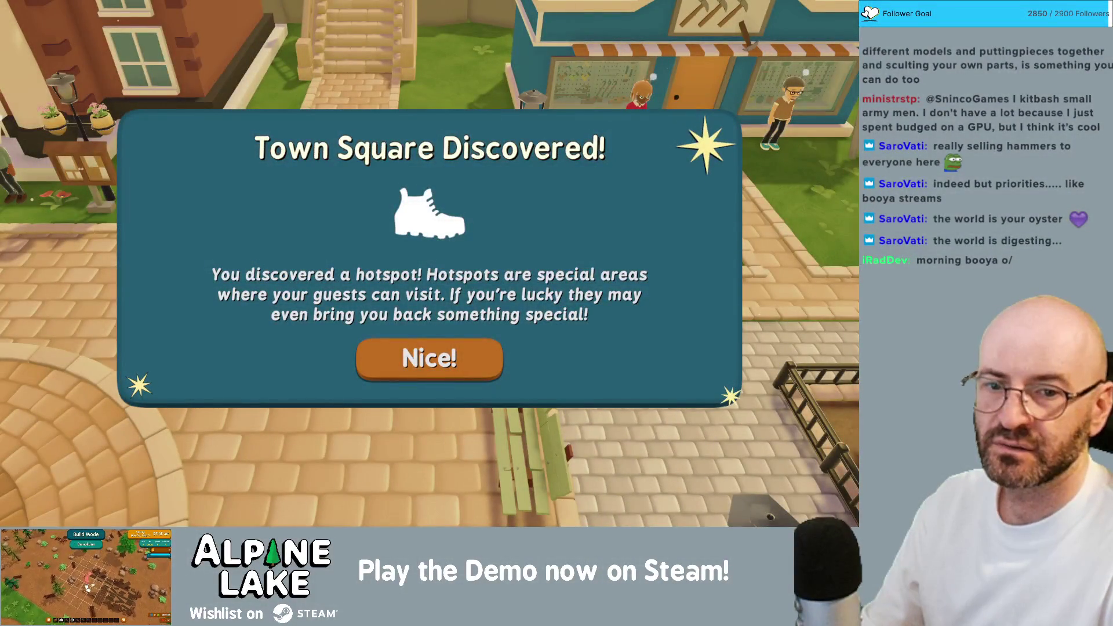
click(430, 358)
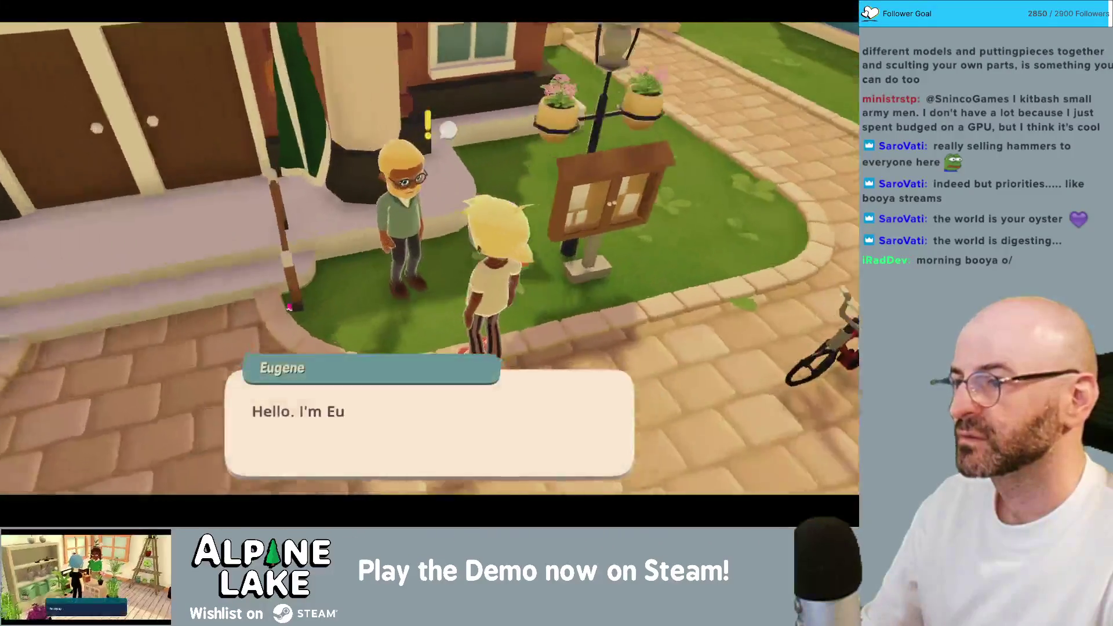
- Raise the Scary Letter with the council head to earn 500 dub and a sleeping bag
click(293, 400)
click(295, 398)
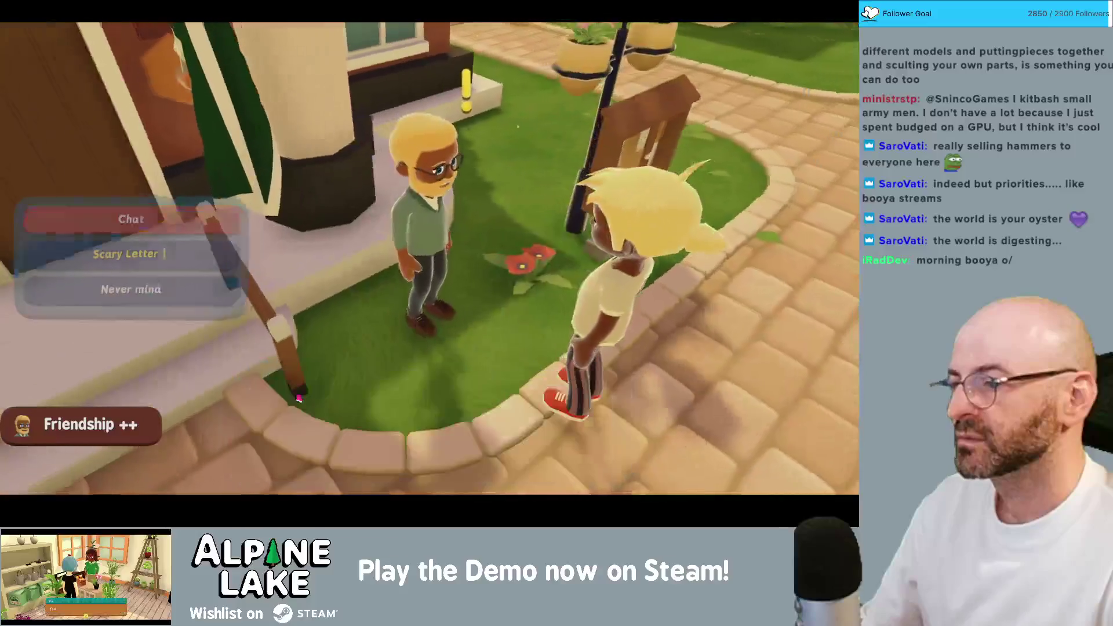
key(Down)
key(Return)
click(417, 442)
click(423, 438)
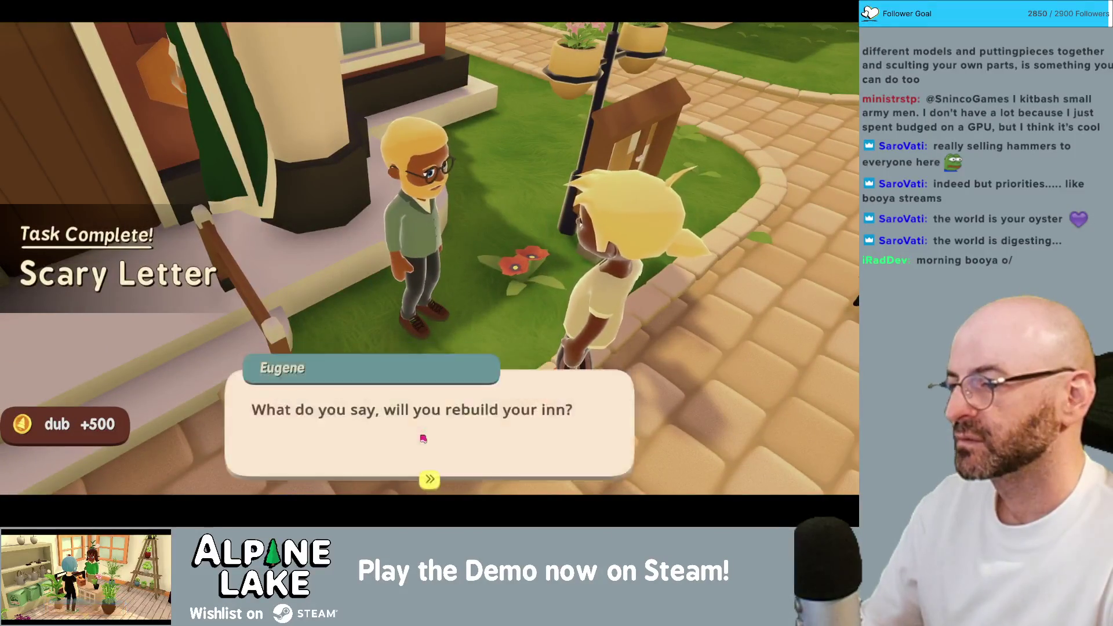
click(419, 428)
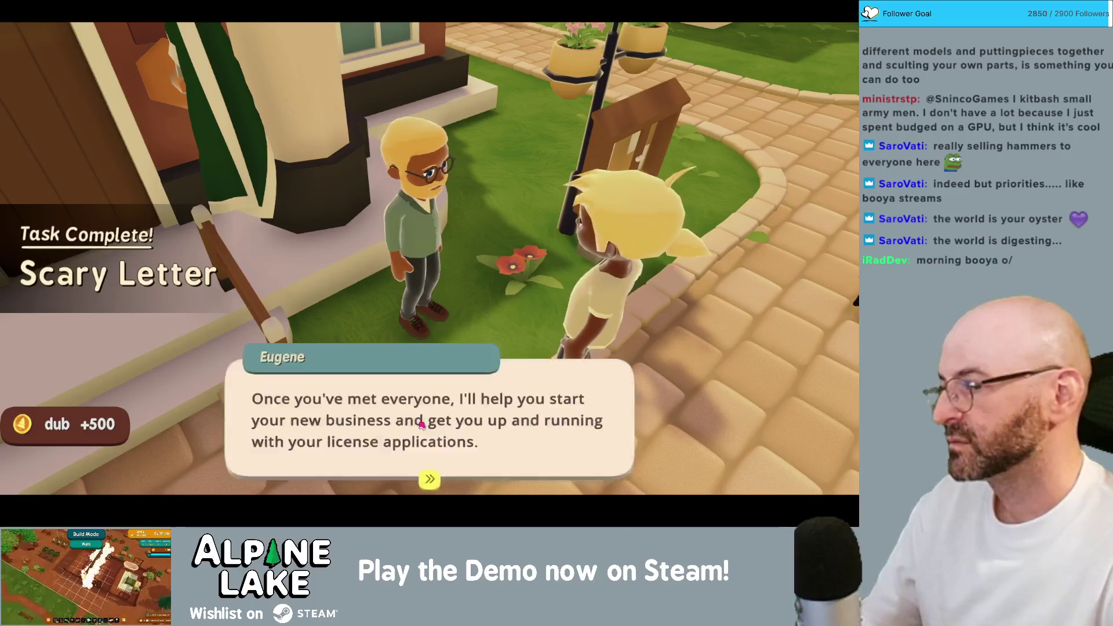
click(424, 423)
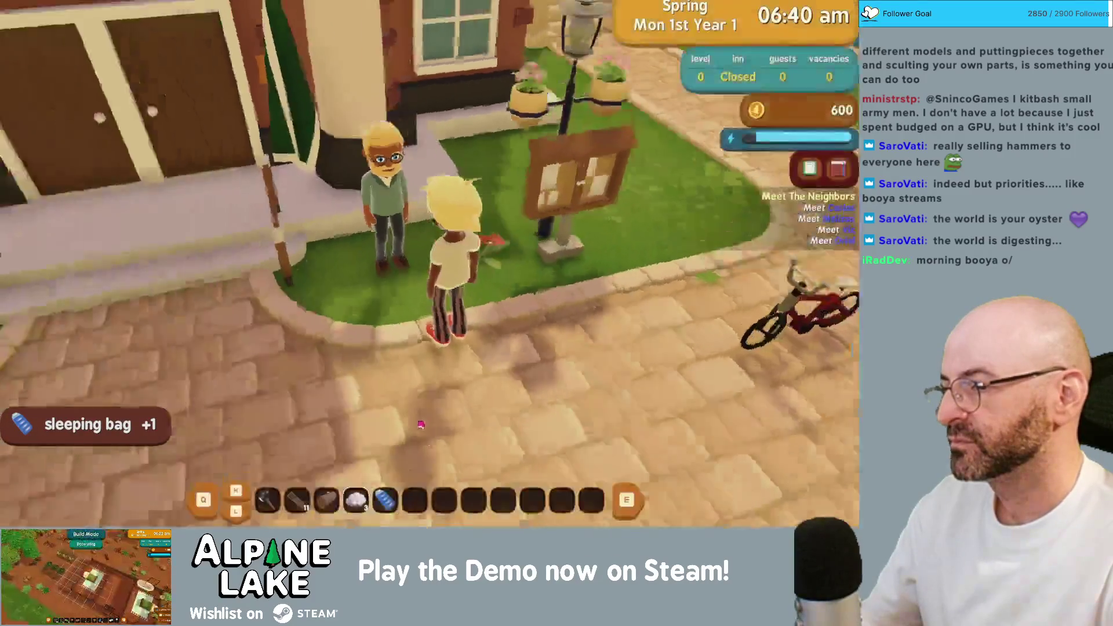
- Meet the shopkeeper, receiving an axe, a pick axe and the Pity Party task
click(529, 371)
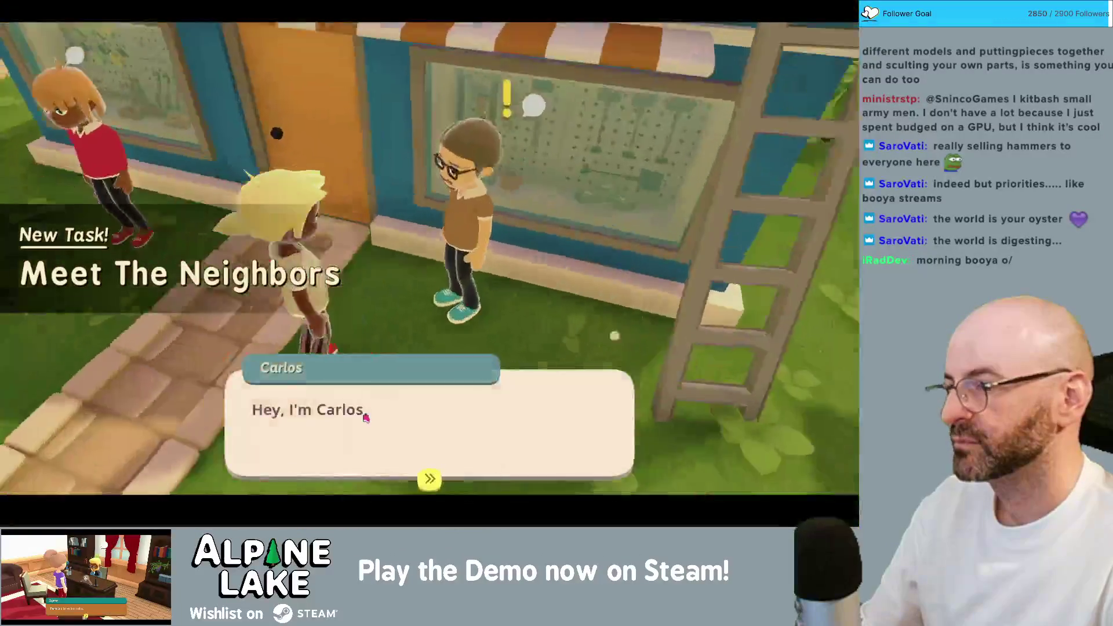
click(368, 418)
click(368, 418)
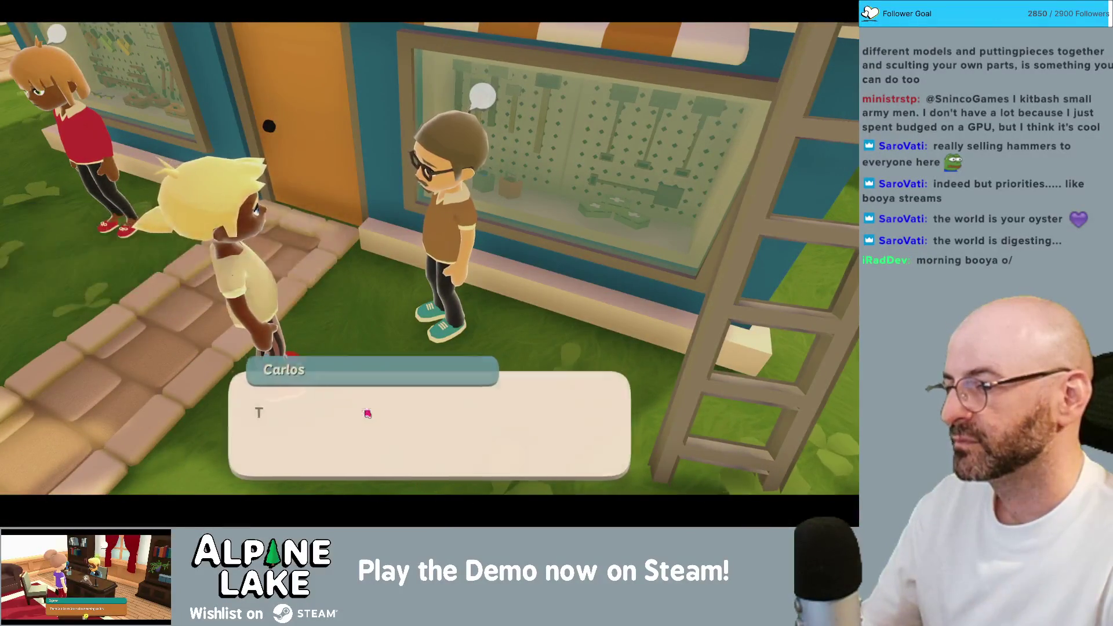
click(365, 415)
click(362, 418)
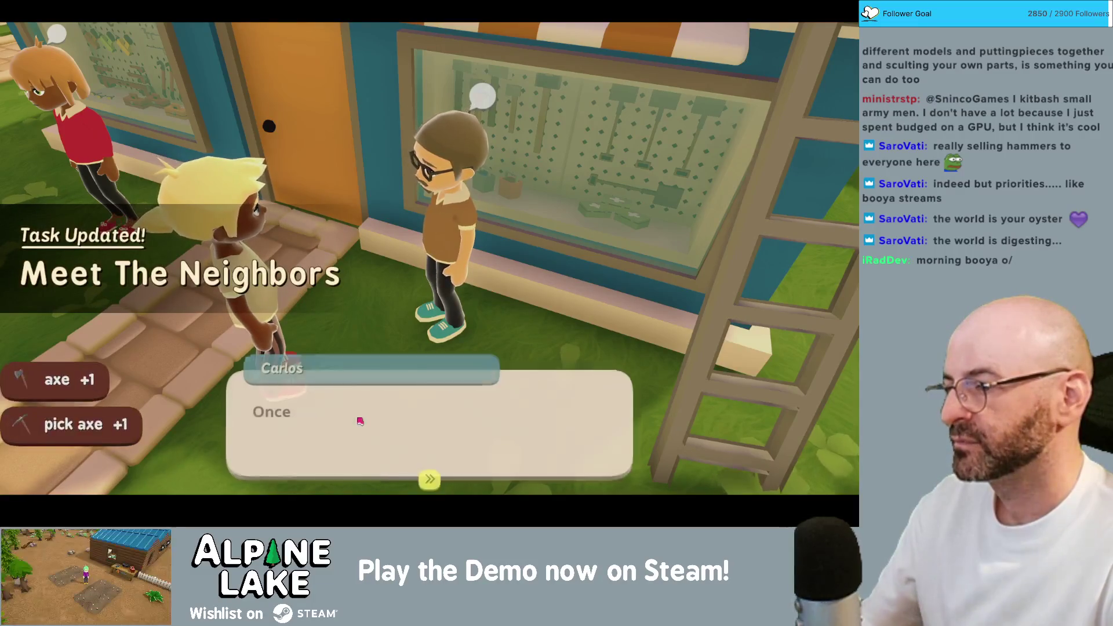
click(360, 420)
click(360, 427)
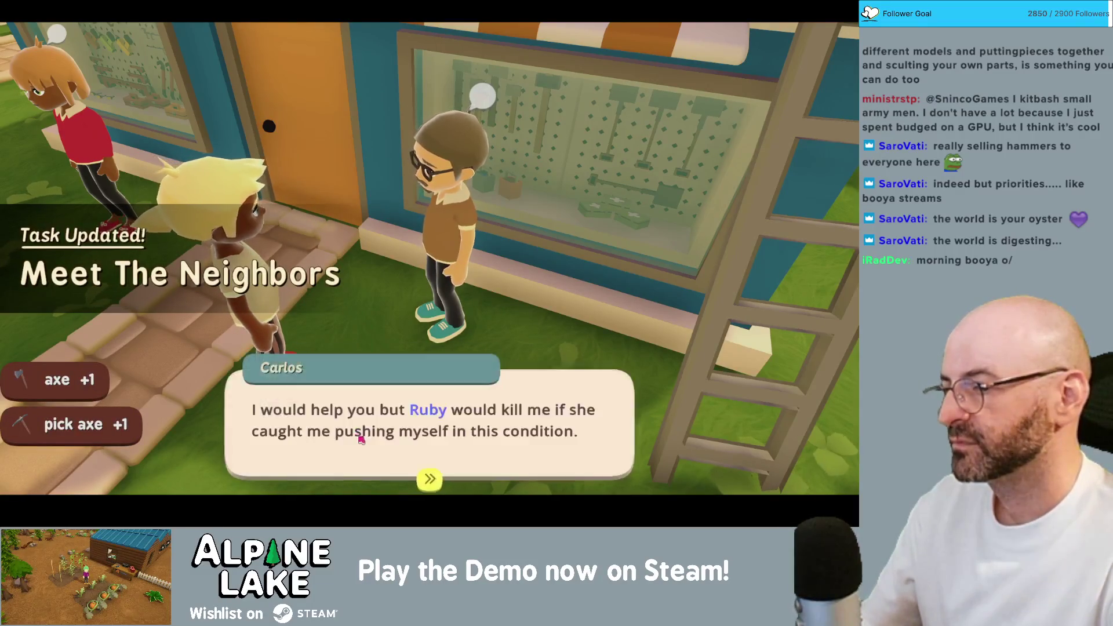
click(362, 437)
click(372, 420)
click(375, 409)
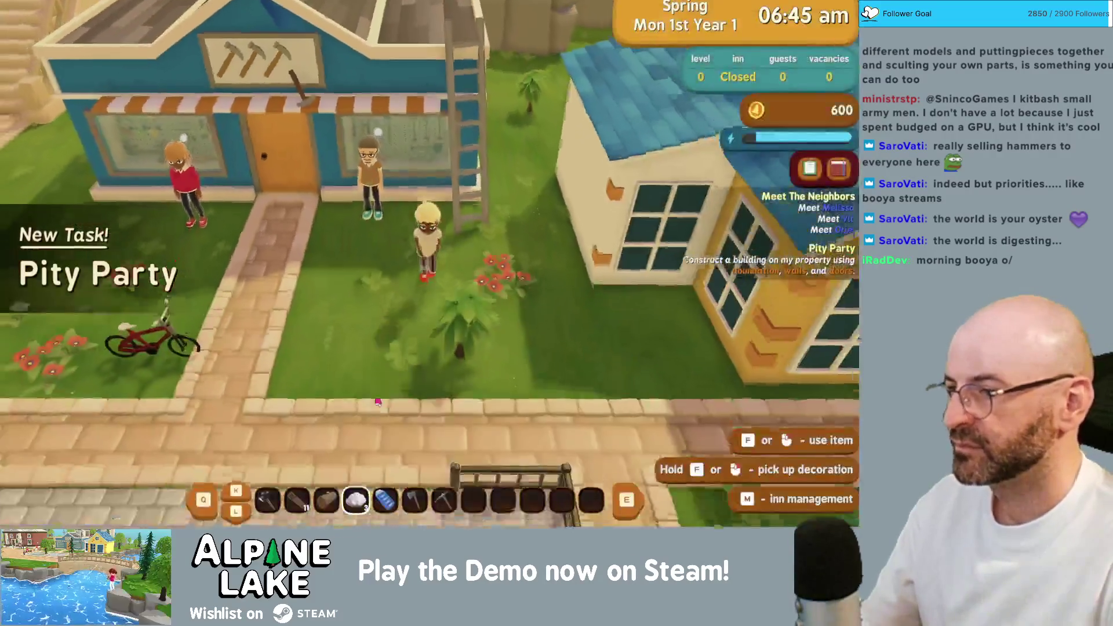
- Ride up the stairs and greet the neighbour by the picket fence
key(a)
key(s)
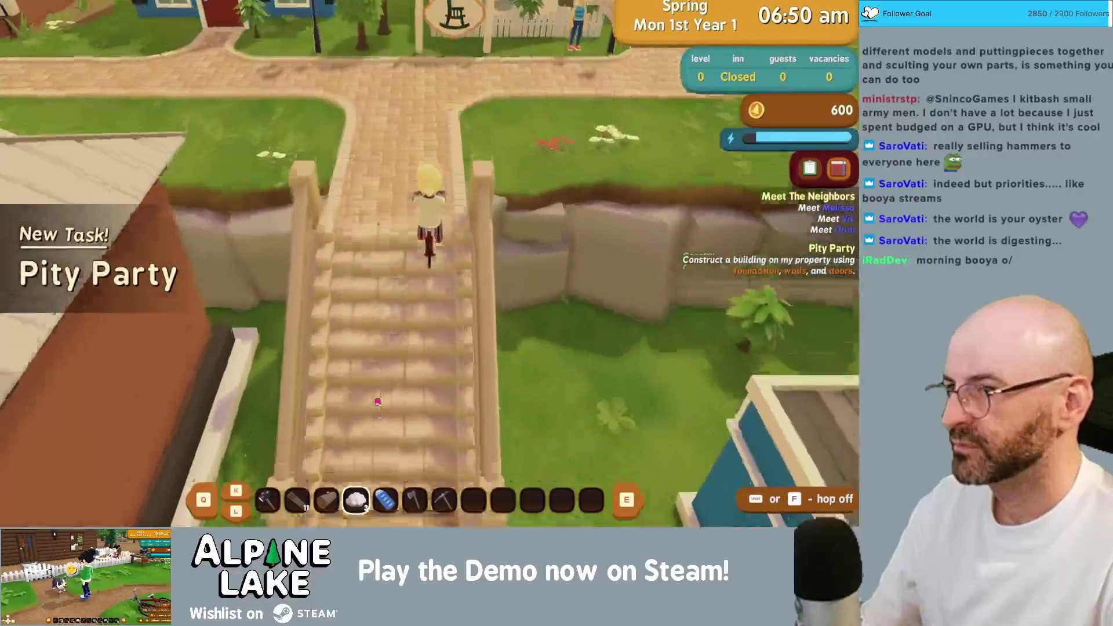
key(w)
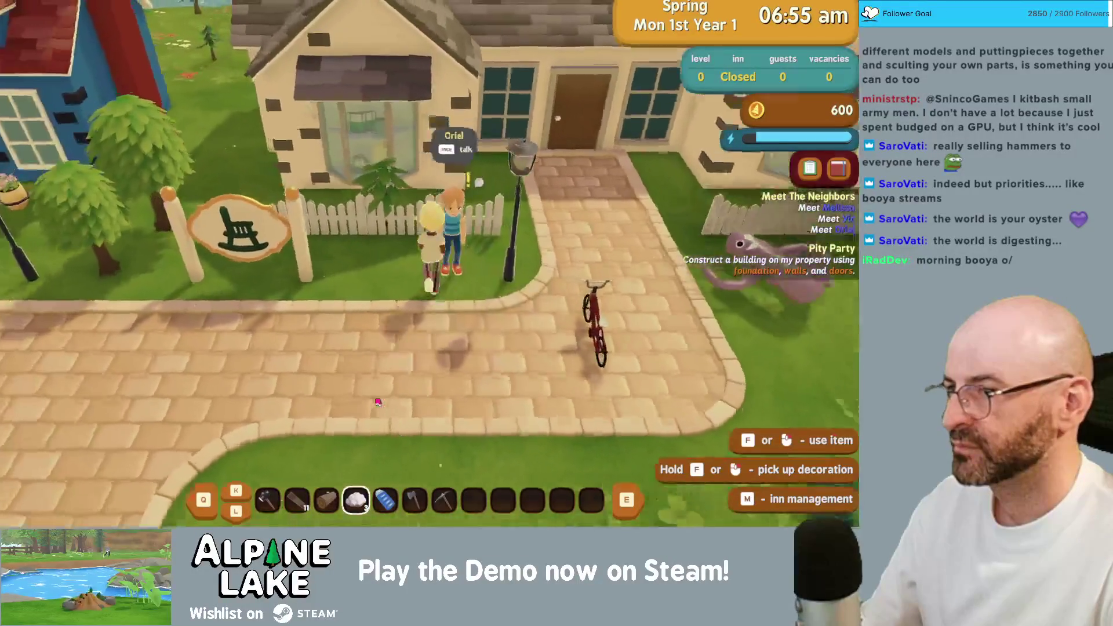
key(space)
key(space)
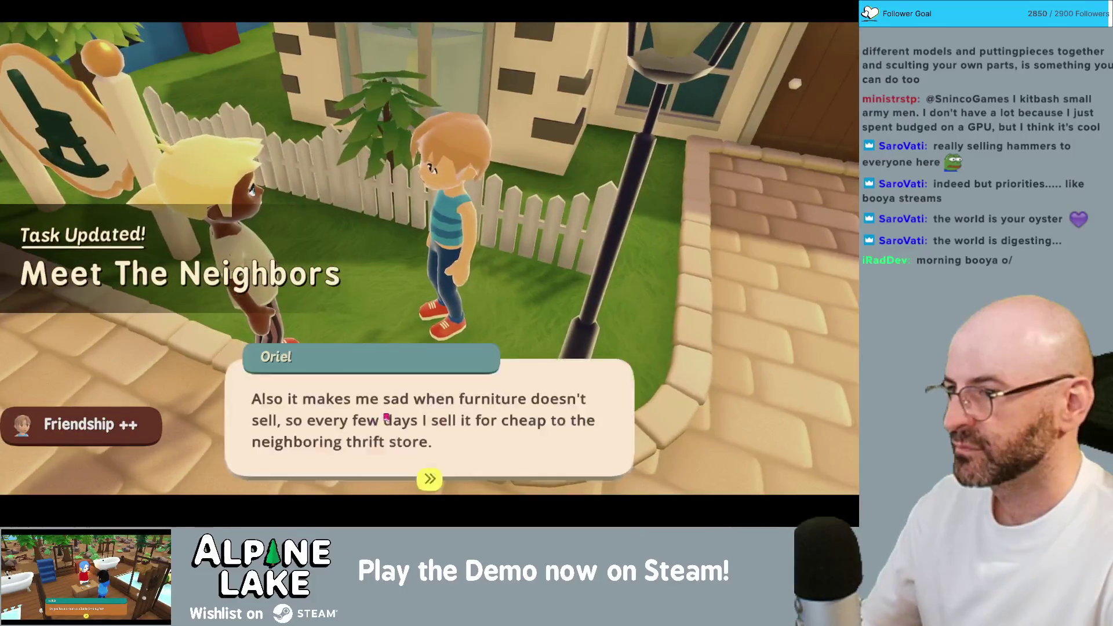
key(space)
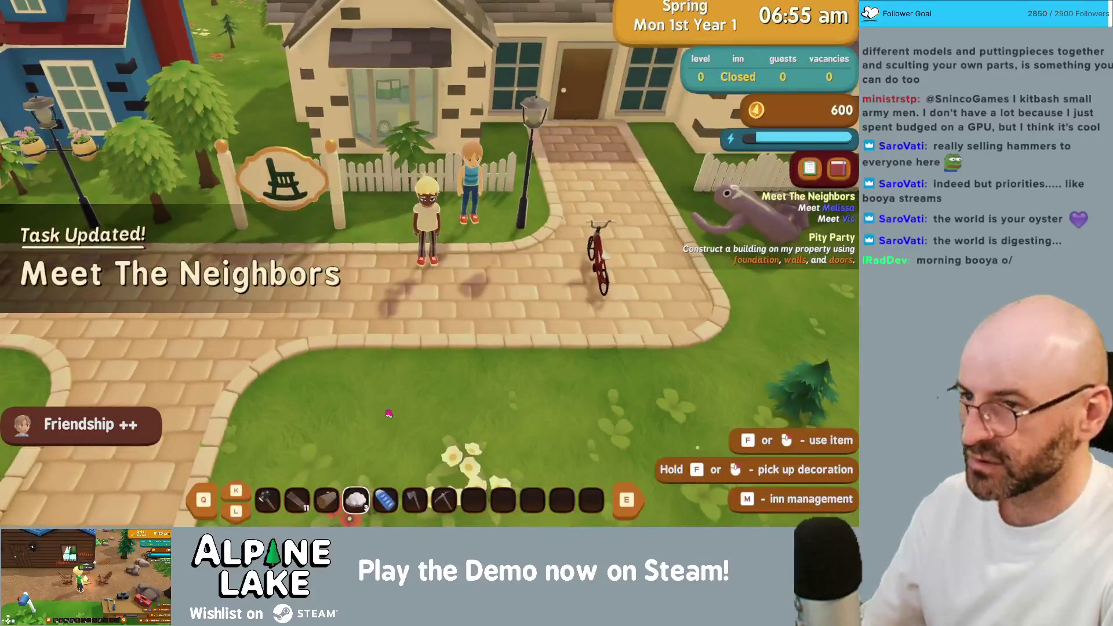
- Ride to the town square café to meet the third neighbour, then head for the inn door
key(d)
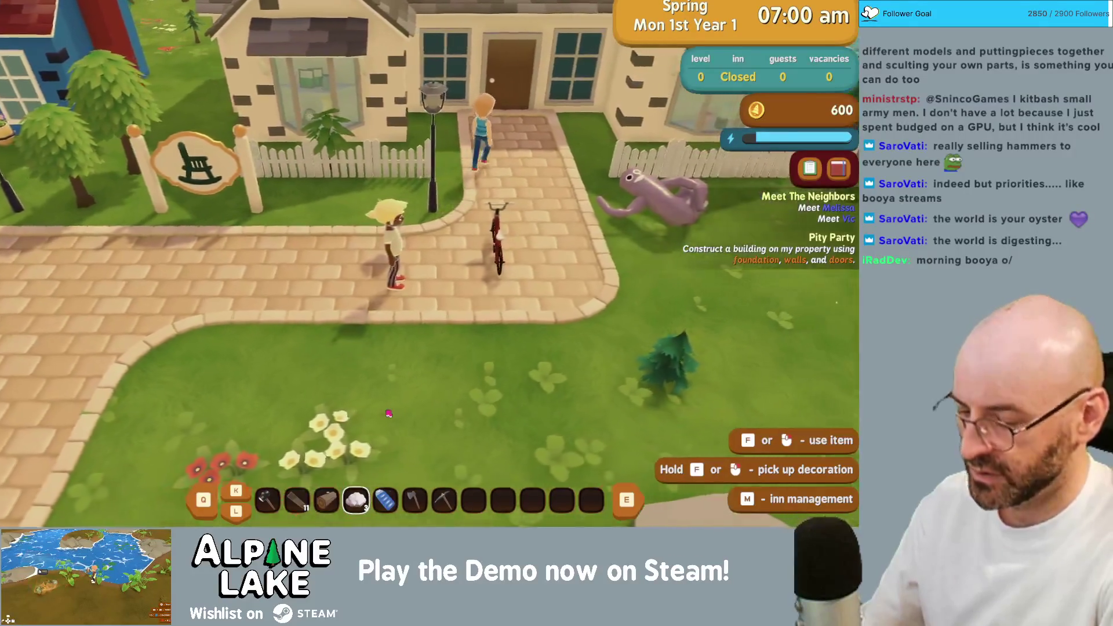
key(f)
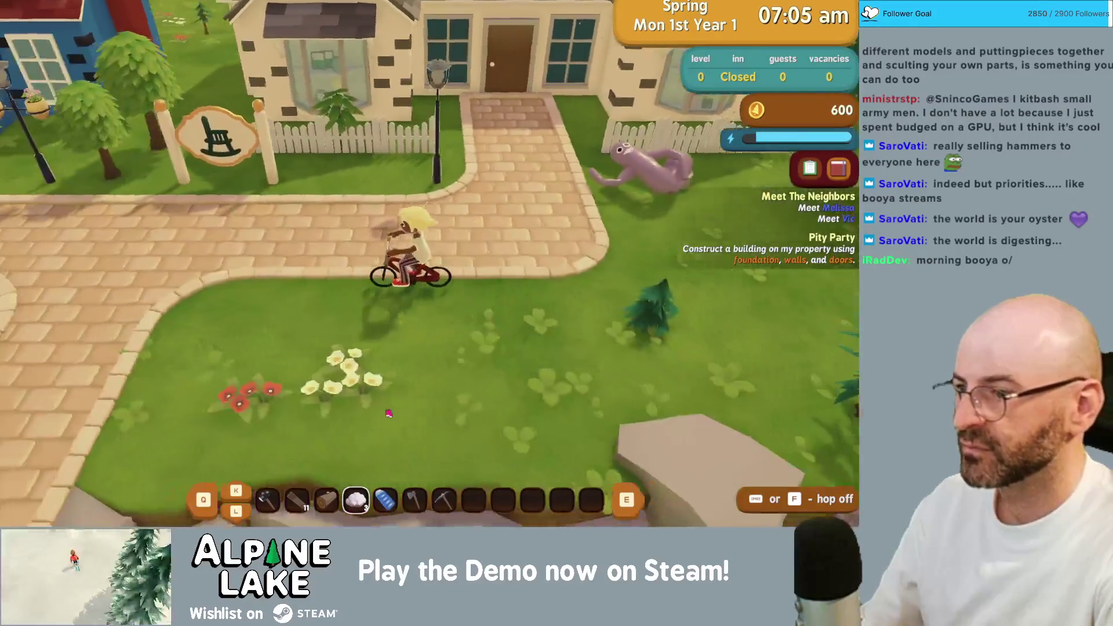
key(s)
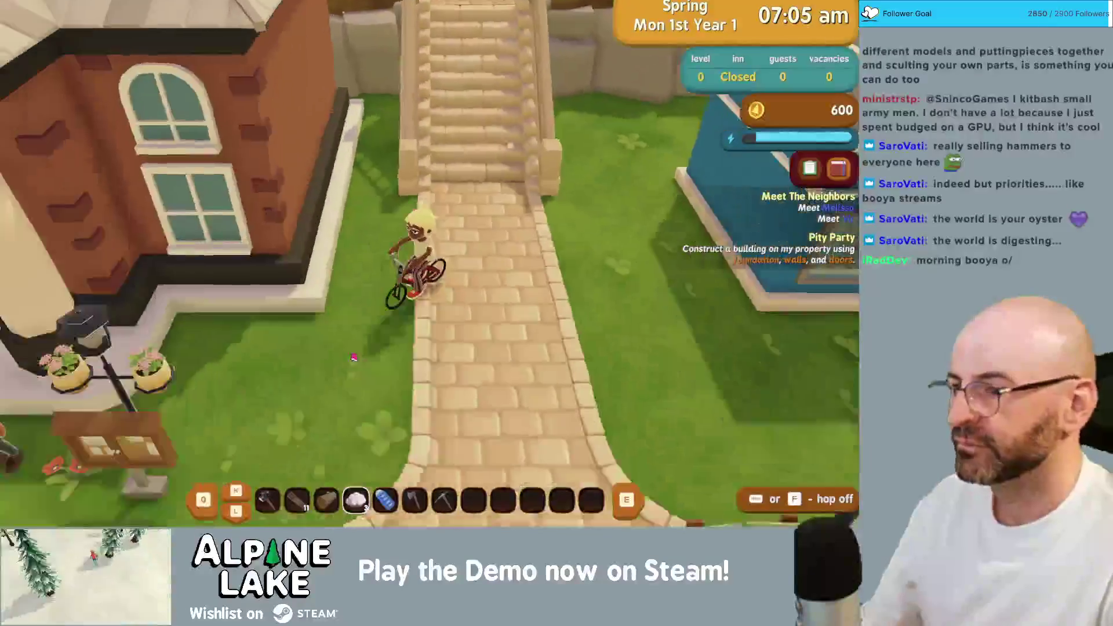
key(s)
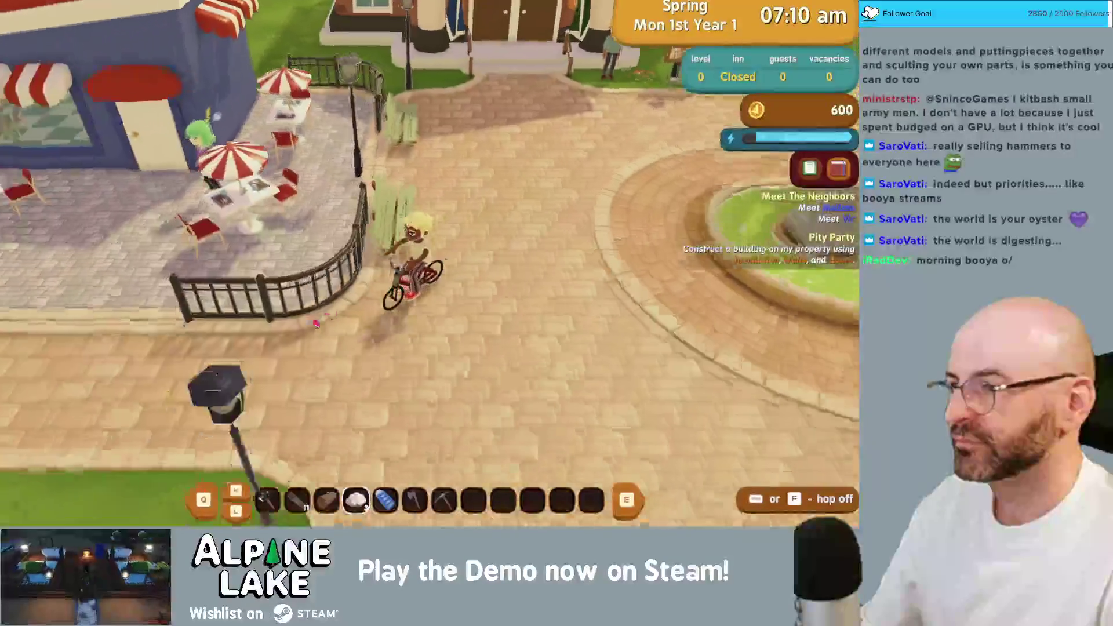
key(f)
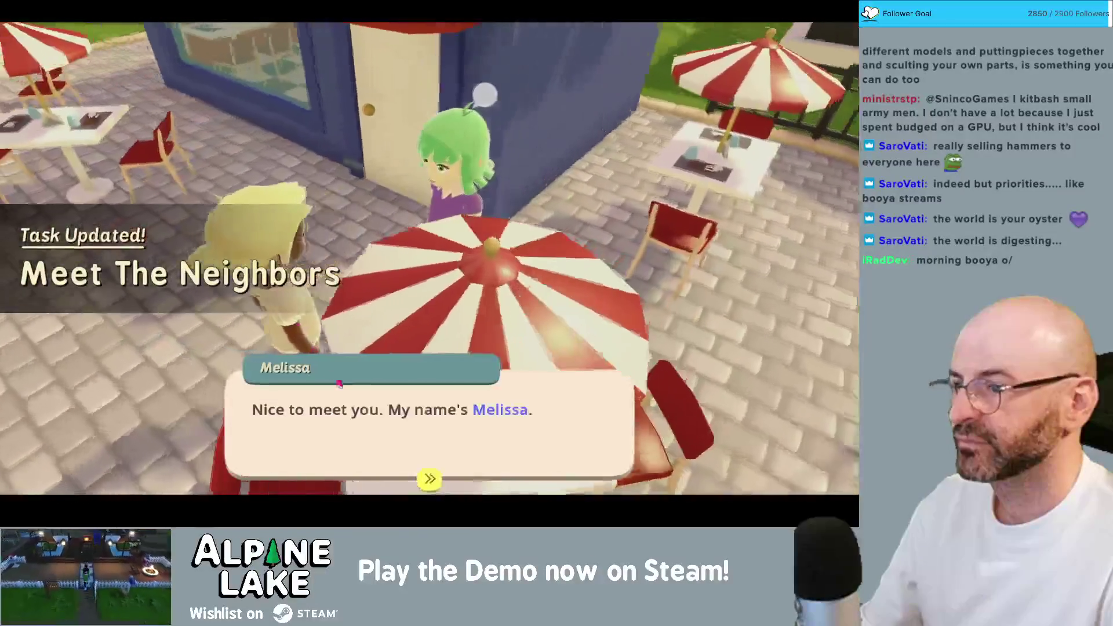
key(f)
key(f)
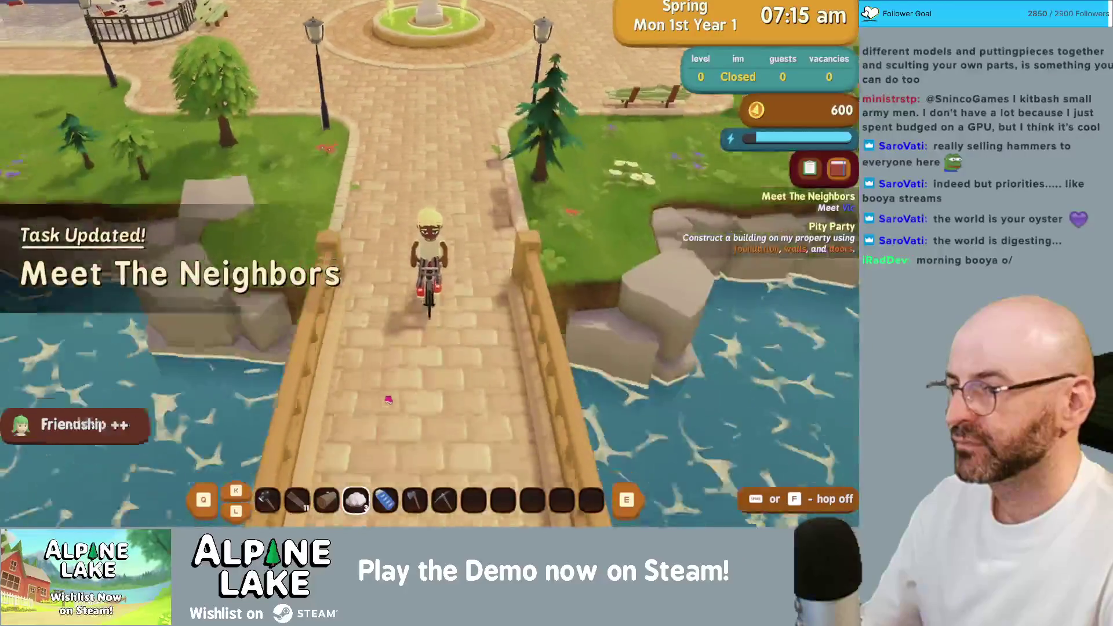
key(s)
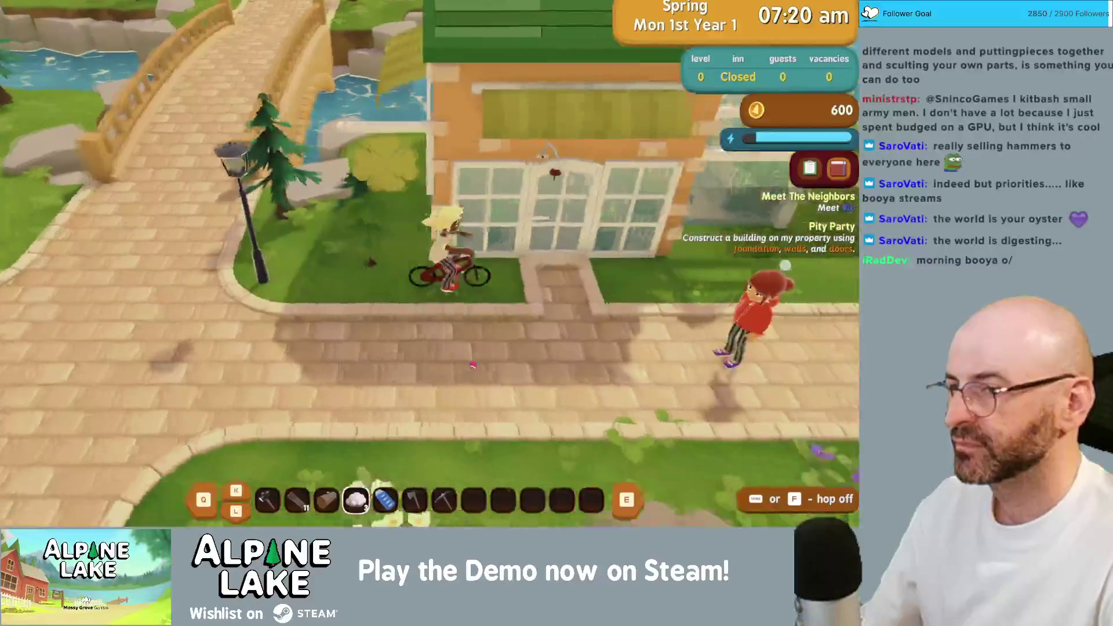
key(w)
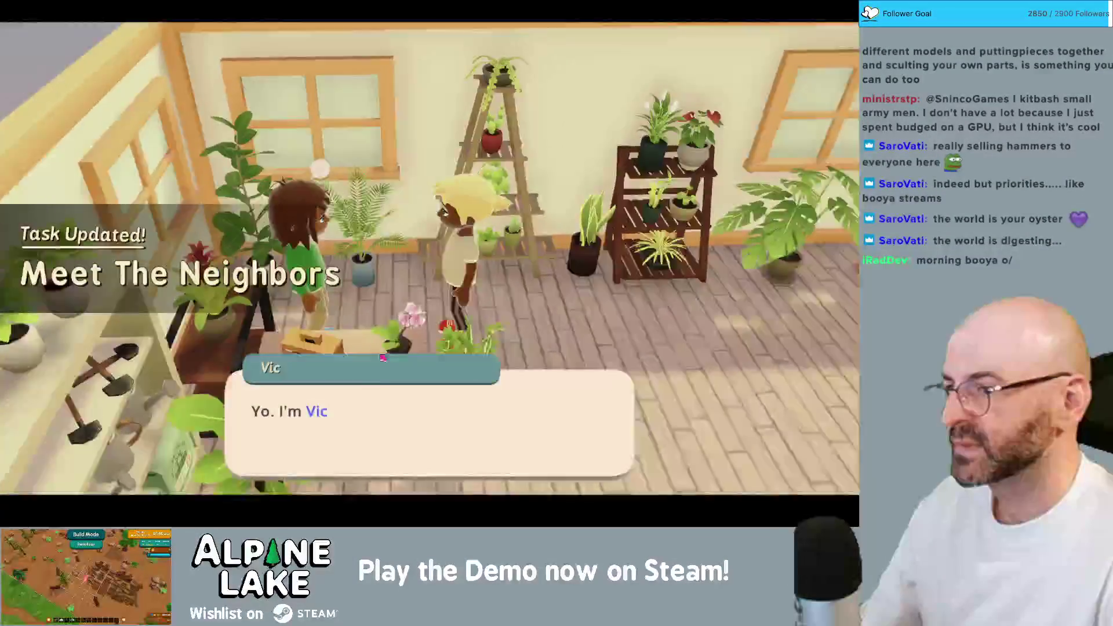
- Finish the neighbours' conversation to receive the Human Growth sunflower task
click(377, 403)
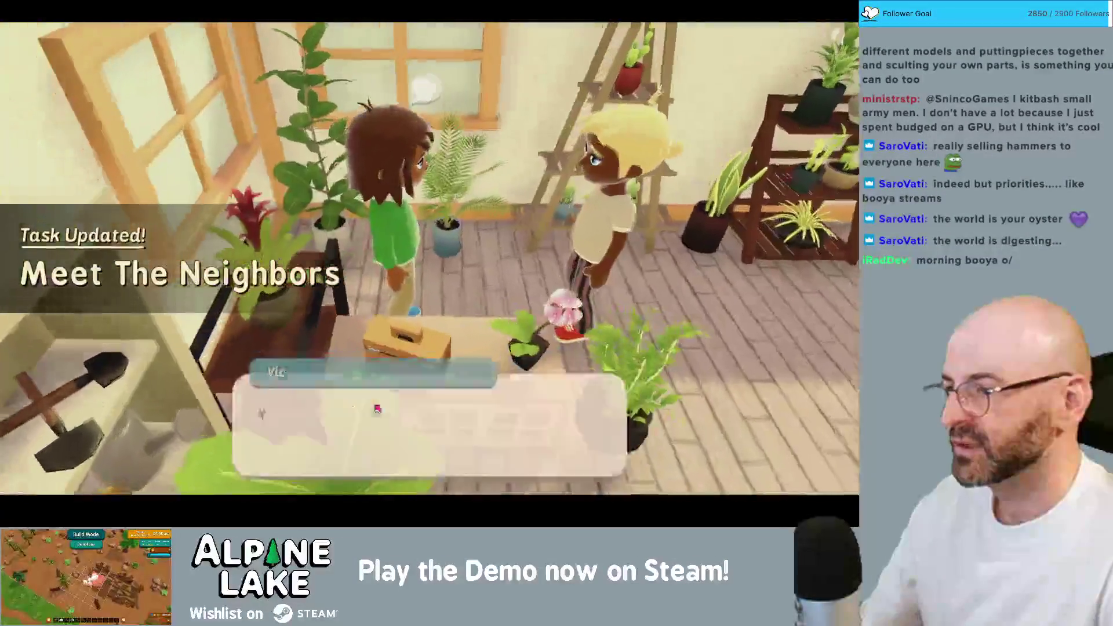
click(380, 401)
click(384, 399)
click(383, 399)
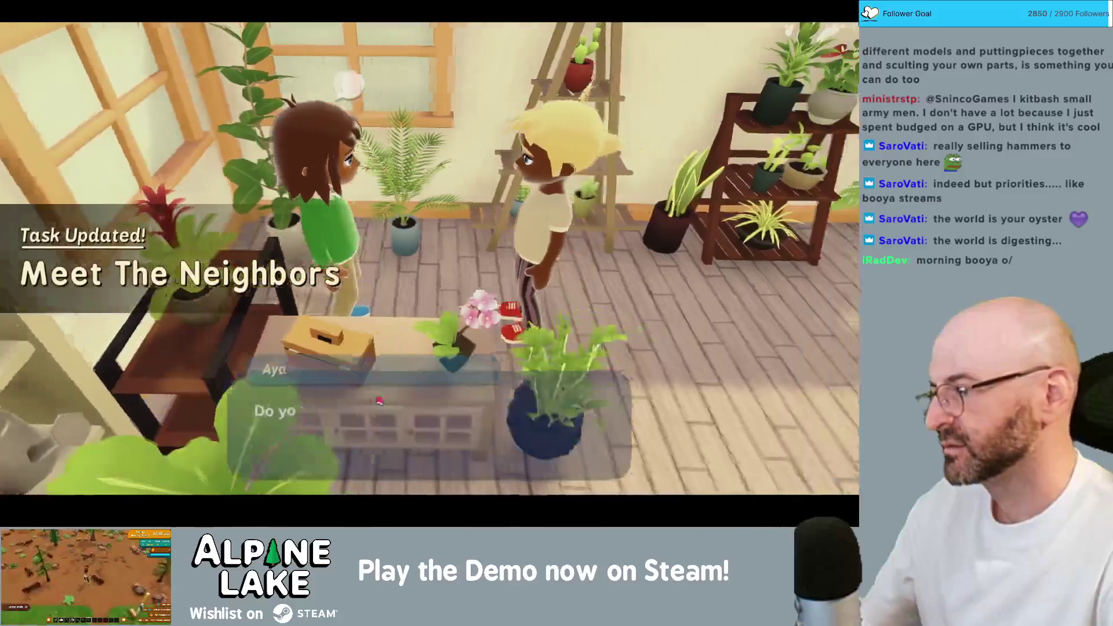
click(382, 401)
click(379, 406)
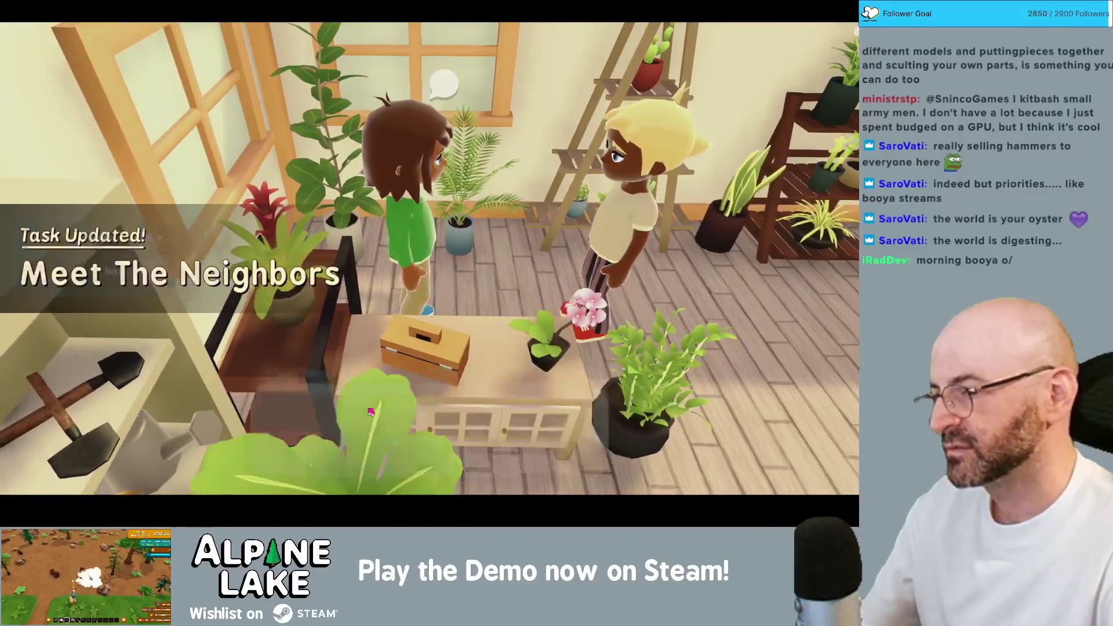
click(372, 411)
click(373, 417)
click(373, 428)
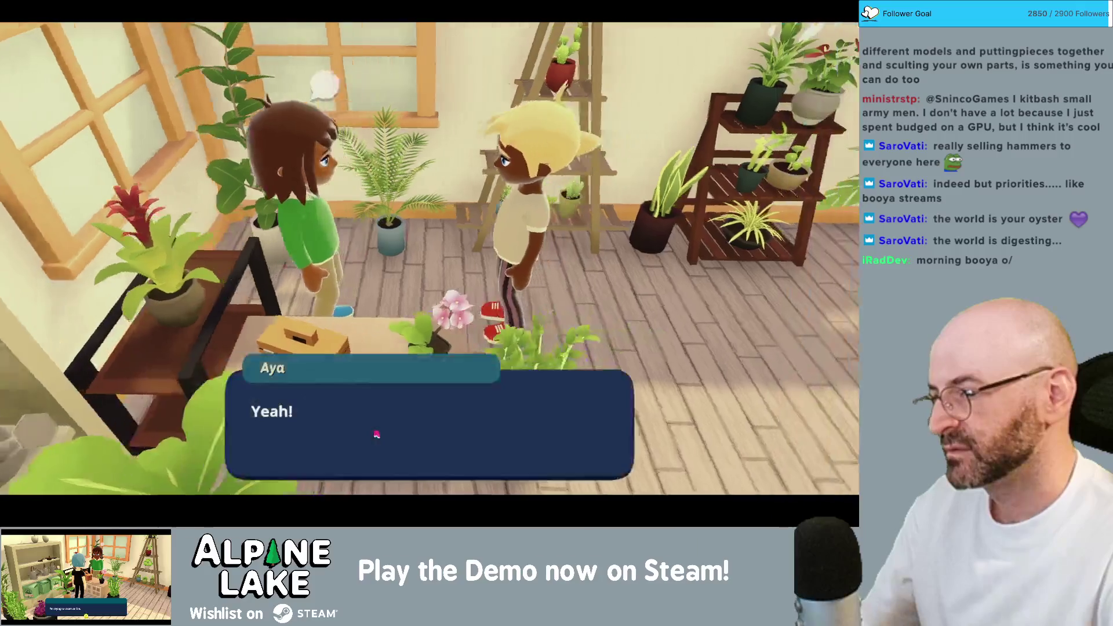
click(375, 433)
click(373, 428)
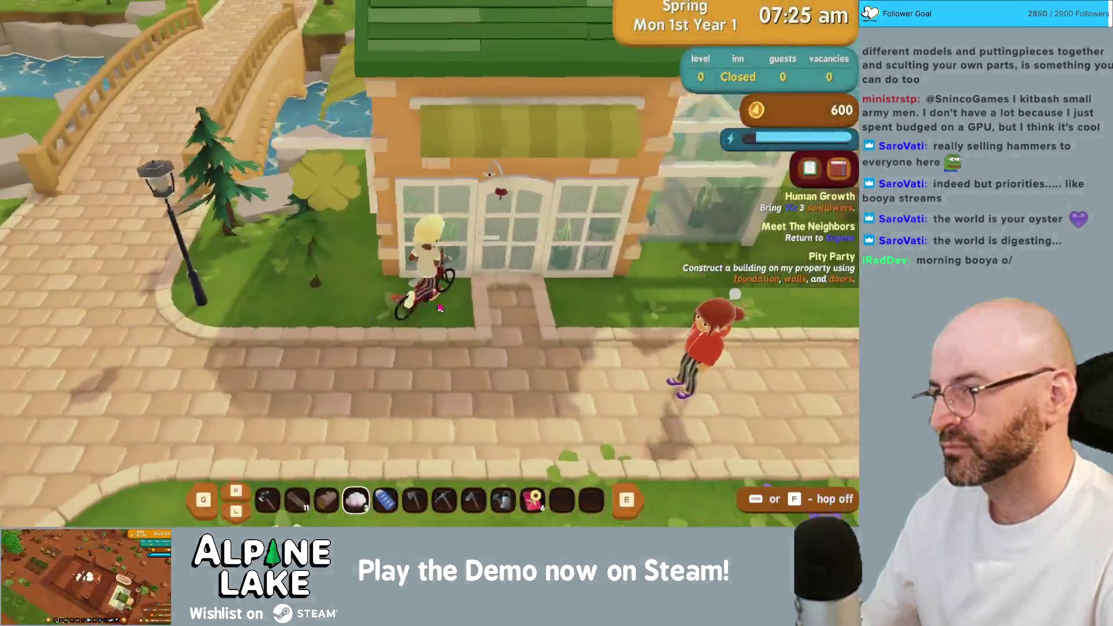
- Ride to the bridge, chat with the grey-haired neighbour, and remount the bike
key(a)
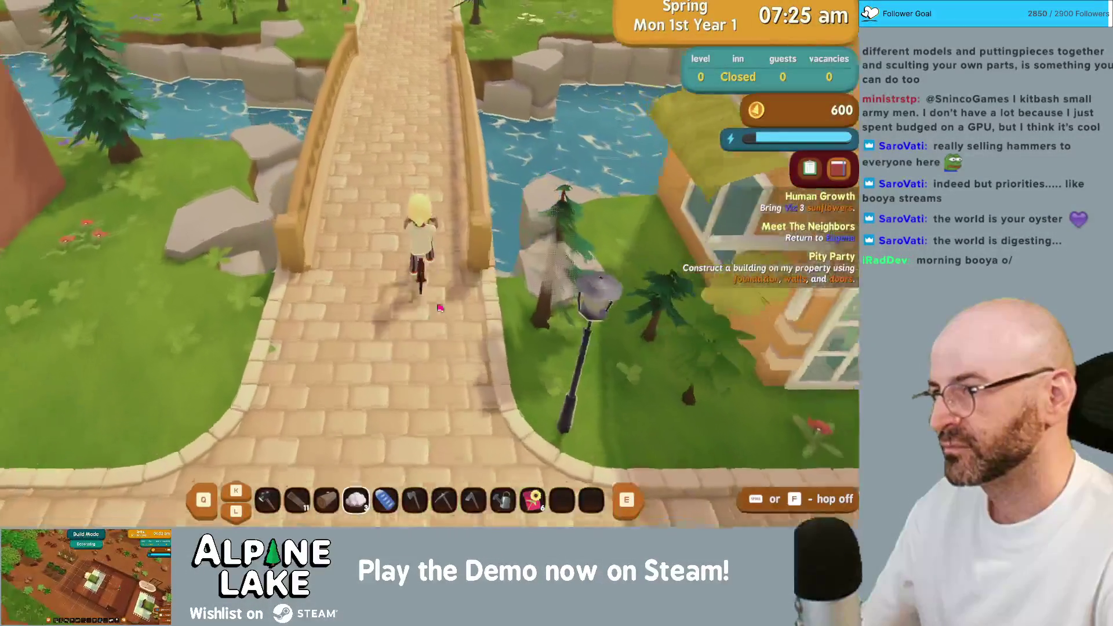
key(w)
key(w)
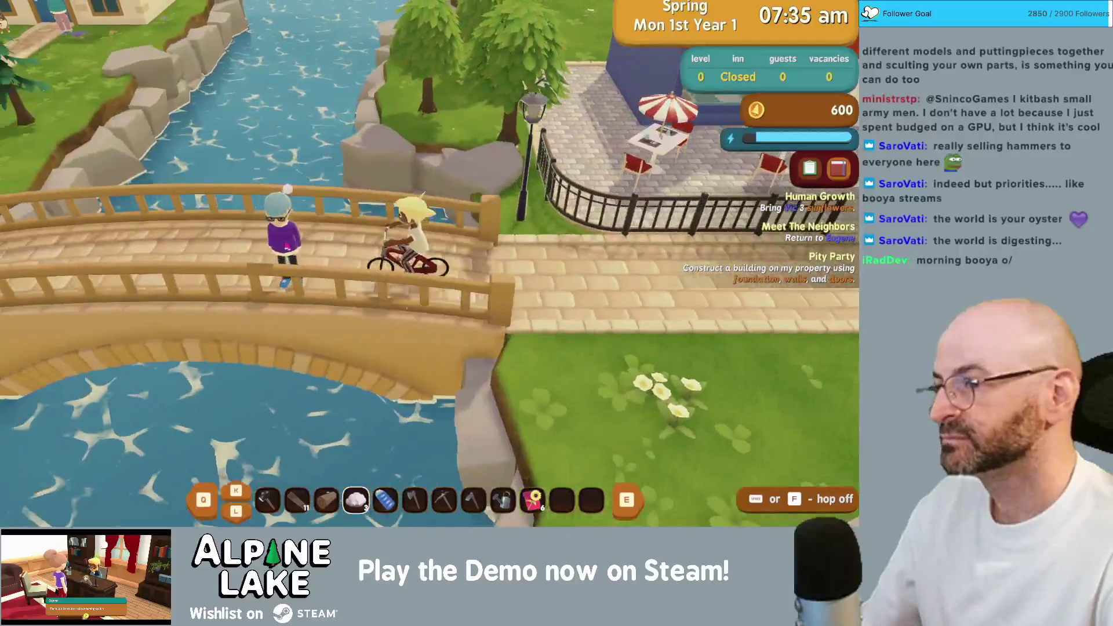
click(286, 246)
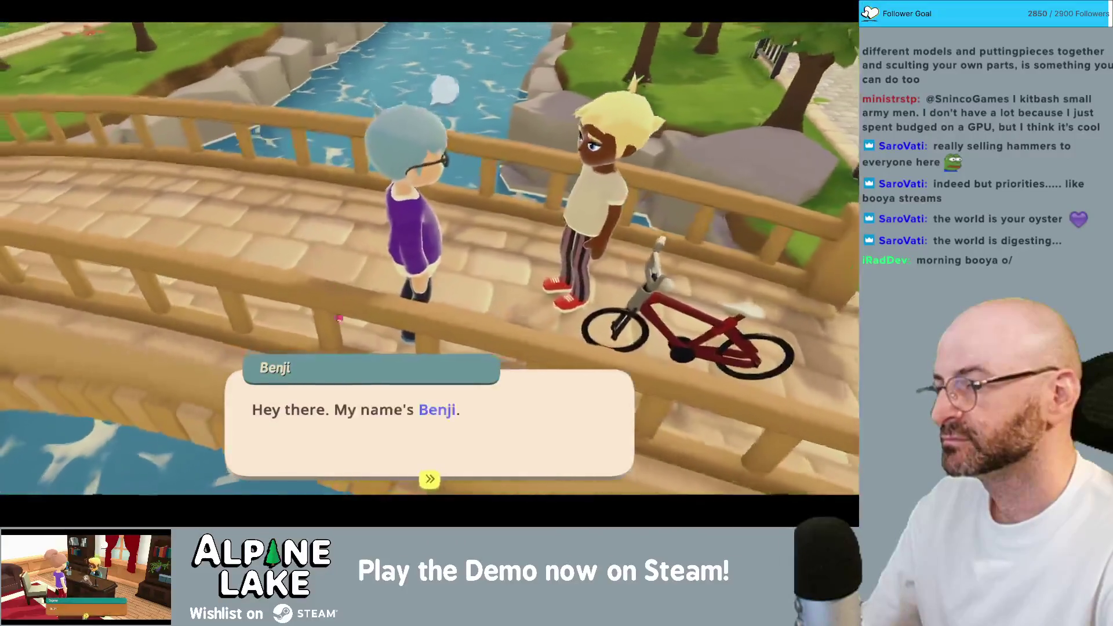
click(369, 405)
key(Return)
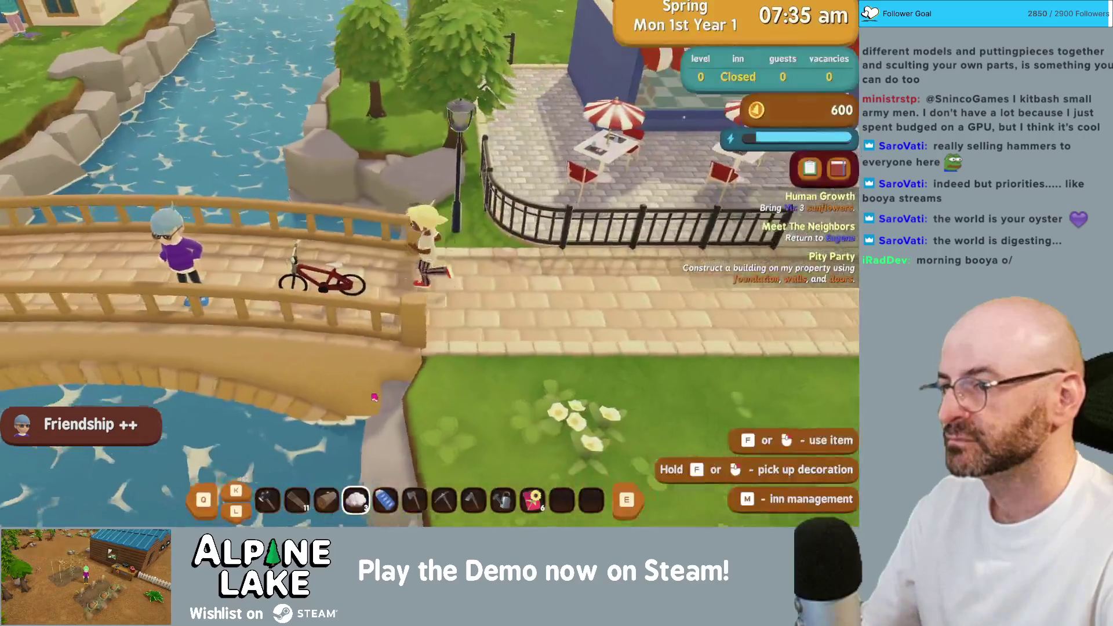
key(f)
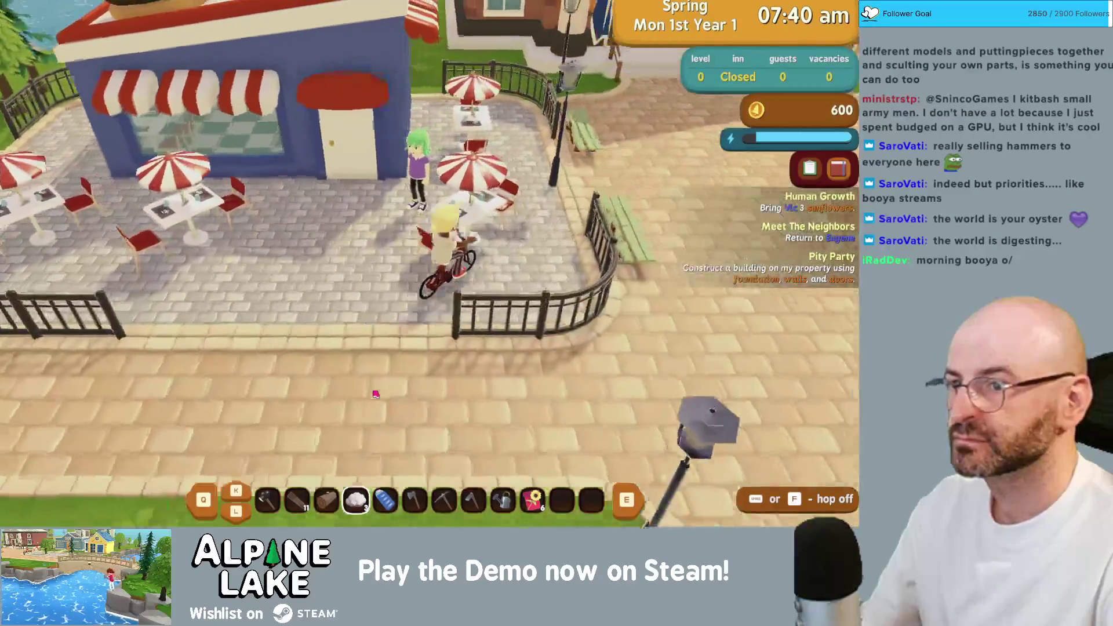
- Finish the townhall dialogue to complete Meet The Neighbors and unlock Proper Business Etiquette
key(w)
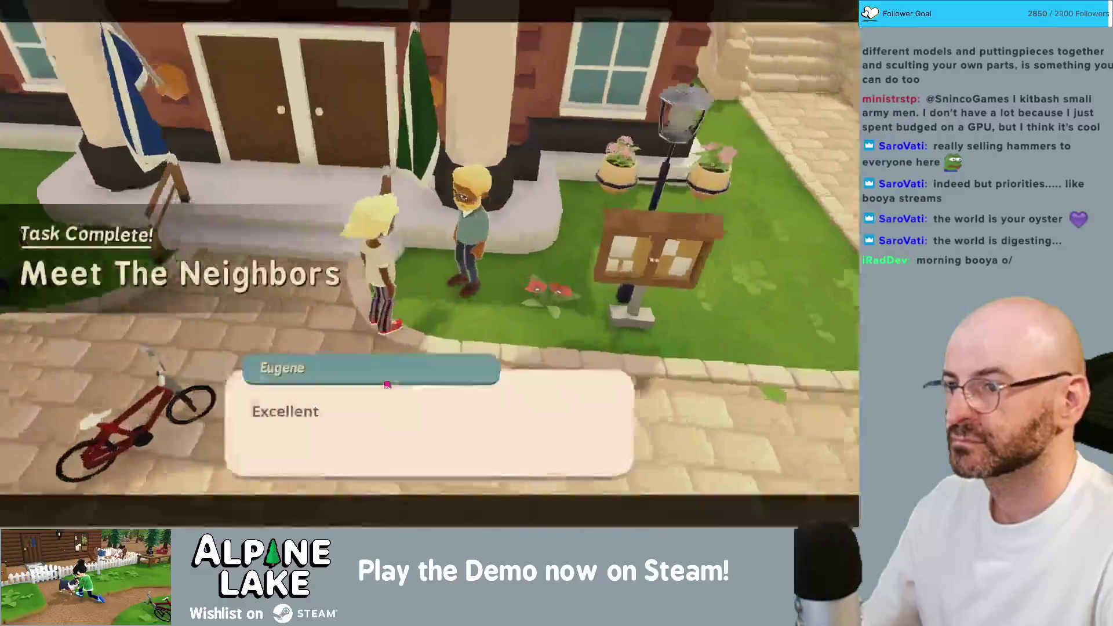
click(387, 384)
click(386, 386)
click(385, 391)
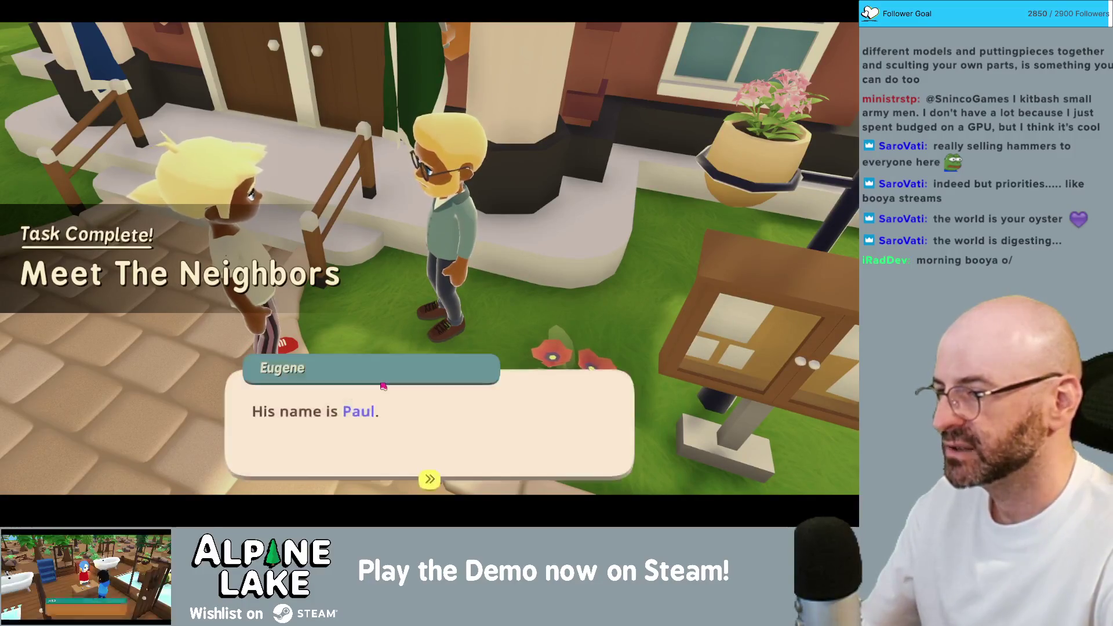
click(381, 383)
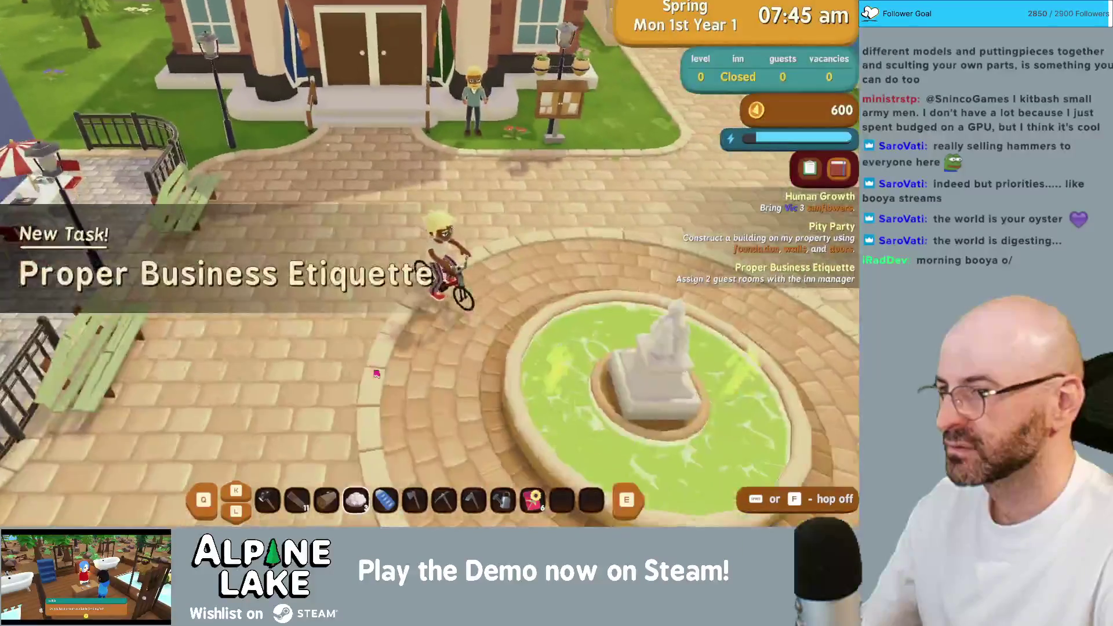
- Ride across the plaza and bridge back to the home plot's dirt clearing
key(w)
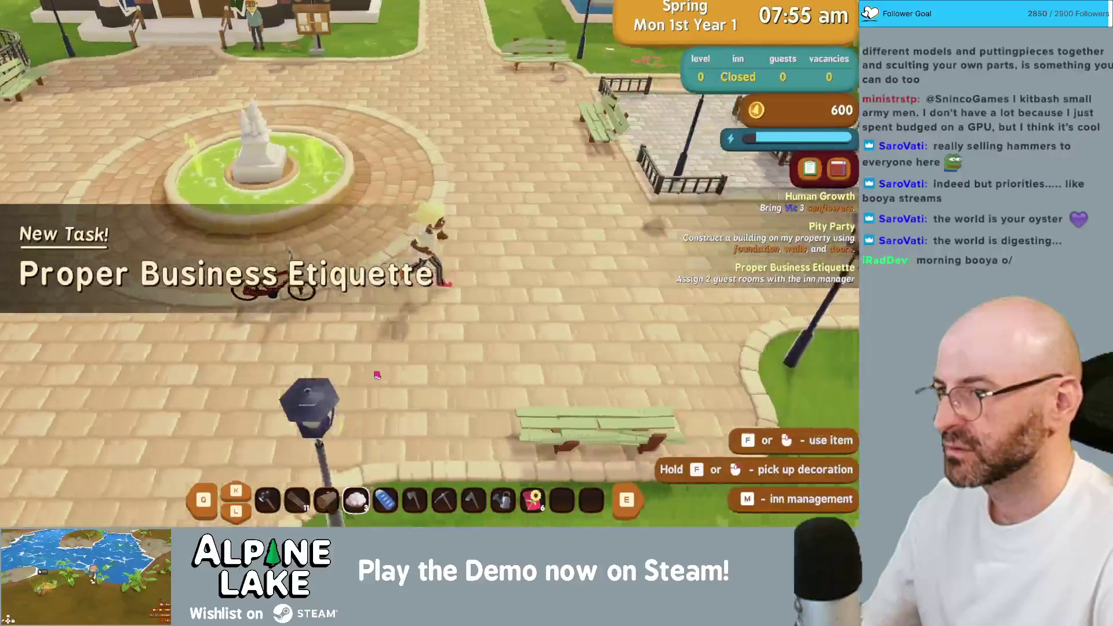
key(d)
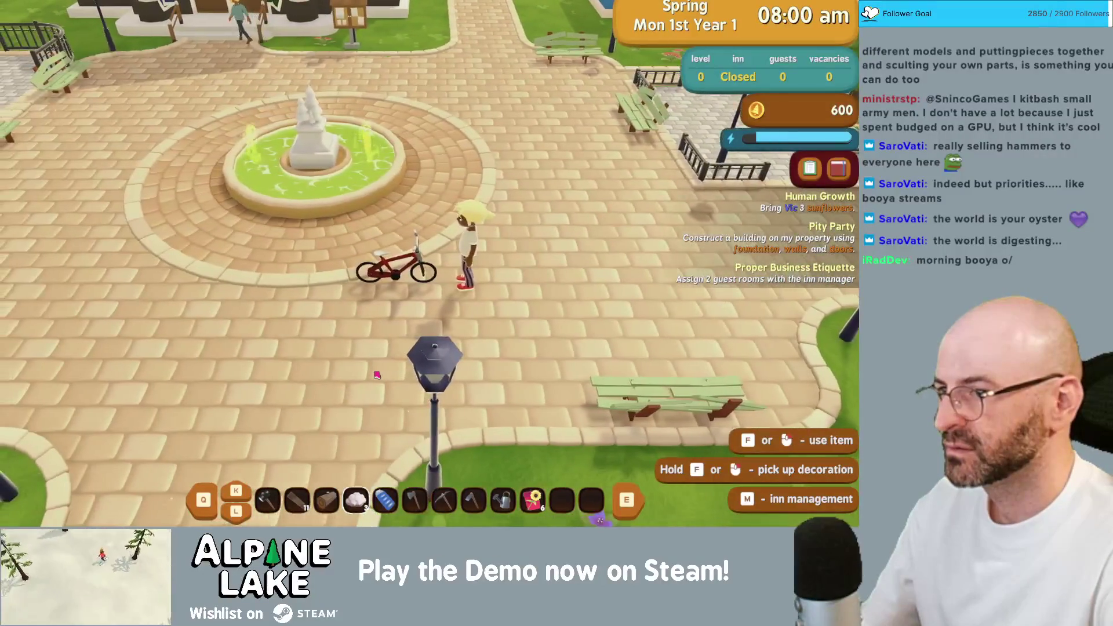
key(d)
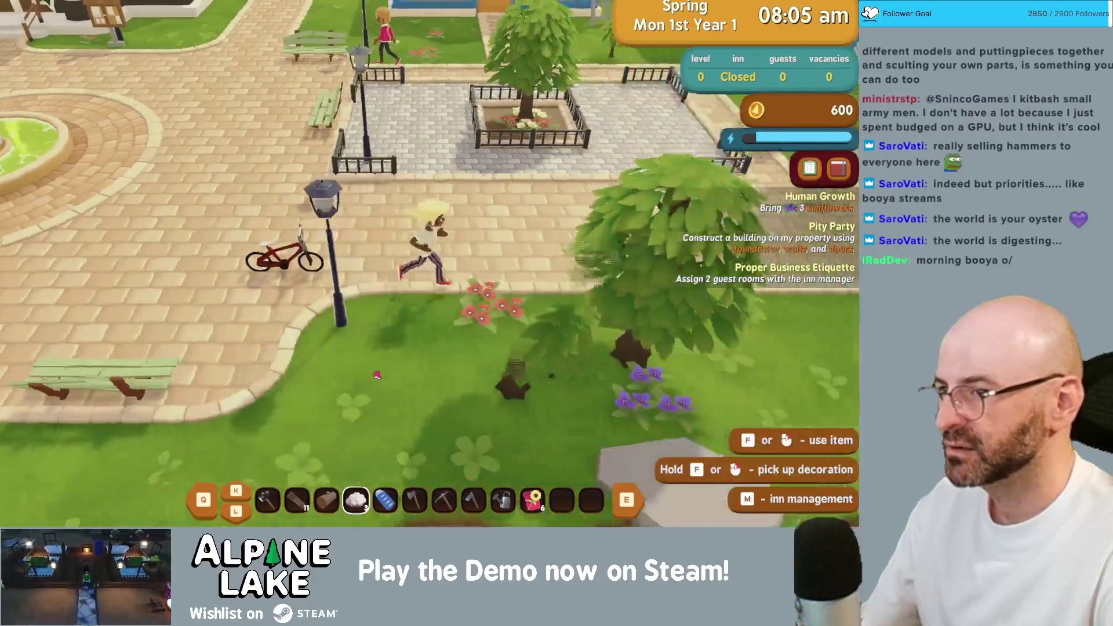
key(d)
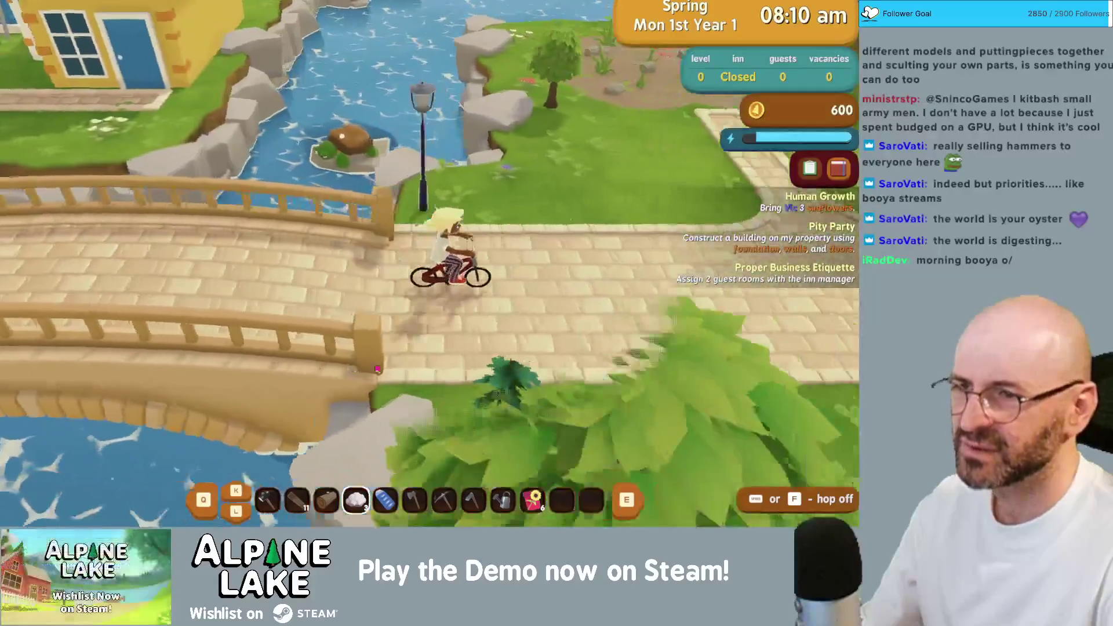
key(d)
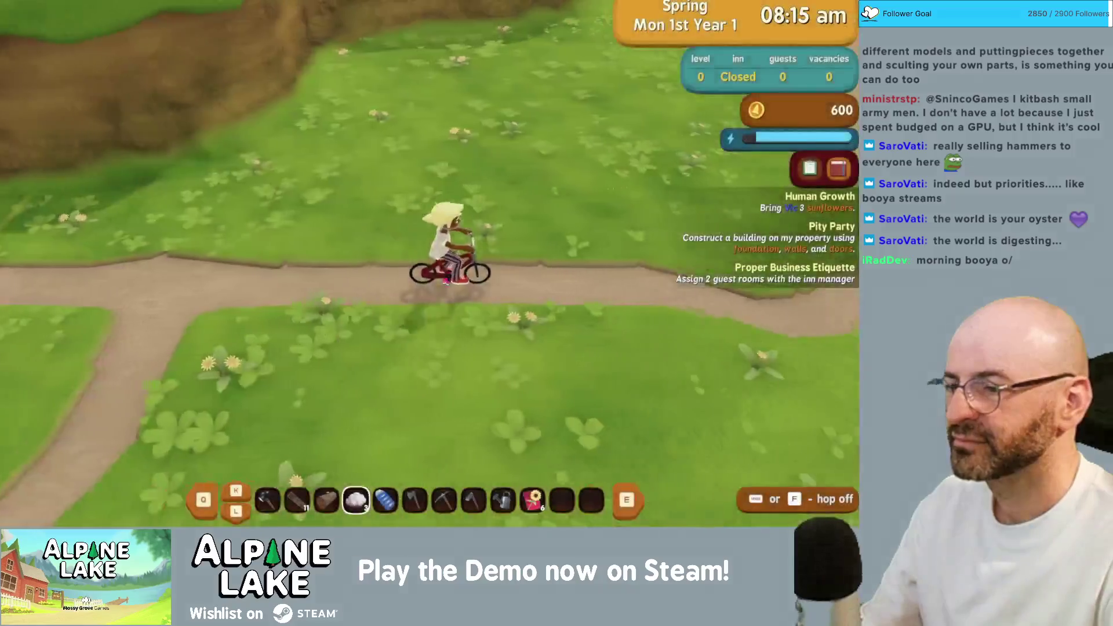
key(w)
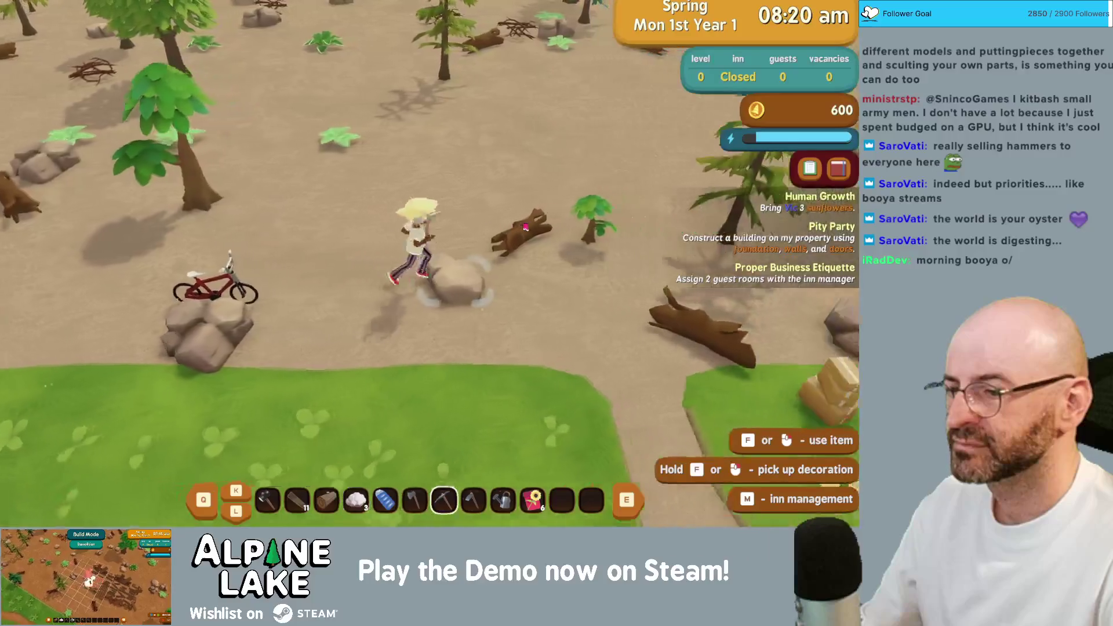
- Chop the fallen log for wood, collect it, and swing the axe at the tree
key(w)
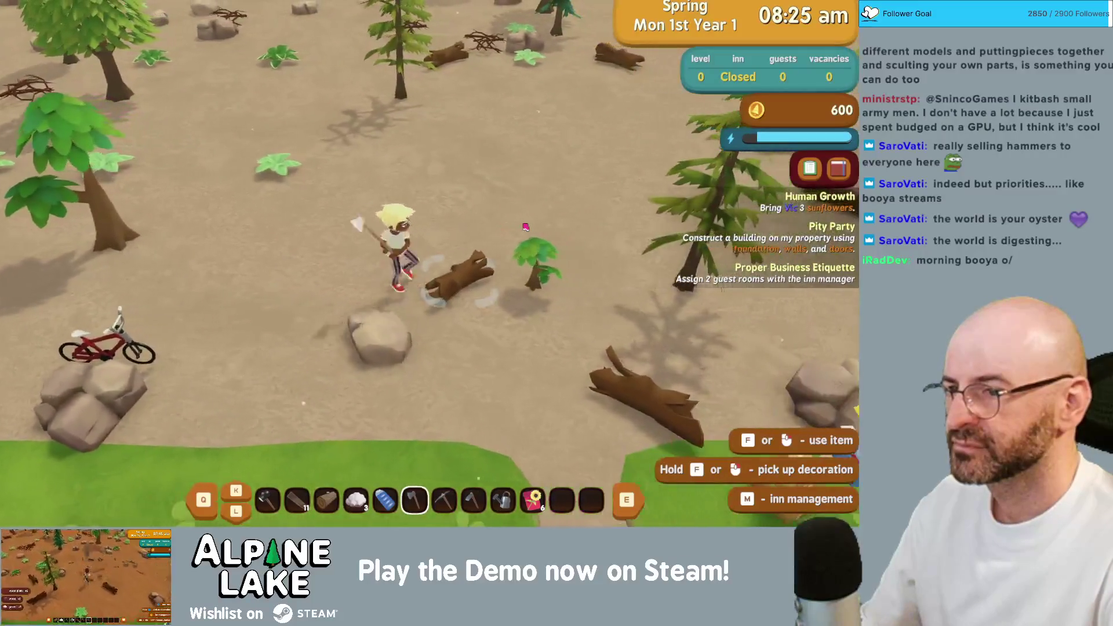
key(f)
key(d)
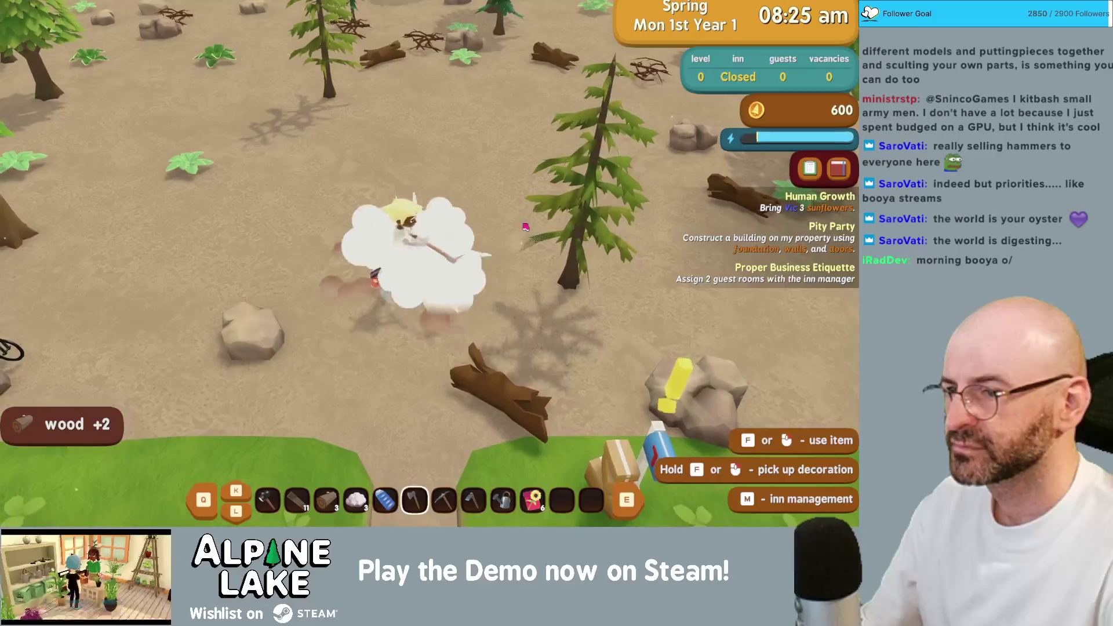
key(d)
key(f)
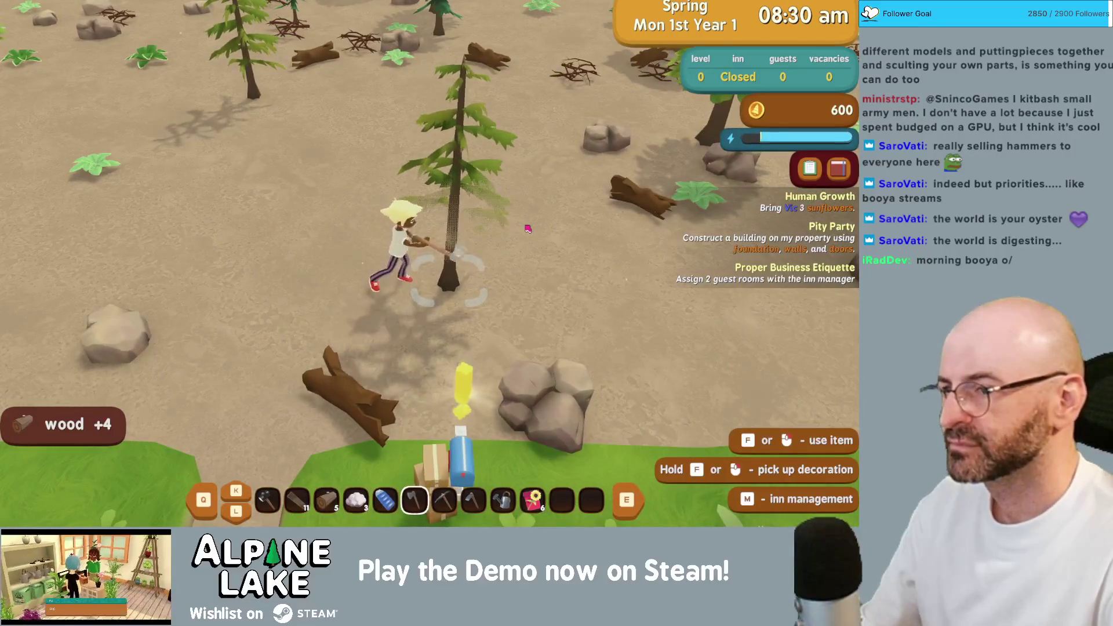
key(f)
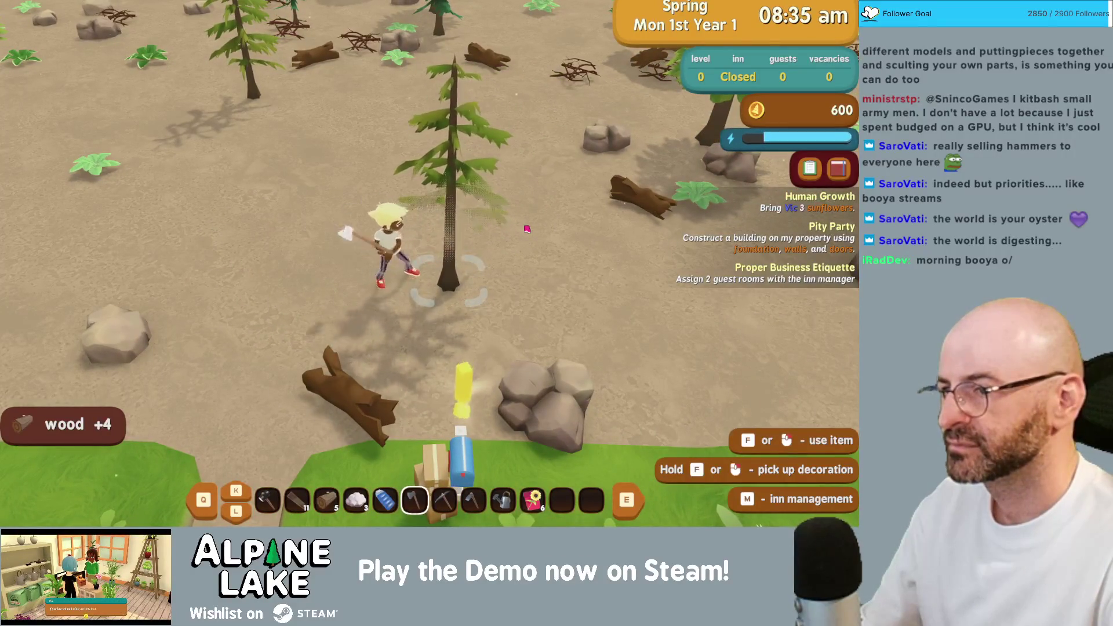
- Fell the tree, collect its logs, and start breaking a rock with the pickaxe
key(s)
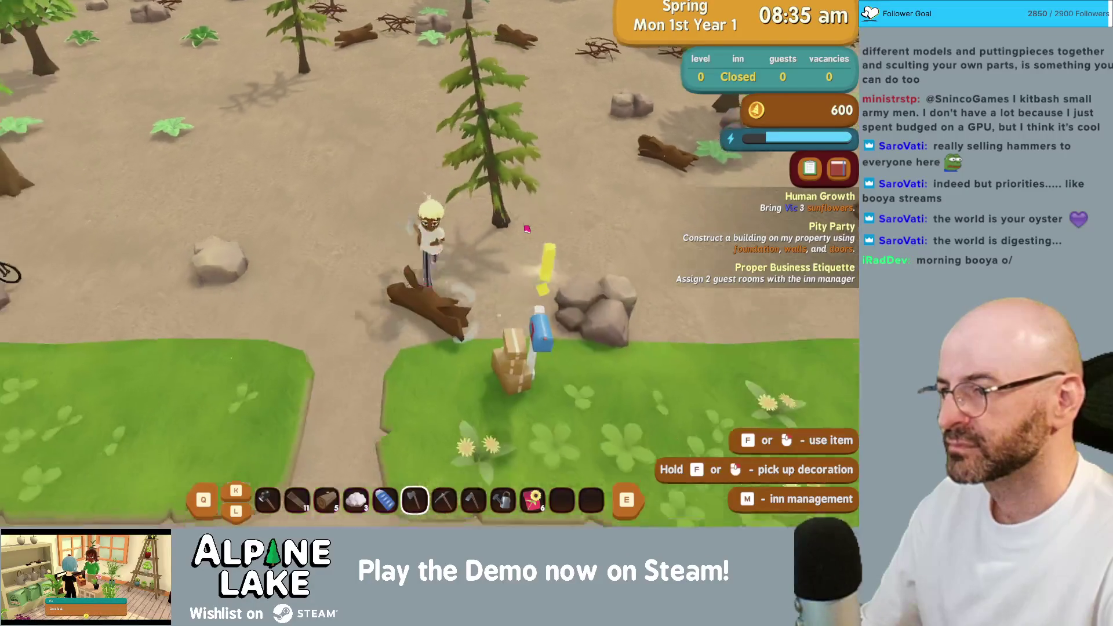
key(5)
key(w)
key(a)
key(7)
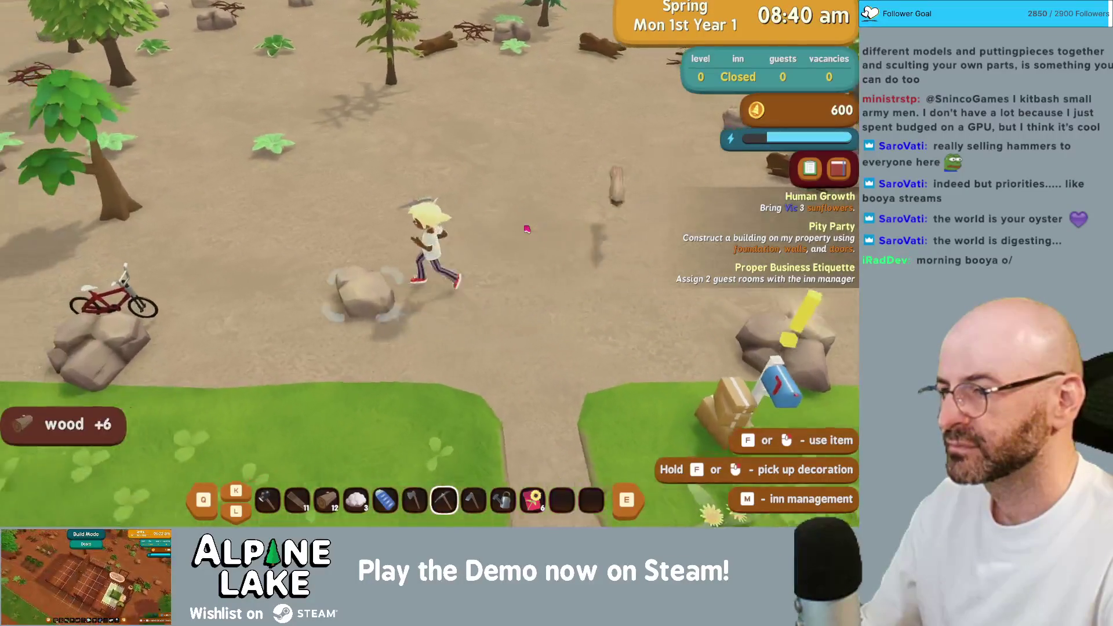
key(f)
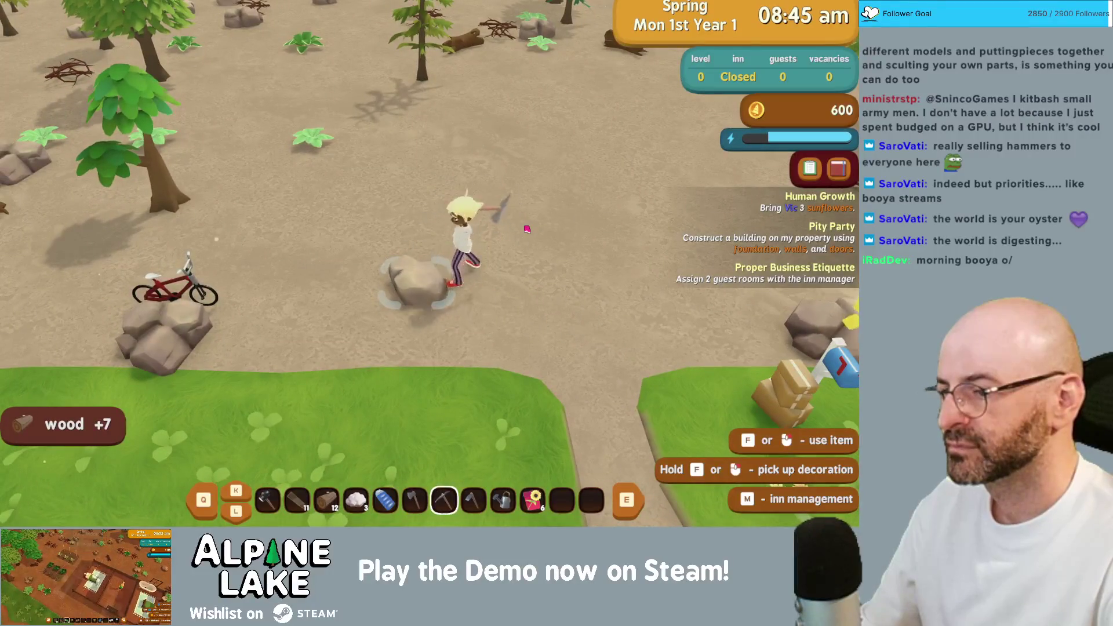
- Break the rock for stone and iron, then till a strip of soil leftward
key(8)
key(a)
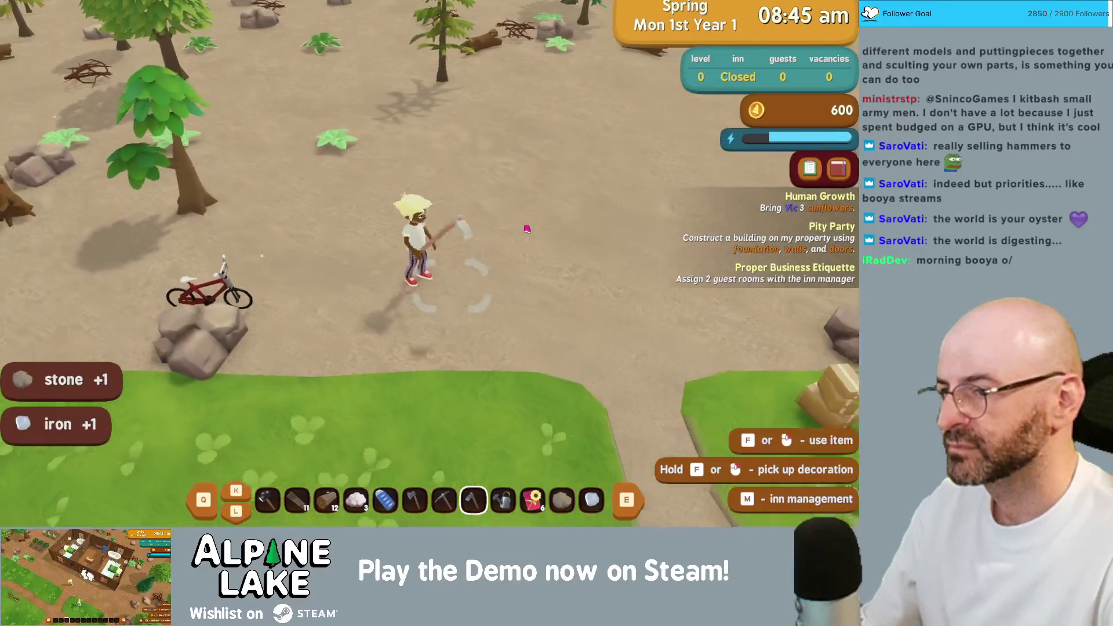
key(f)
key(a)
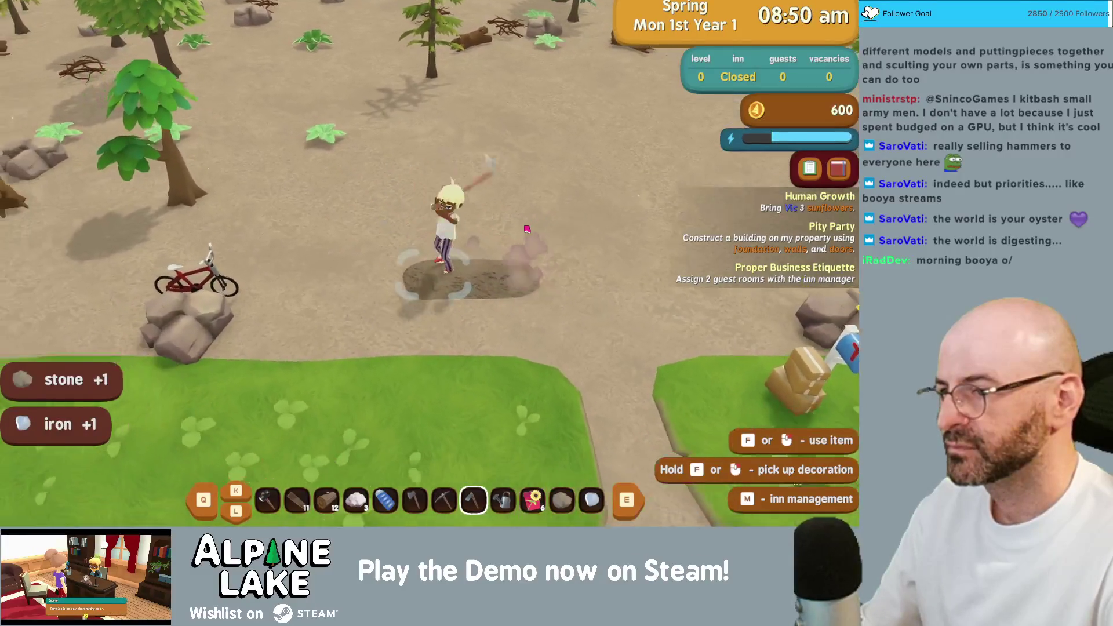
key(f)
key(f)
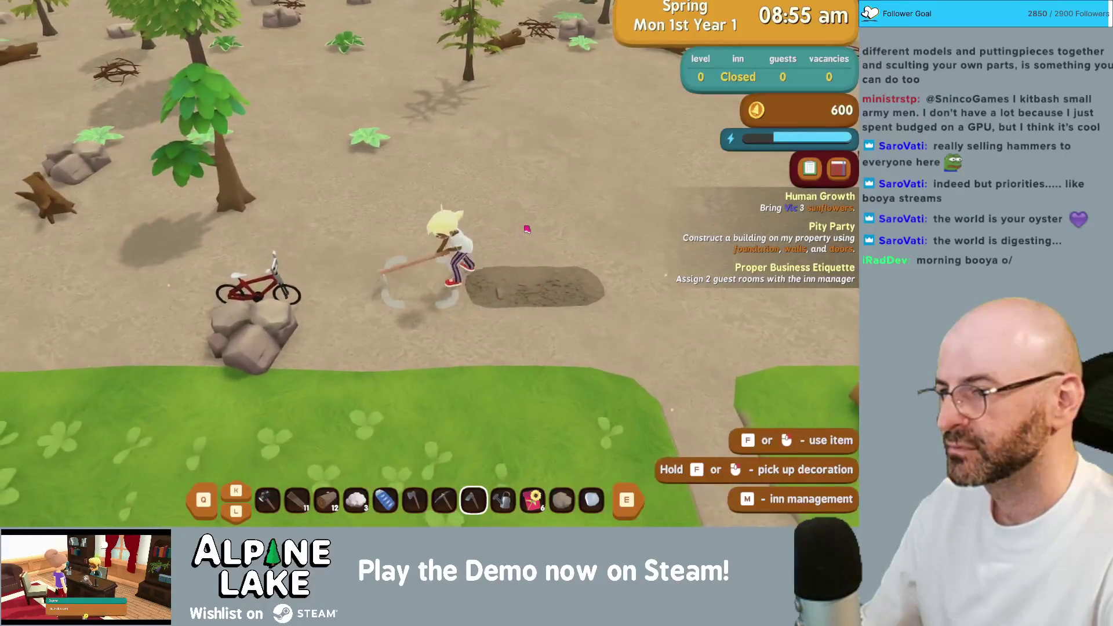
key(a)
key(f)
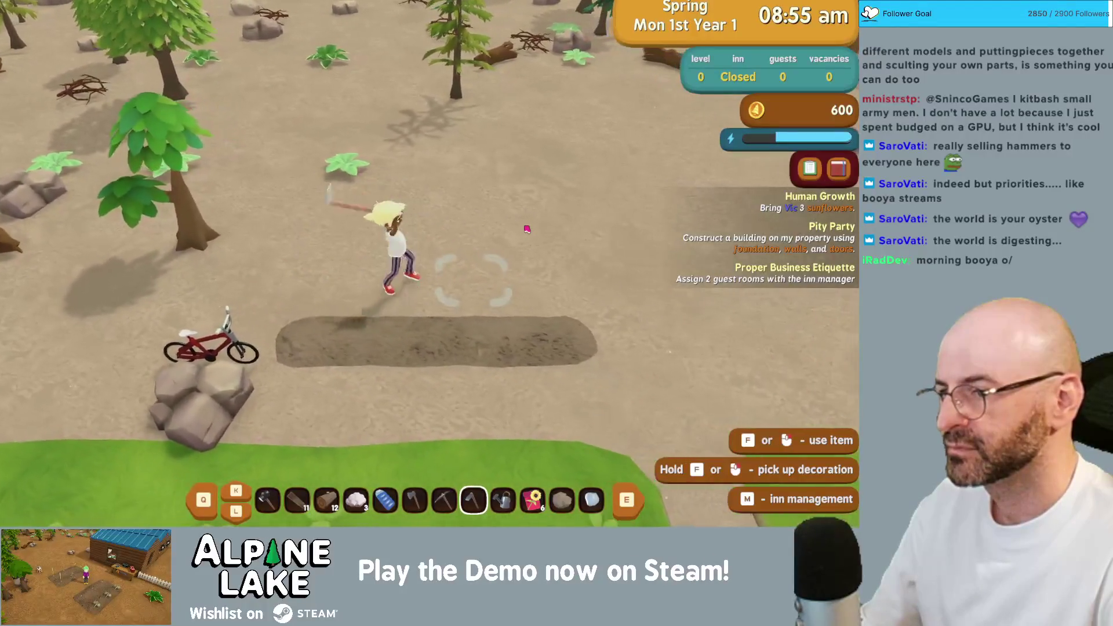
key(a)
scroll(527, 228, down, 1)
- Plant sunflower seeds along the whole tilled dirt patch
key(f)
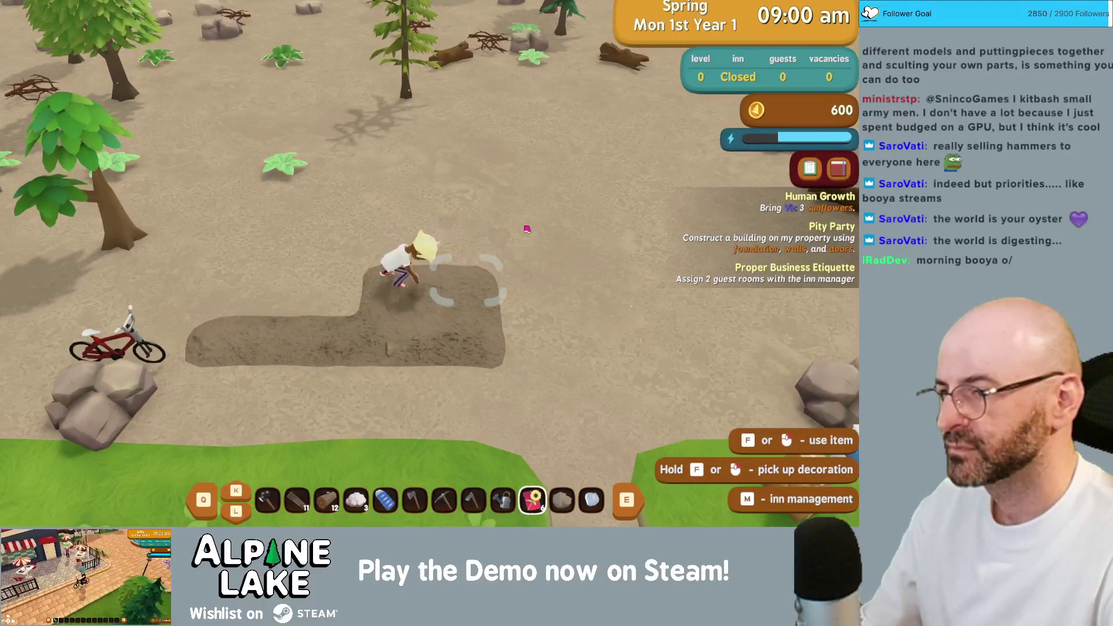
key(d)
key(f)
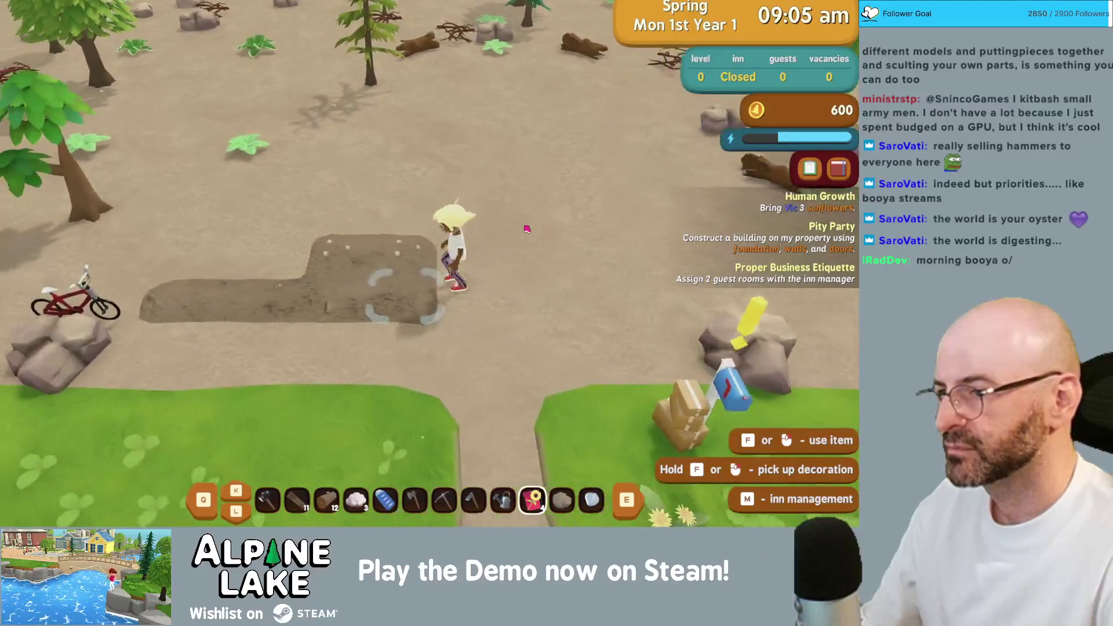
key(d)
key(f)
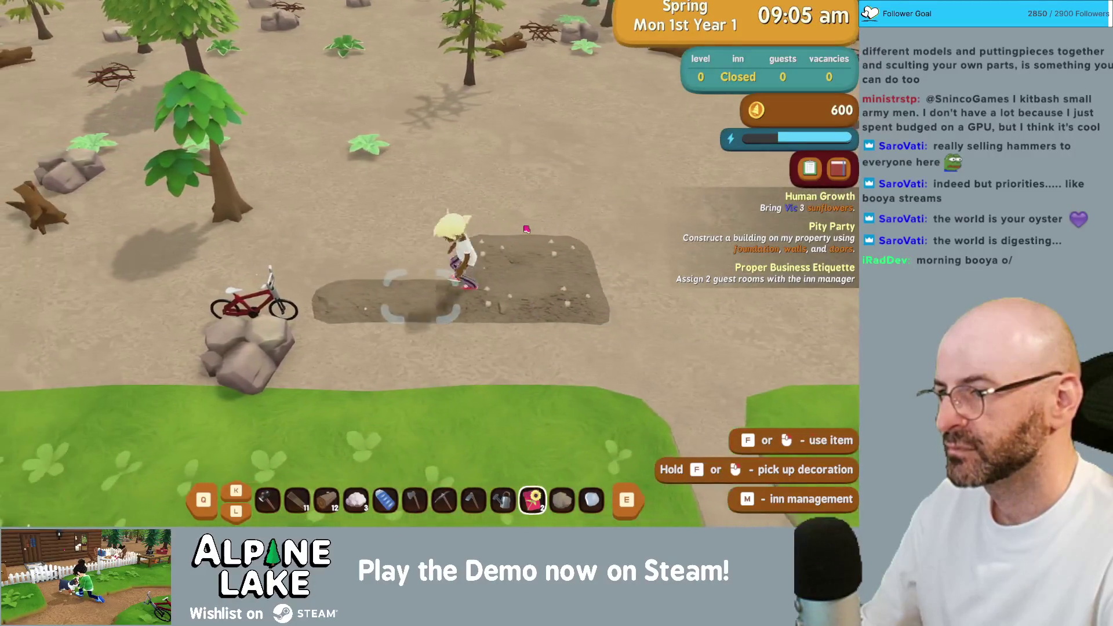
key(a)
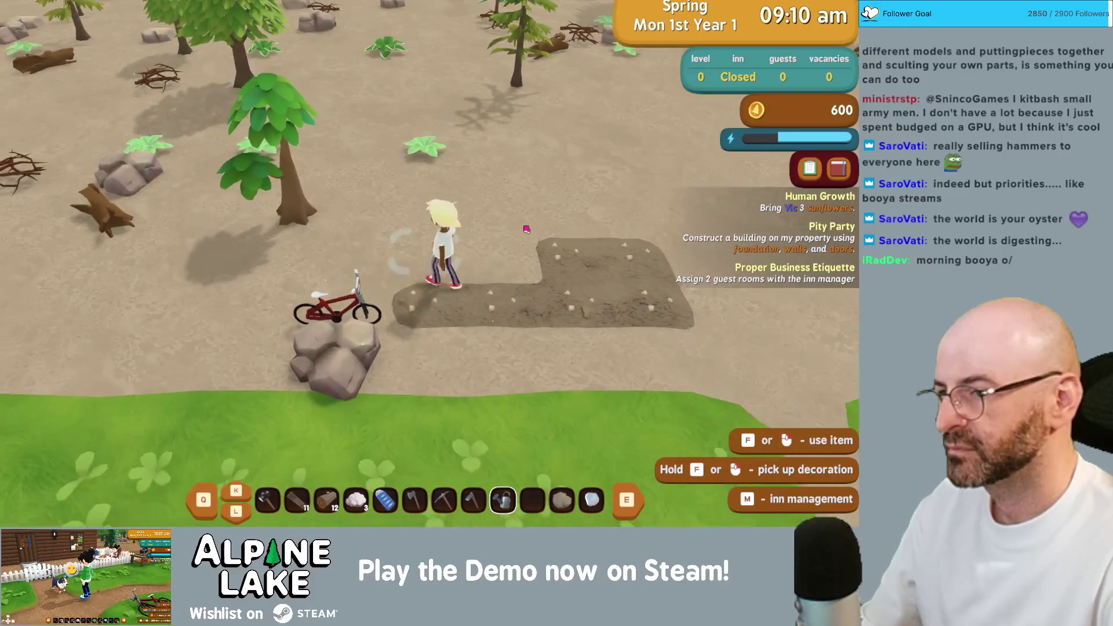
- Water the seeded patch with the watering can, then walk away
key(d)
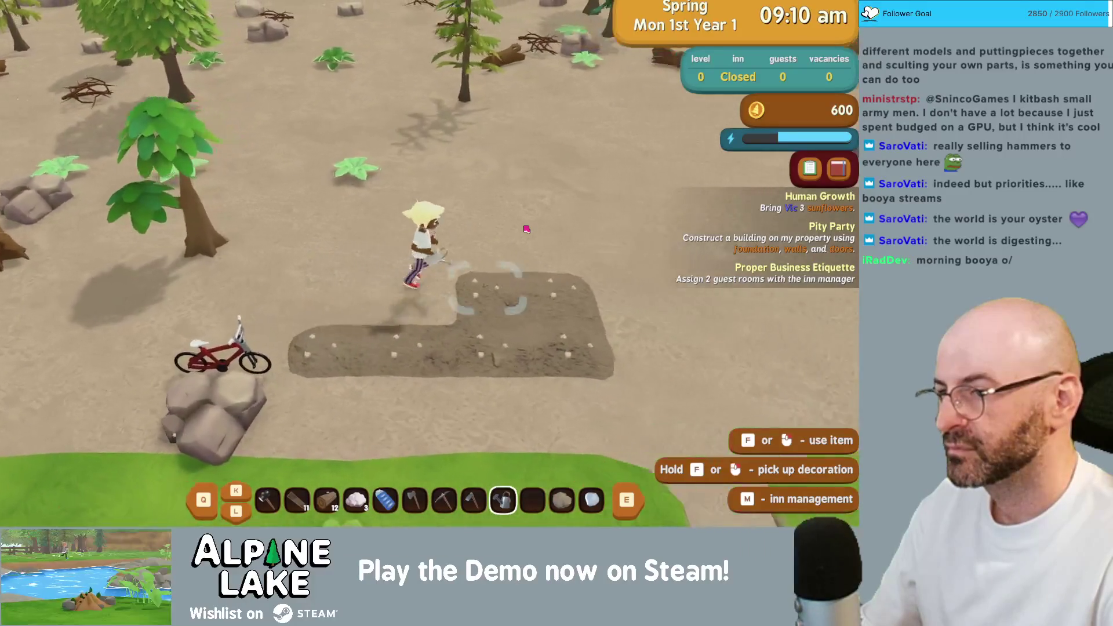
key(d)
click(527, 230)
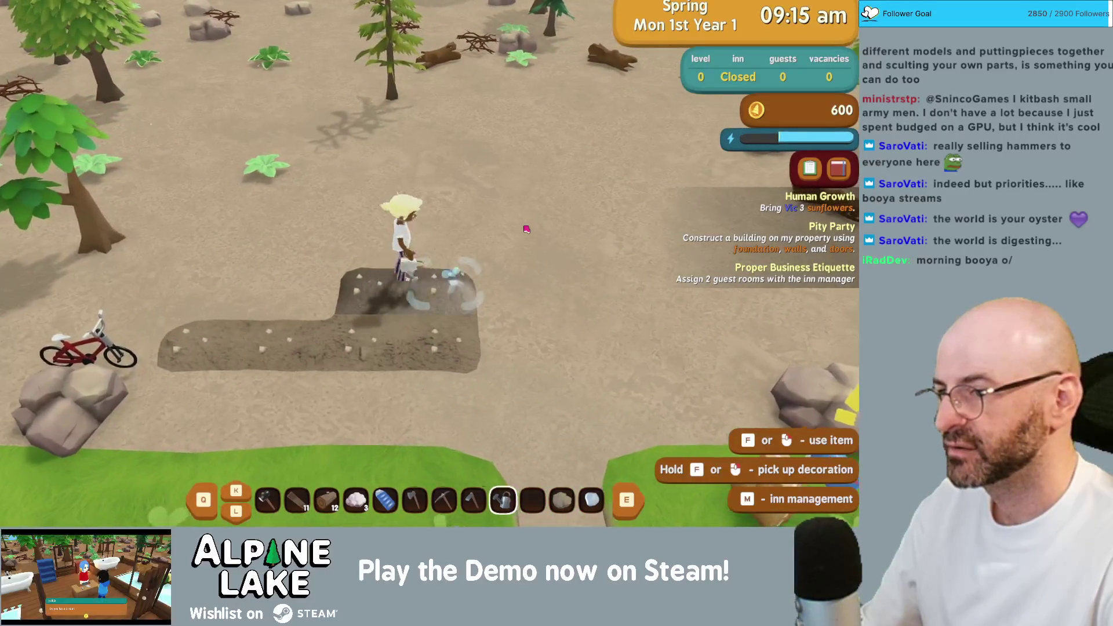
key(s)
key(a)
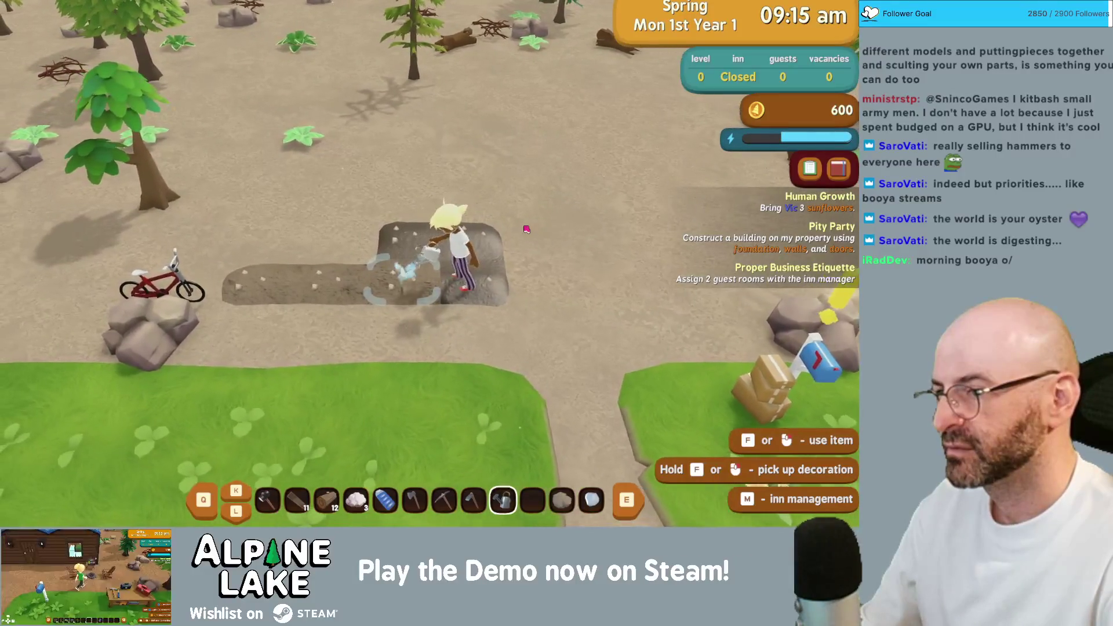
key(w)
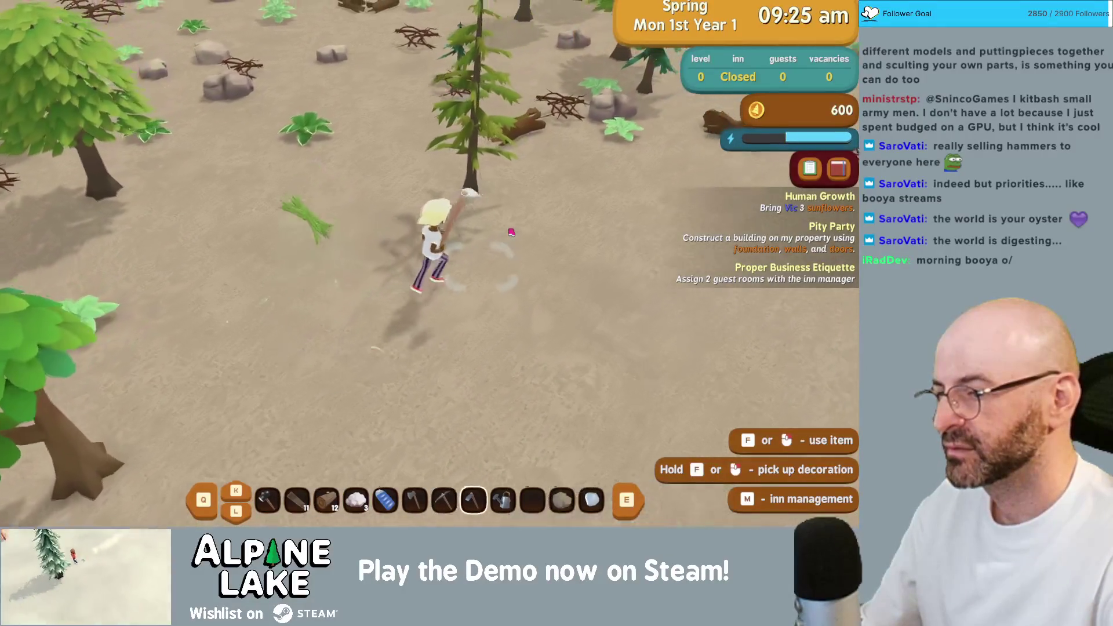
- Chop down the pine tree with the axe for 9 wood and a plant fiber
key(w)
key(q)
key(q)
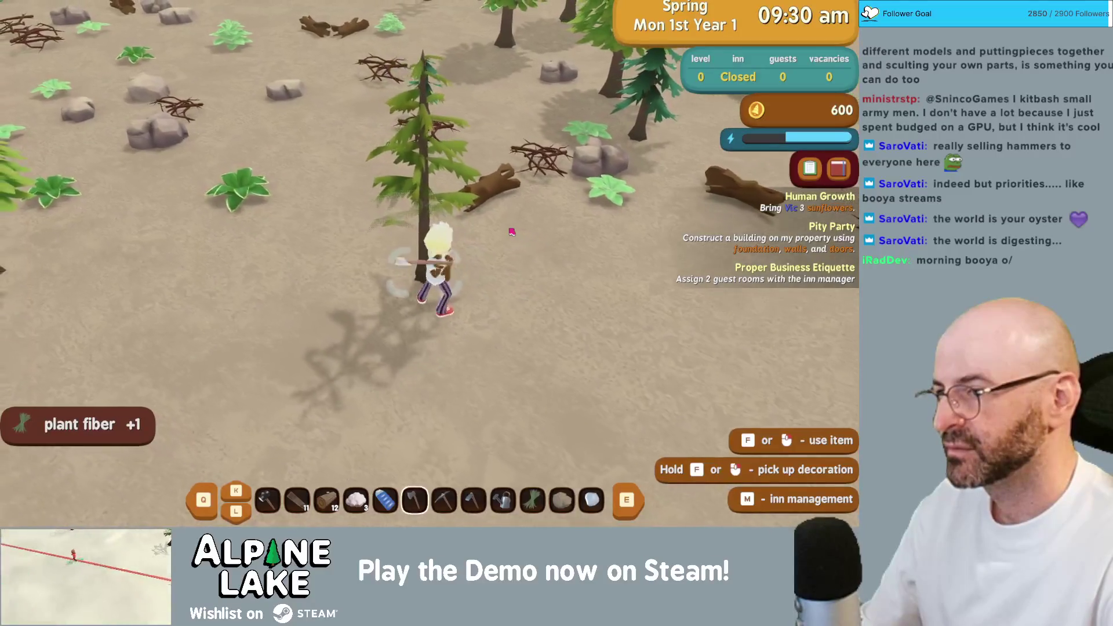
click(511, 231)
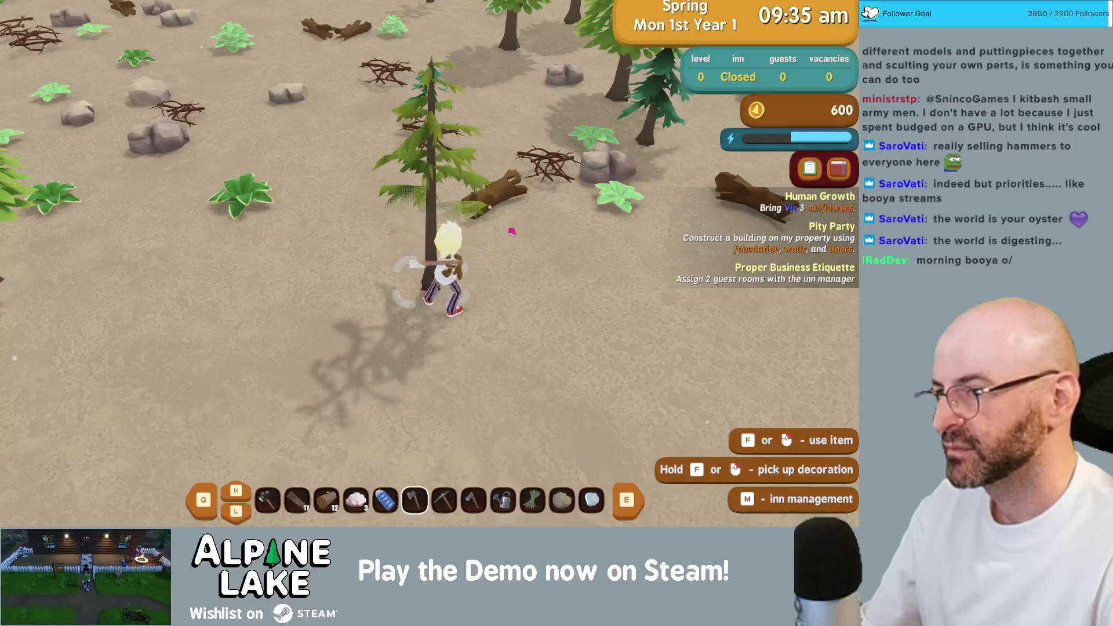
click(512, 232)
key(w)
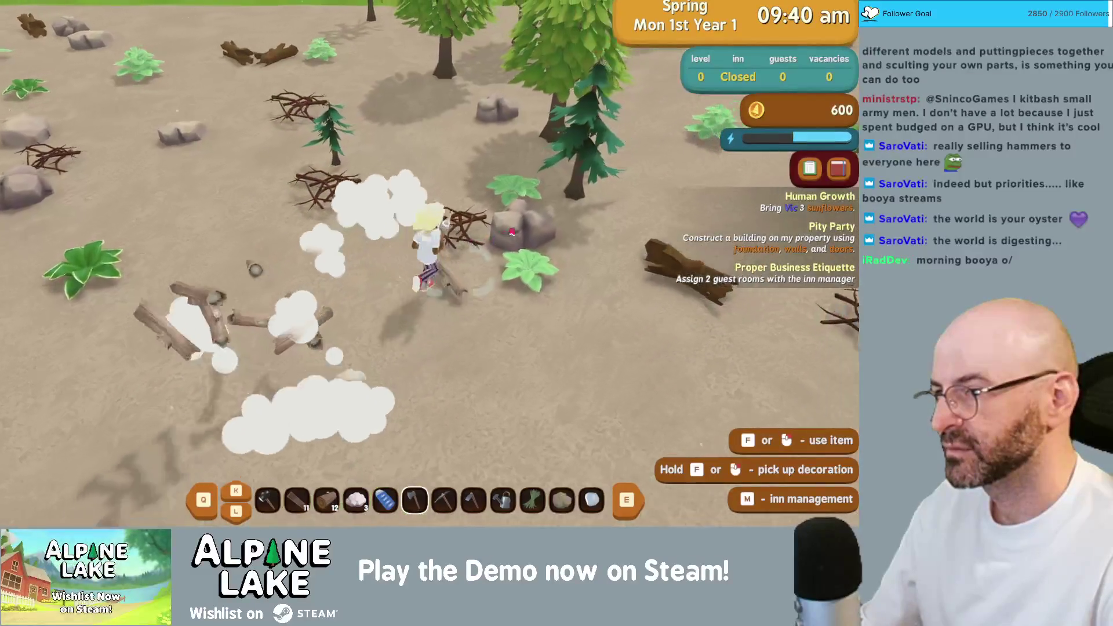
- Collect the fallen tree's wood and take the building materials from the mailbox
key(s)
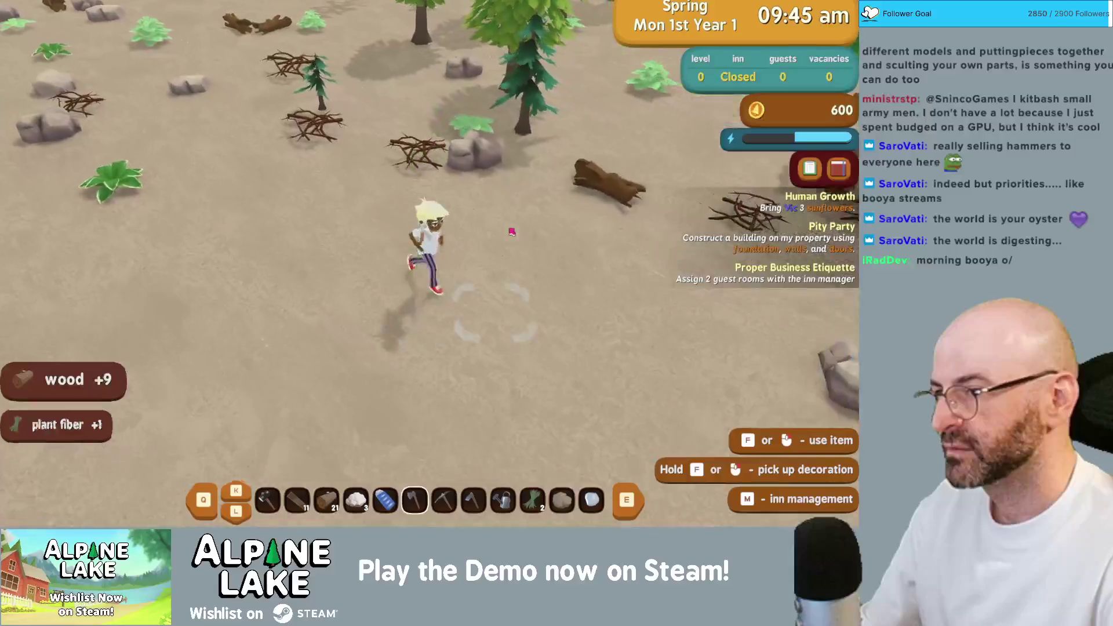
key(e)
key(e)
key(e)
key(s)
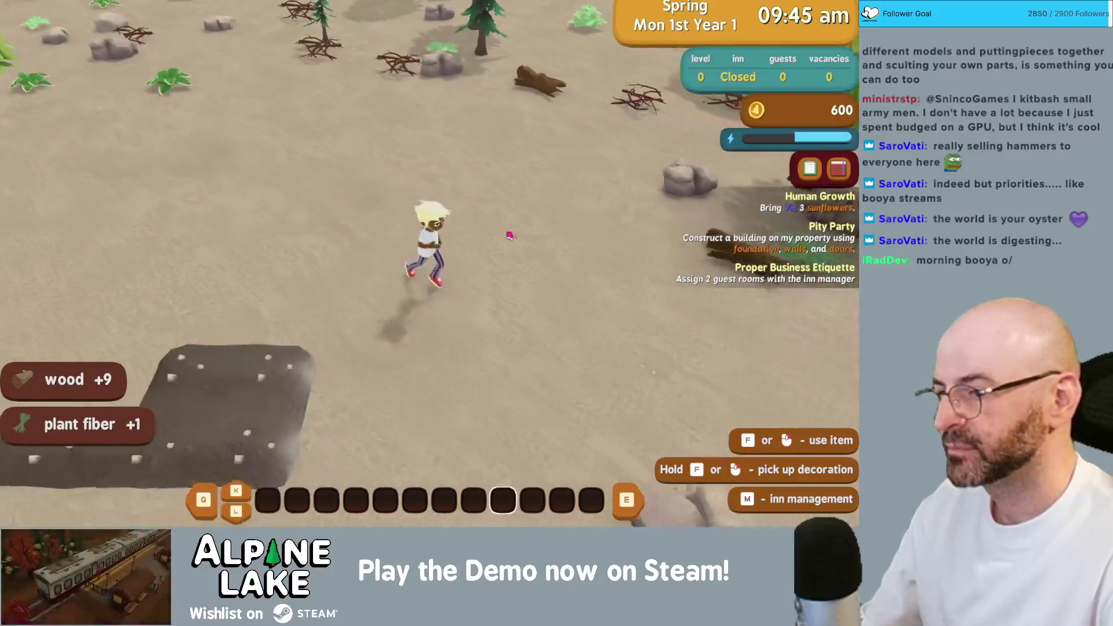
click(459, 236)
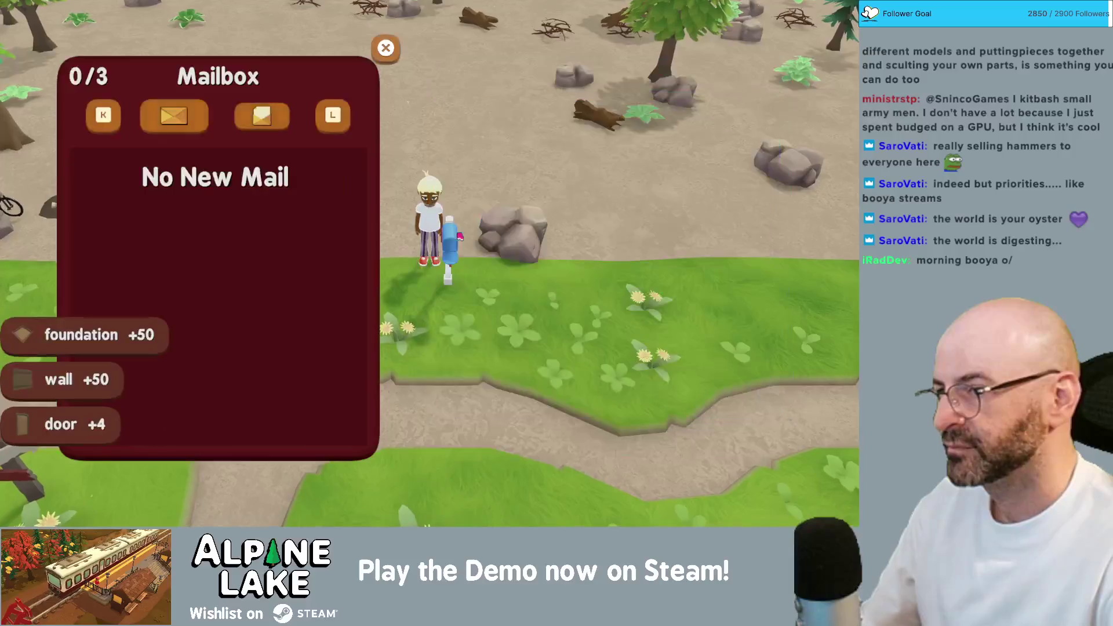
key(w)
- Lay out the inn's foundation tiles on the empty ground in Build mode
key(a)
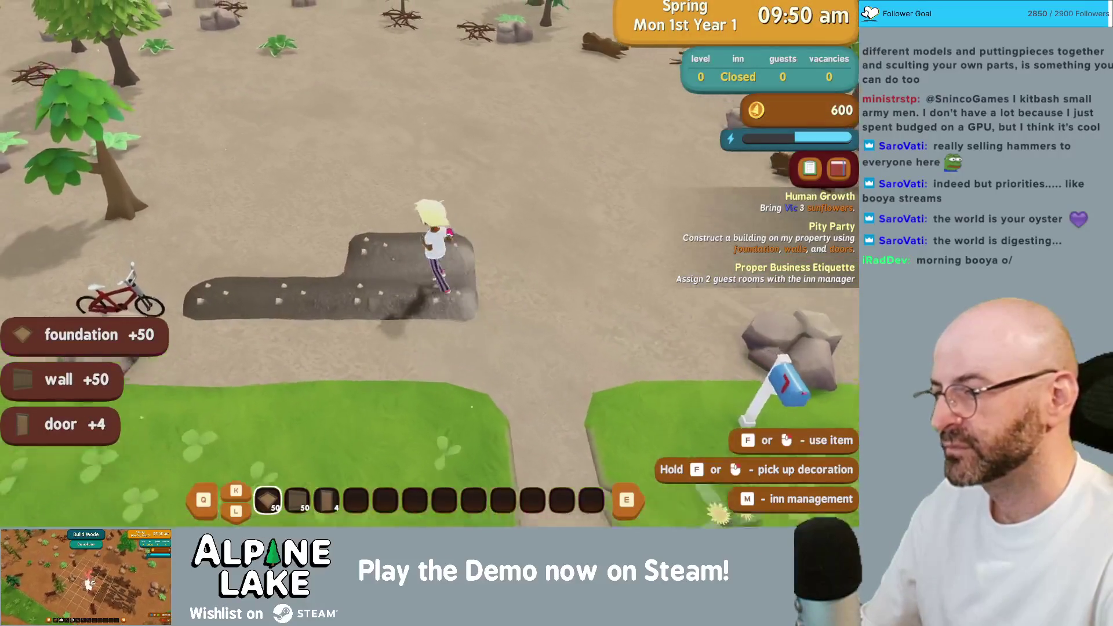
key(e)
click(419, 348)
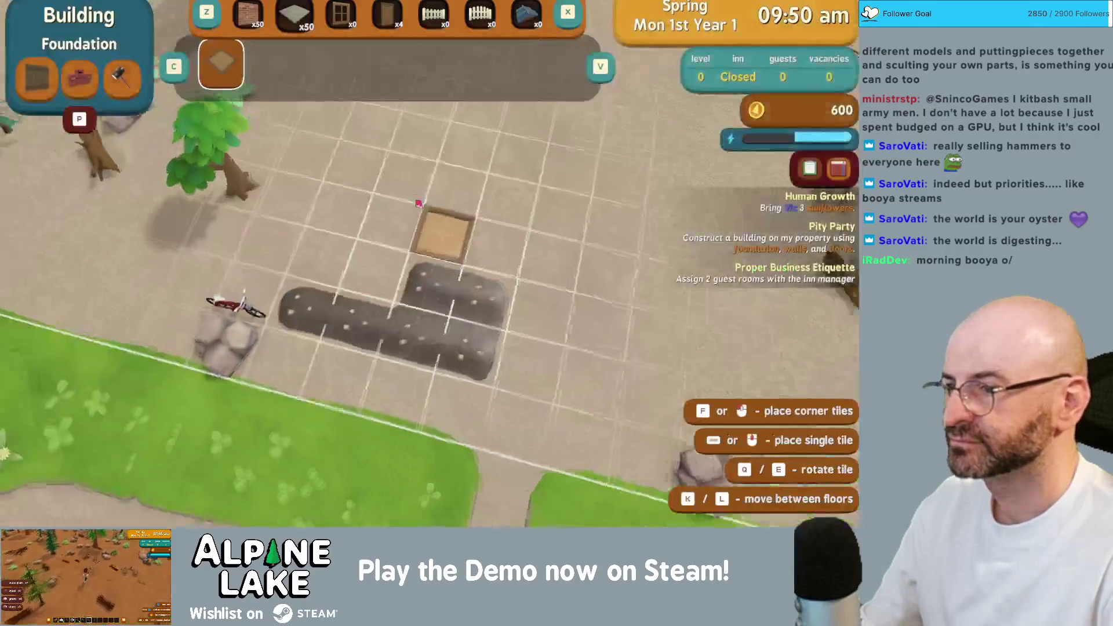
click(442, 231)
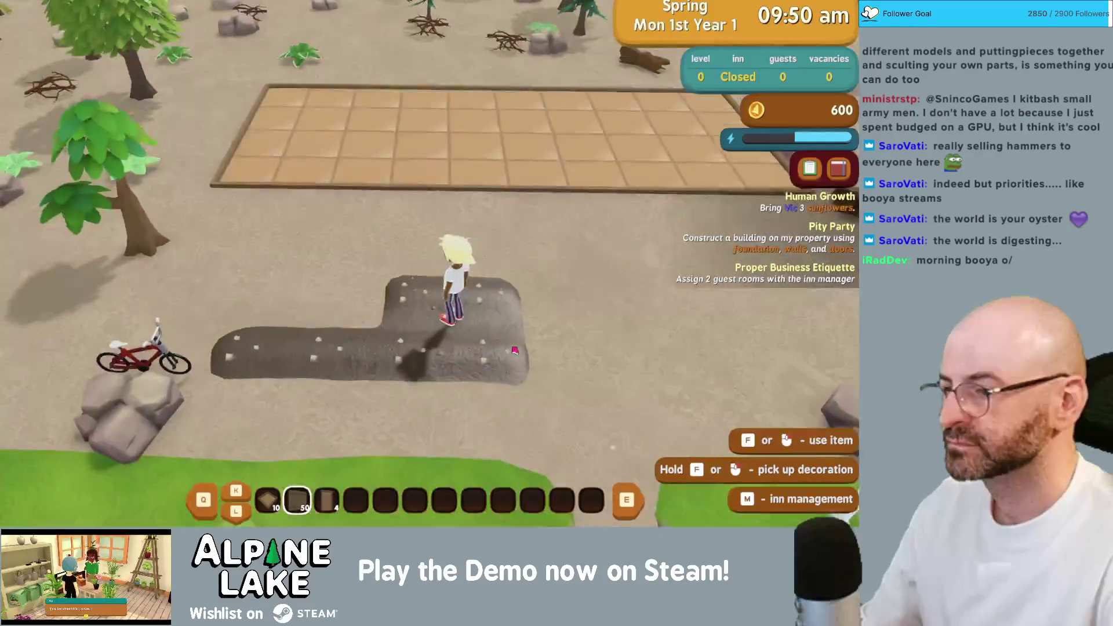
click(513, 350)
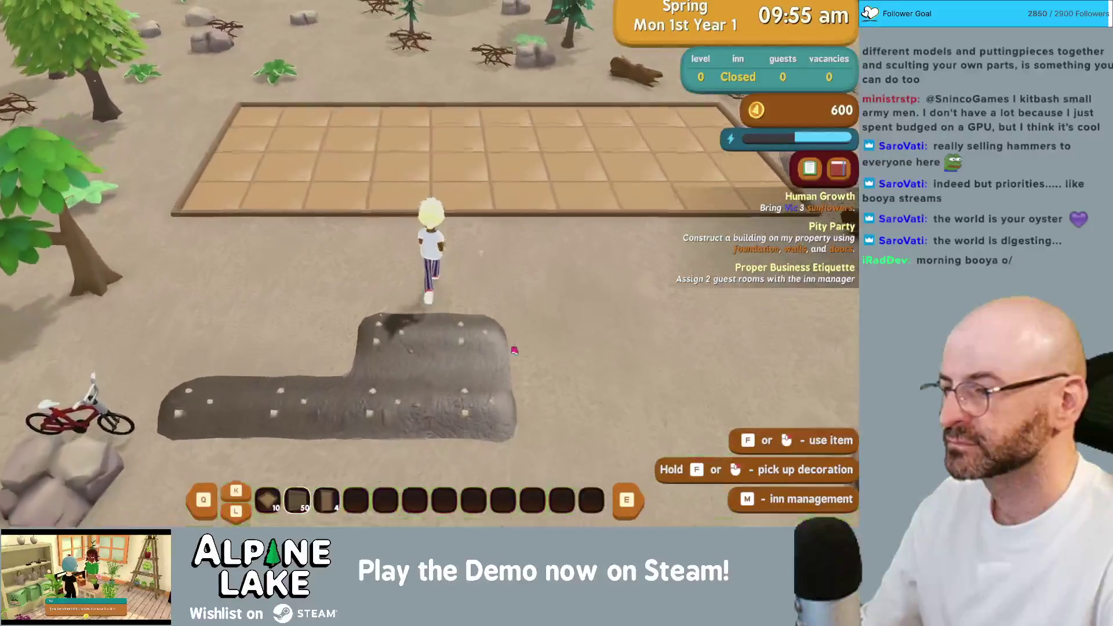
- Draw walls dividing three rooms and place a door on each room
click(423, 353)
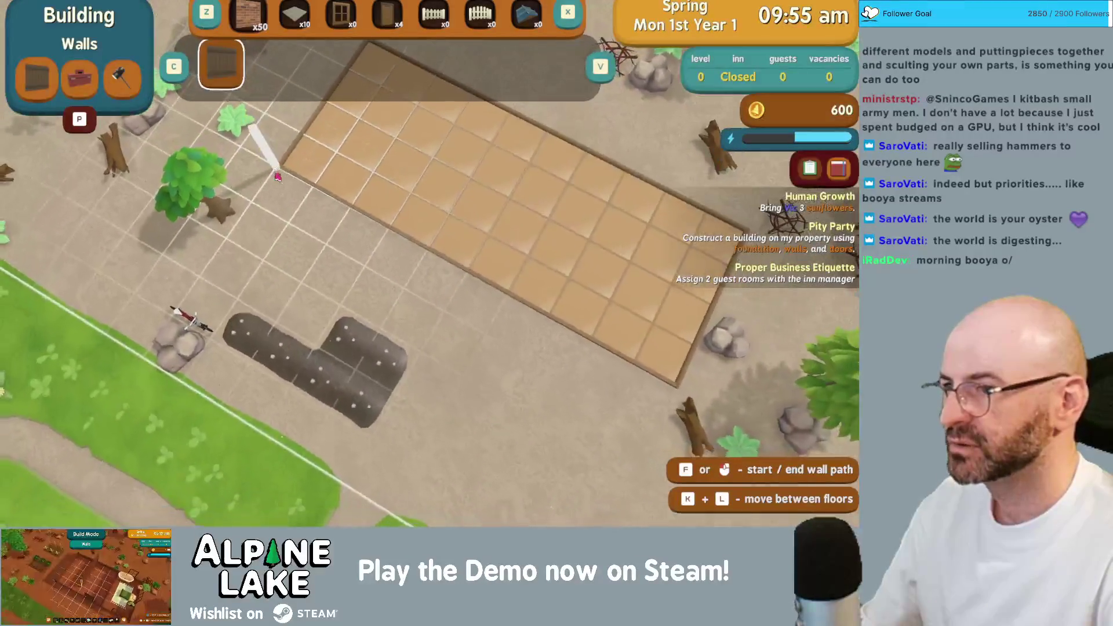
click(277, 176)
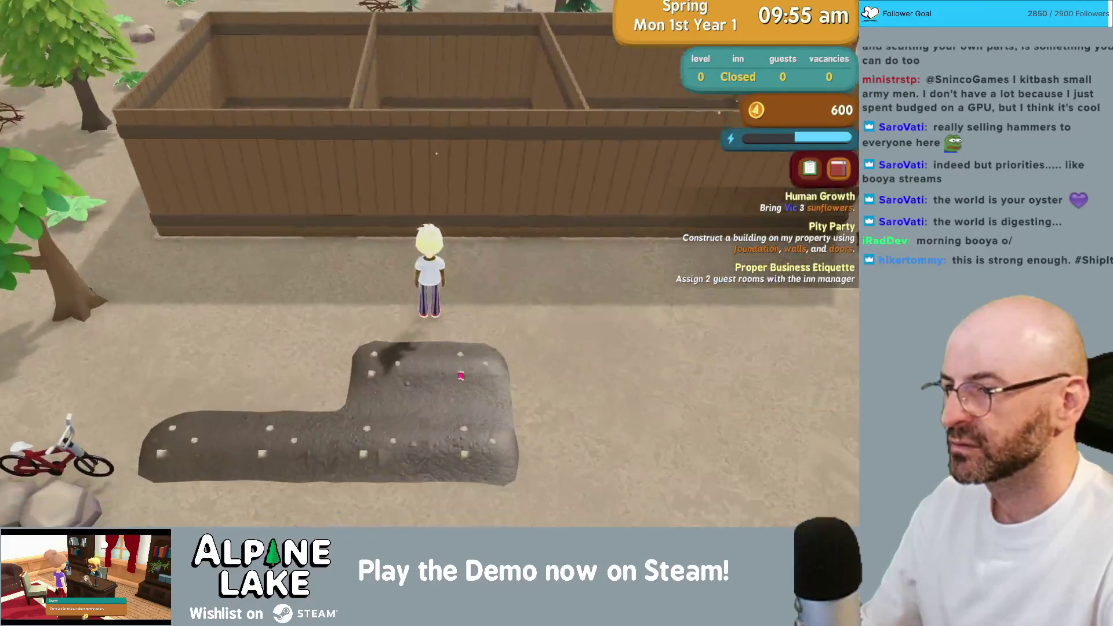
key(x)
click(428, 303)
click(469, 264)
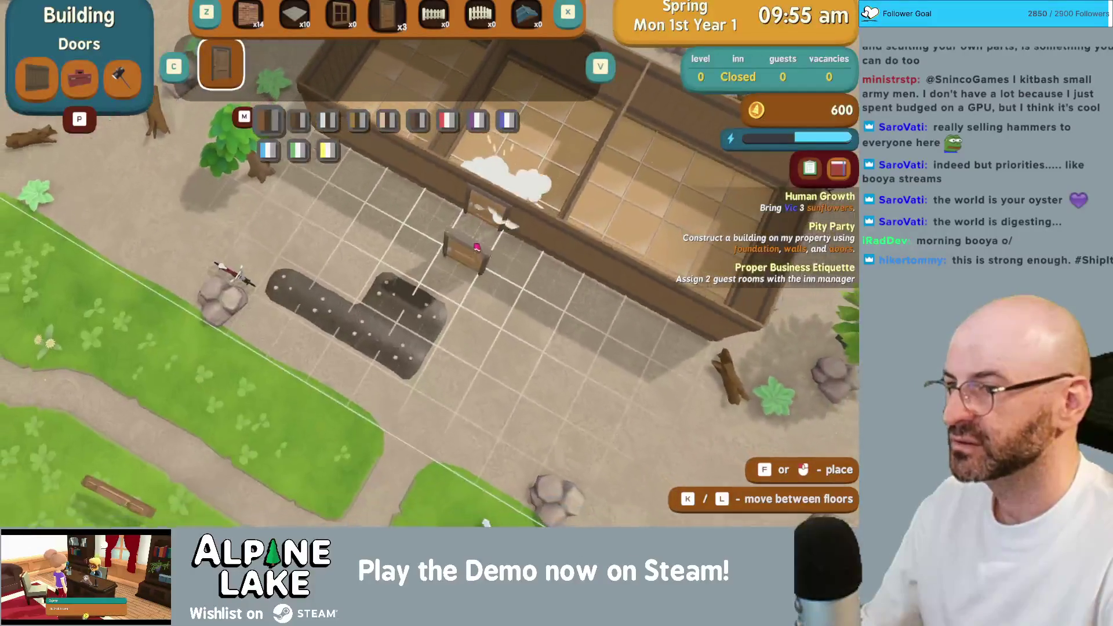
click(539, 292)
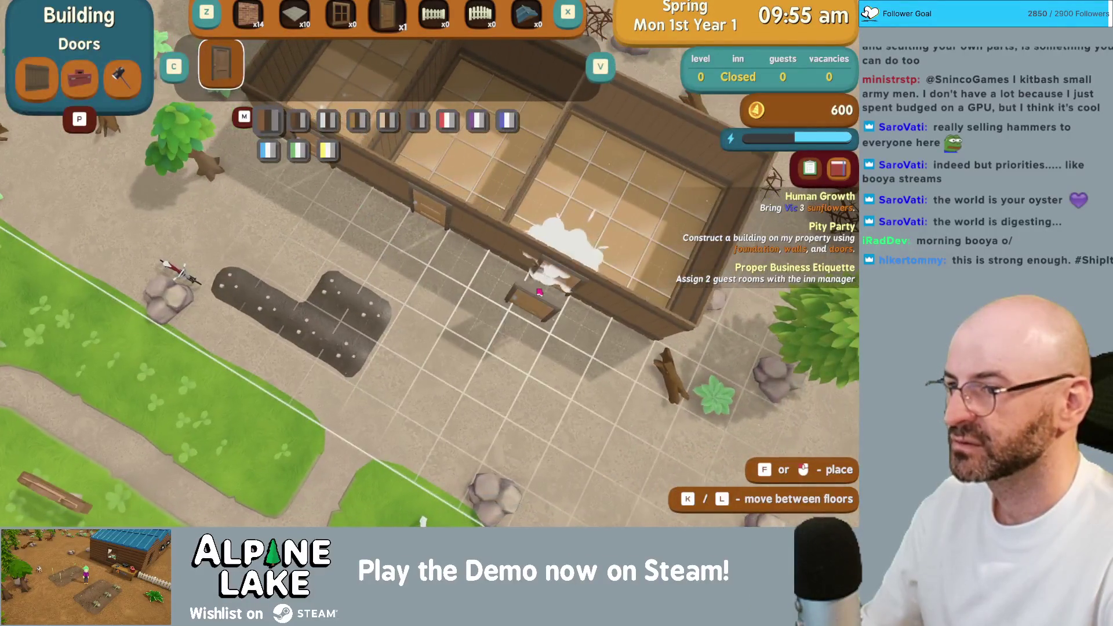
- Leave build mode and make the first chosen room a Guestroom in Inn Management
key(Escape)
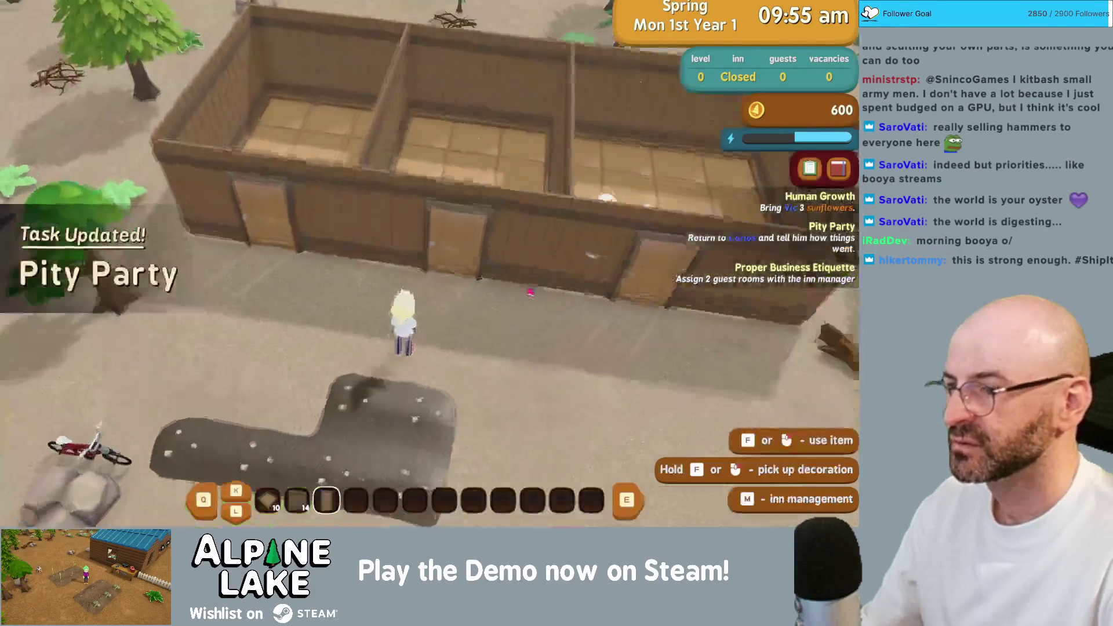
key(m)
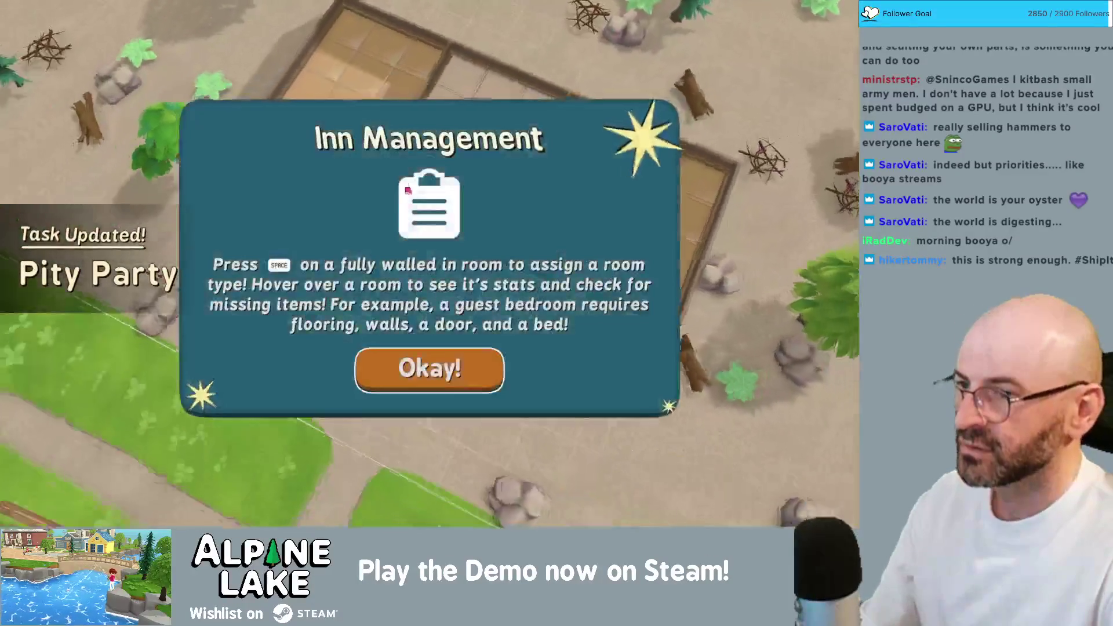
click(444, 367)
click(337, 184)
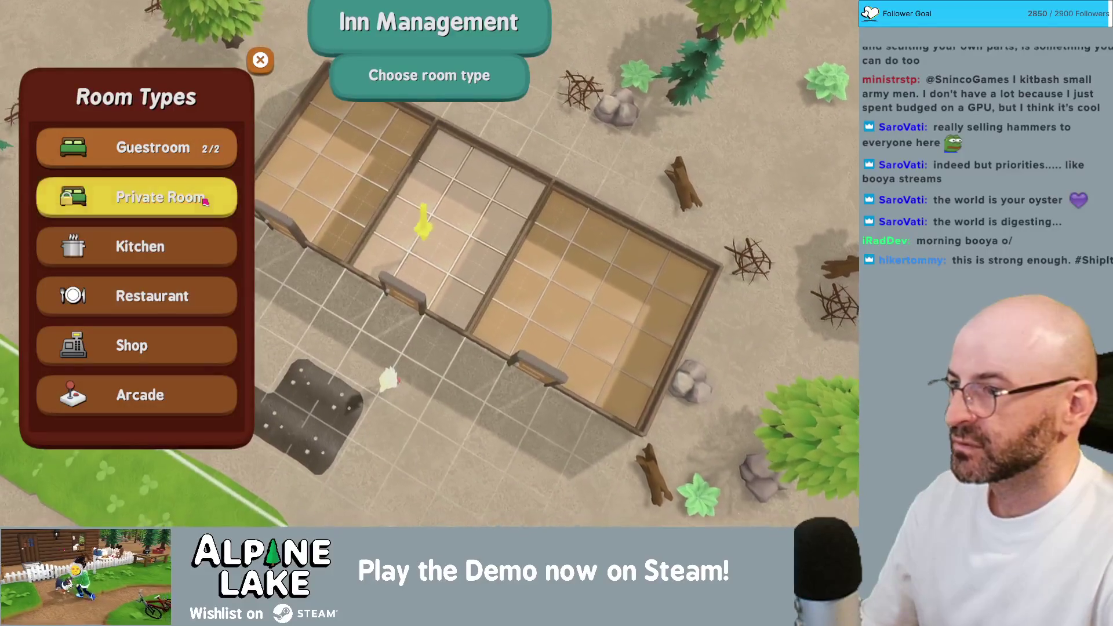
click(191, 162)
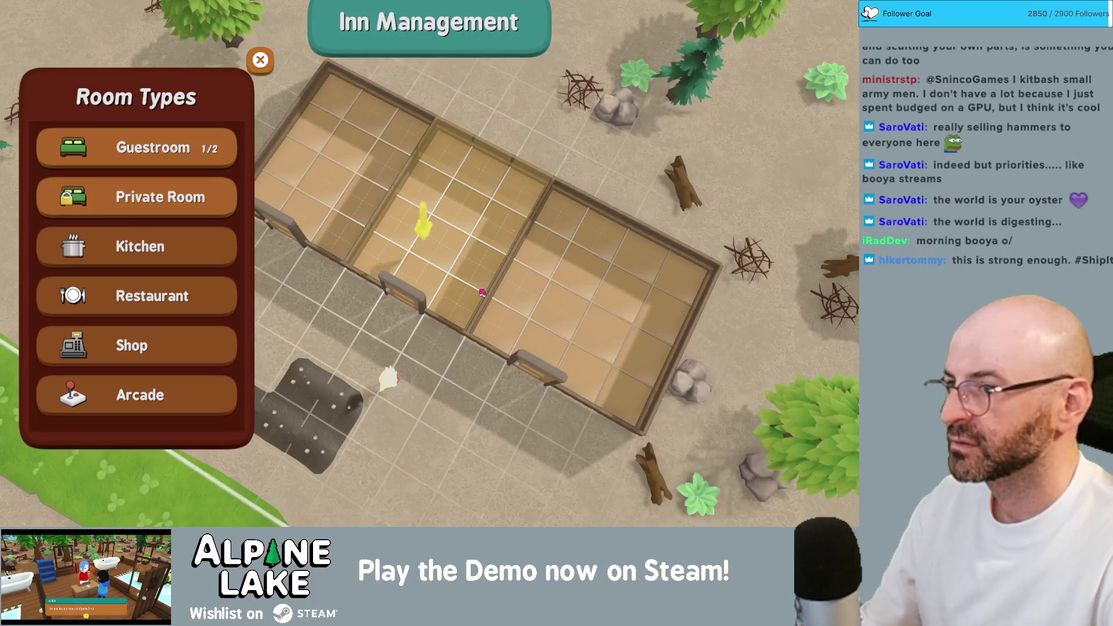
- Make the left room a guest room and review the middle guest room's details
click(347, 174)
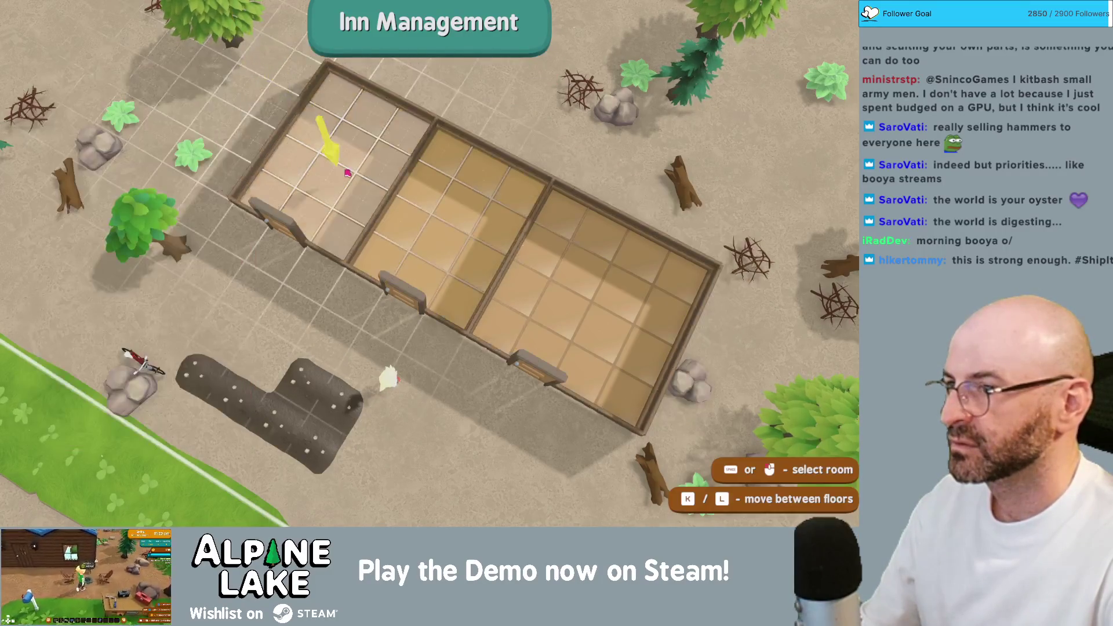
click(205, 150)
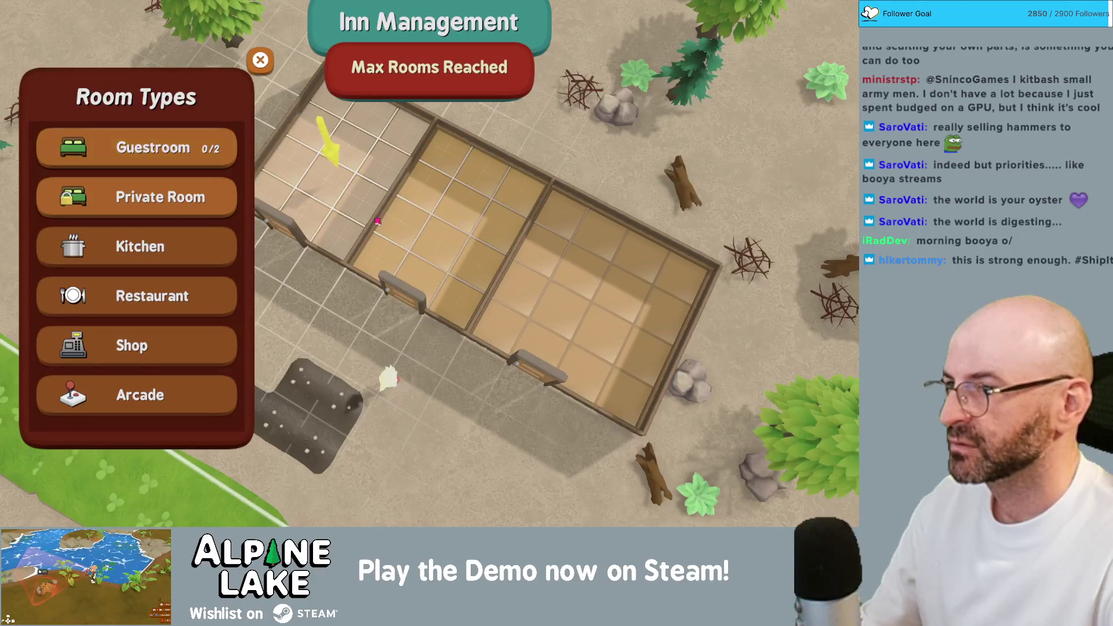
click(441, 241)
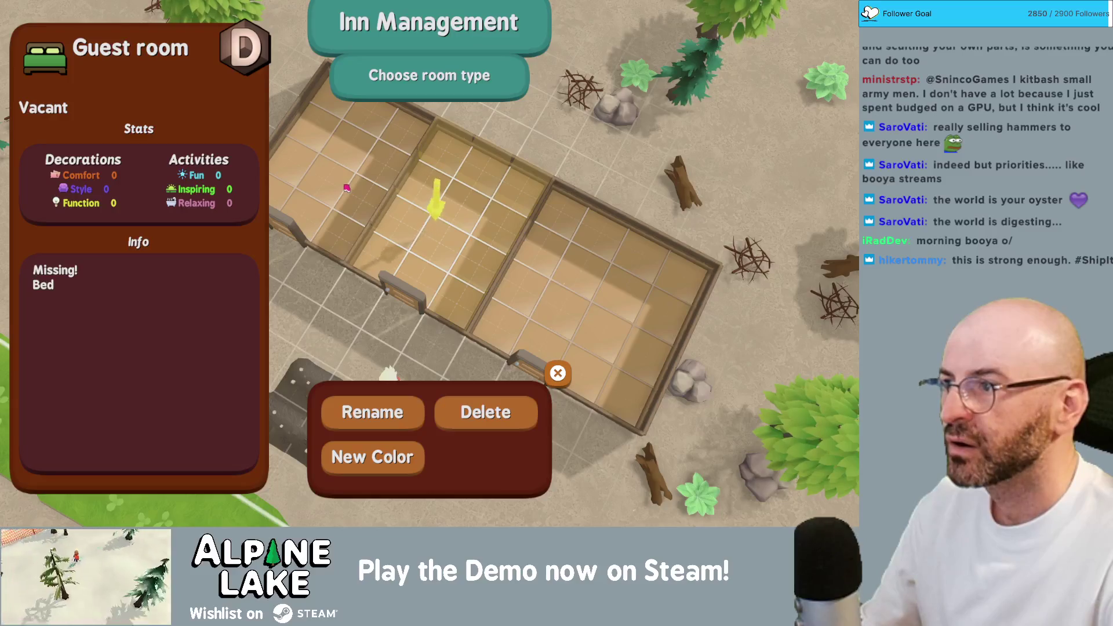
key(Escape)
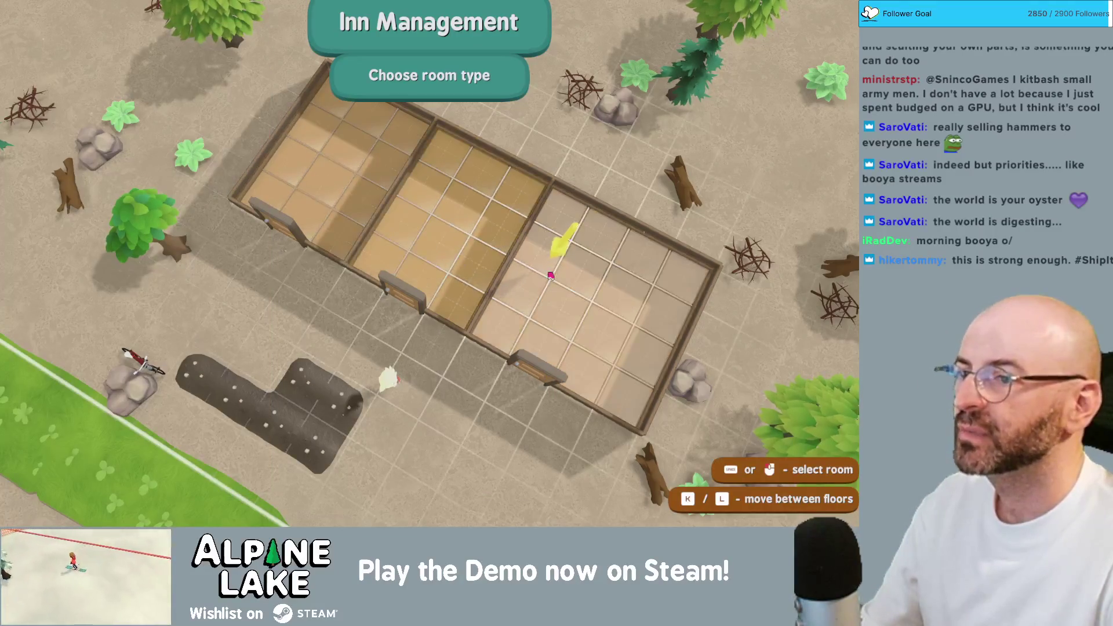
key(Escape)
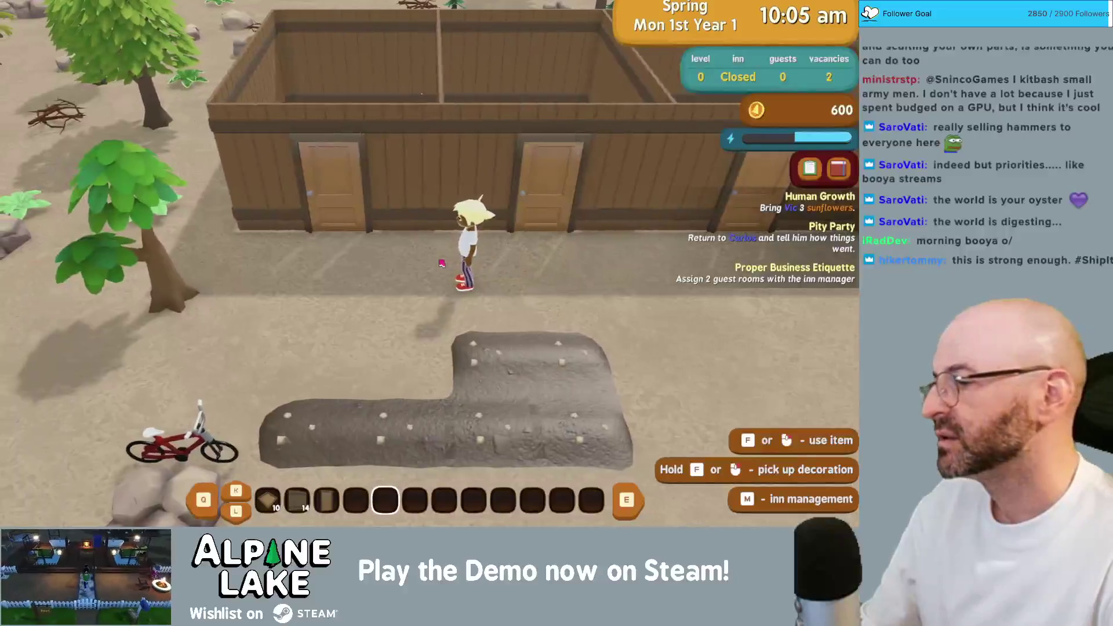
- Walk to the left room and delete its existing guest room assignment
key(a)
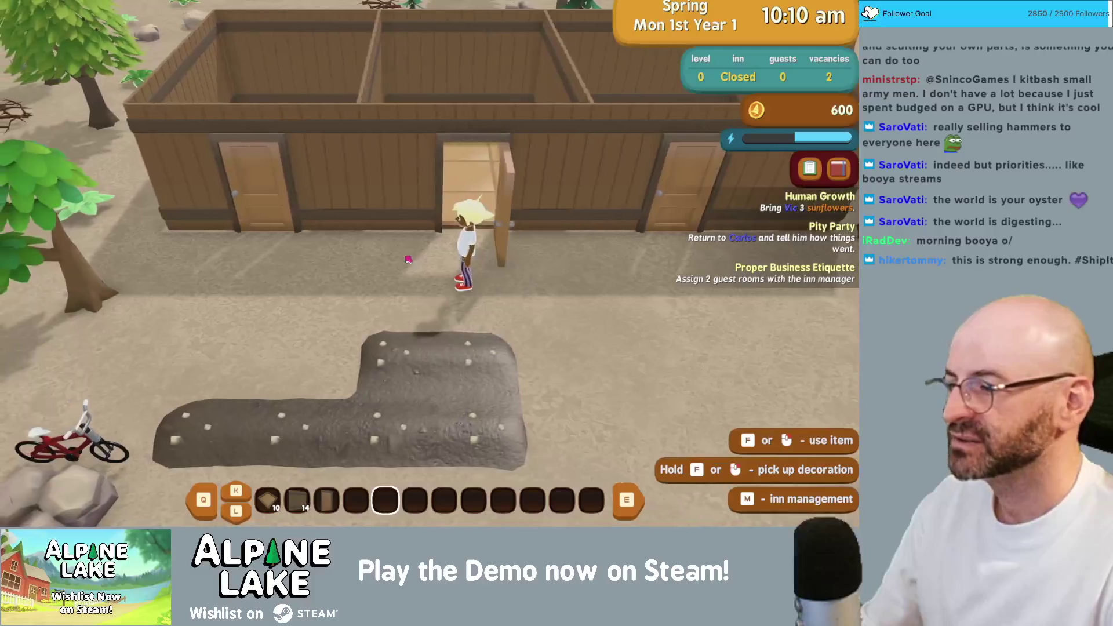
key(a)
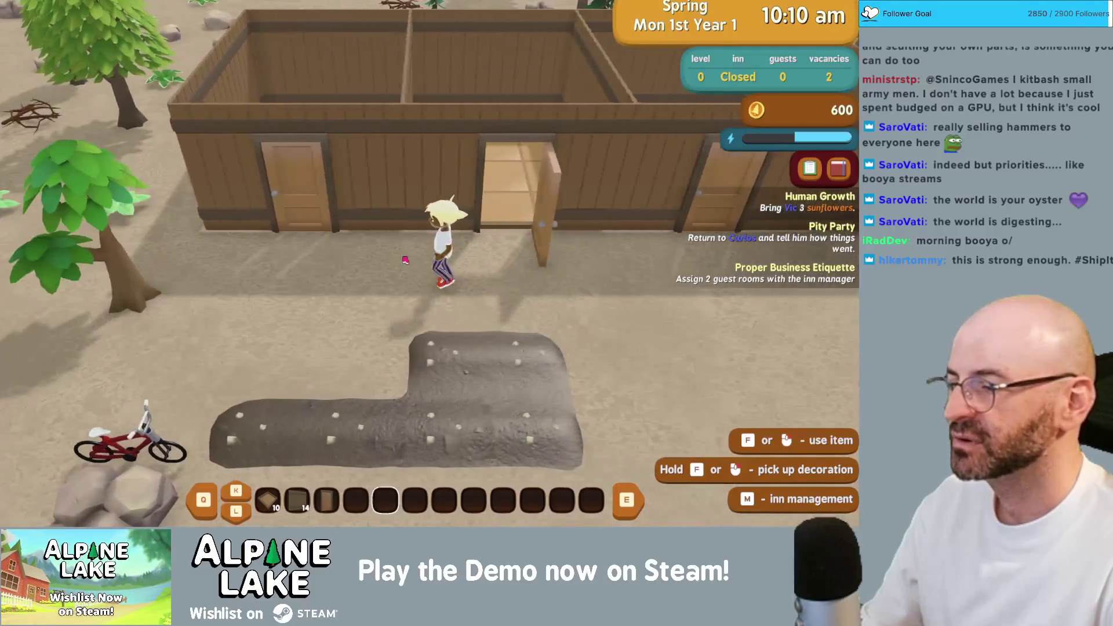
key(m)
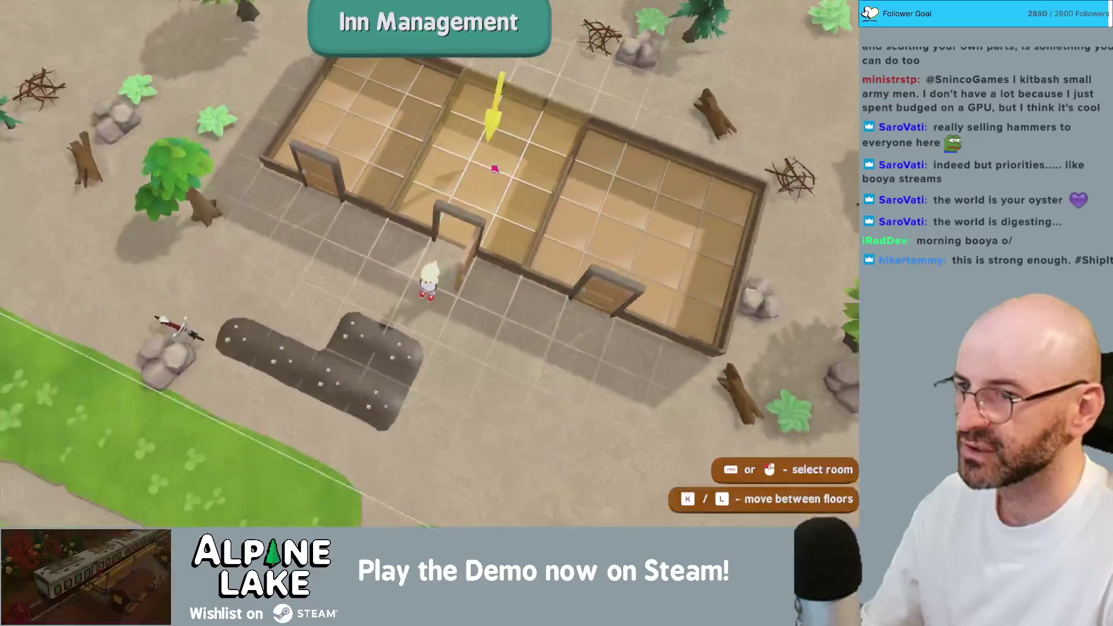
click(494, 168)
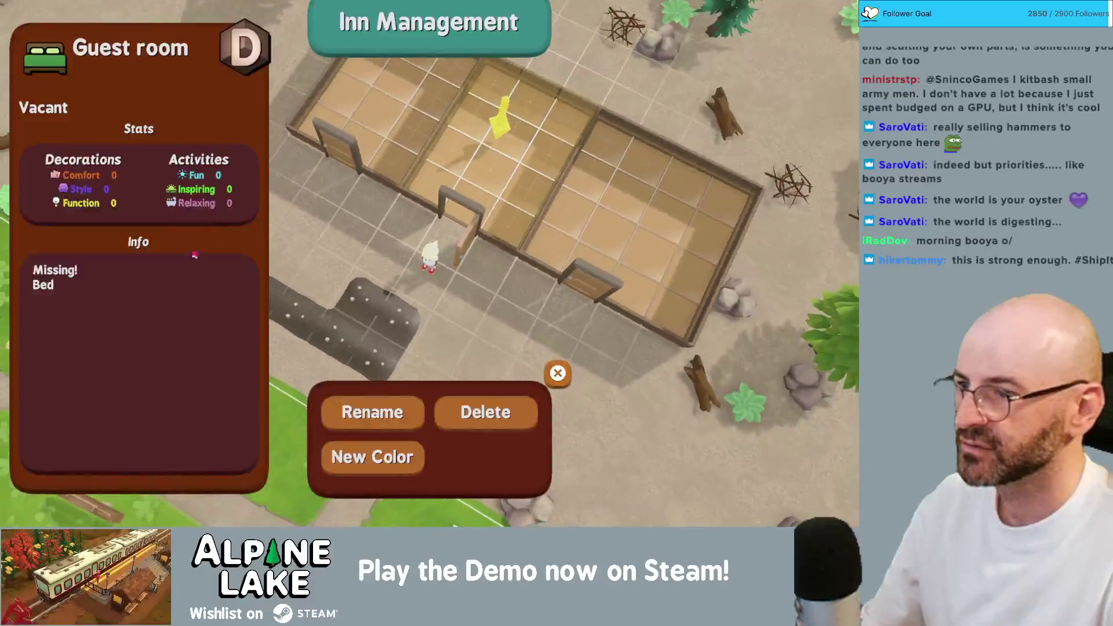
click(479, 428)
- Browse room type choices for the top-left and large rooms, then close the options
click(496, 189)
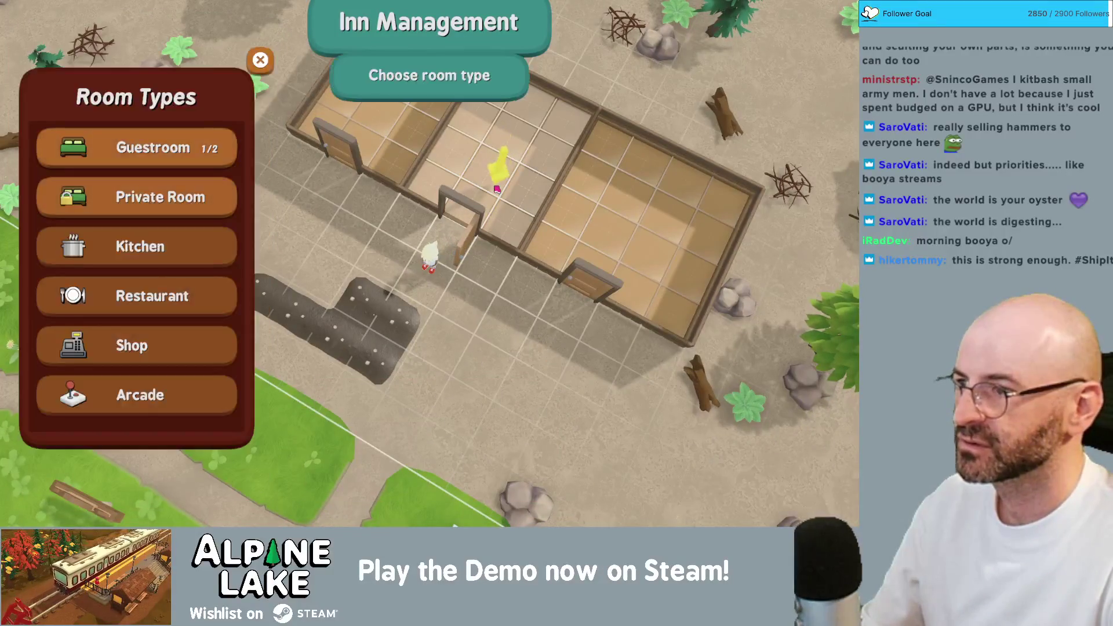
key(Escape)
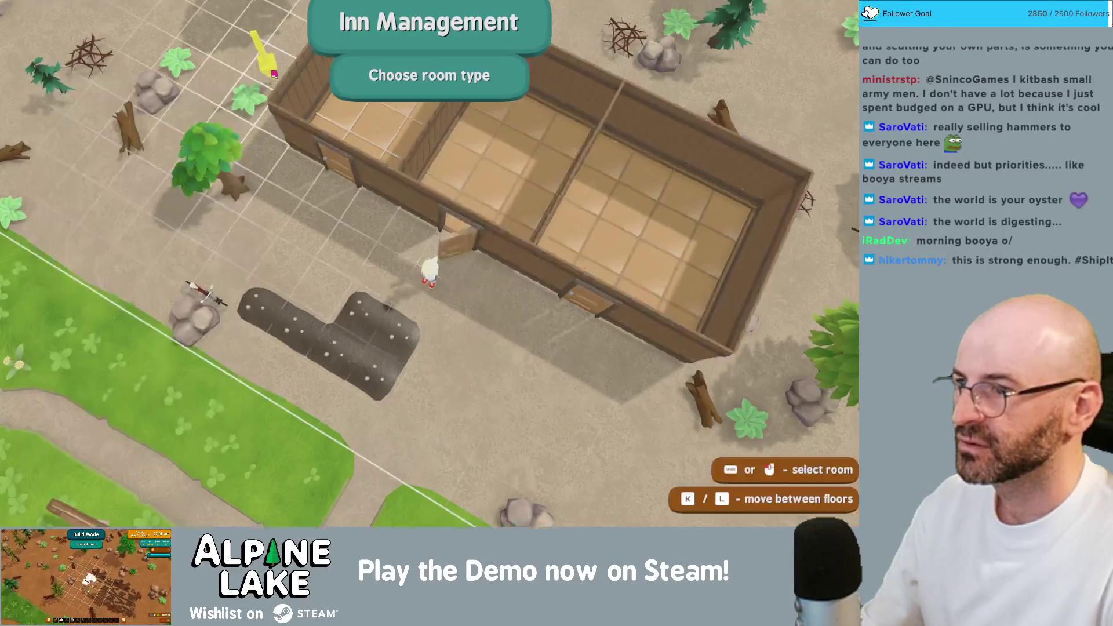
click(353, 178)
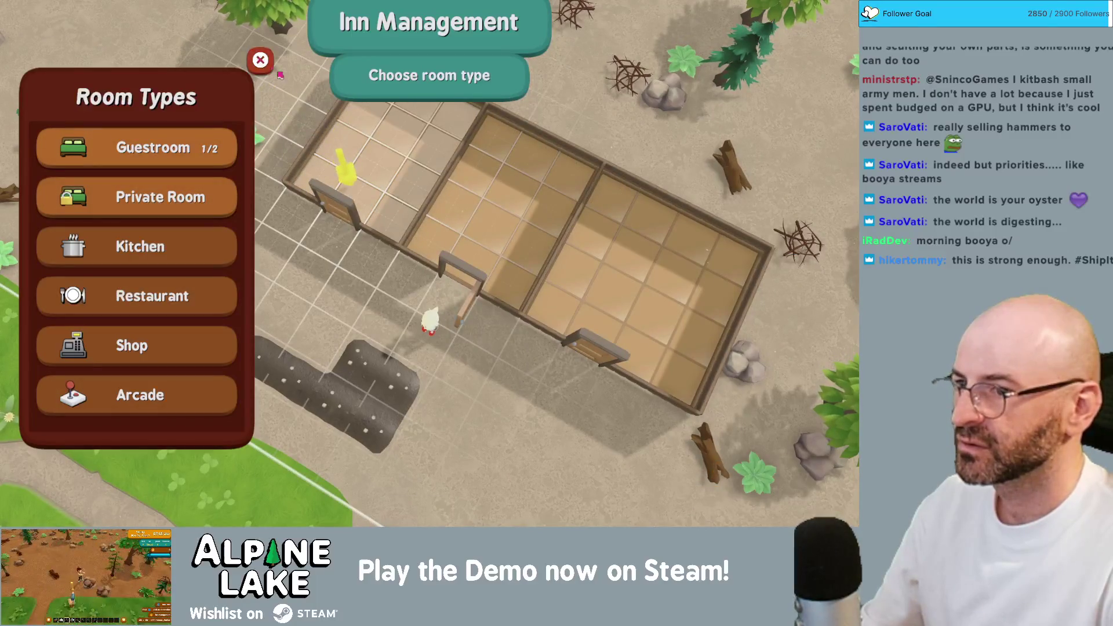
key(Escape)
click(621, 261)
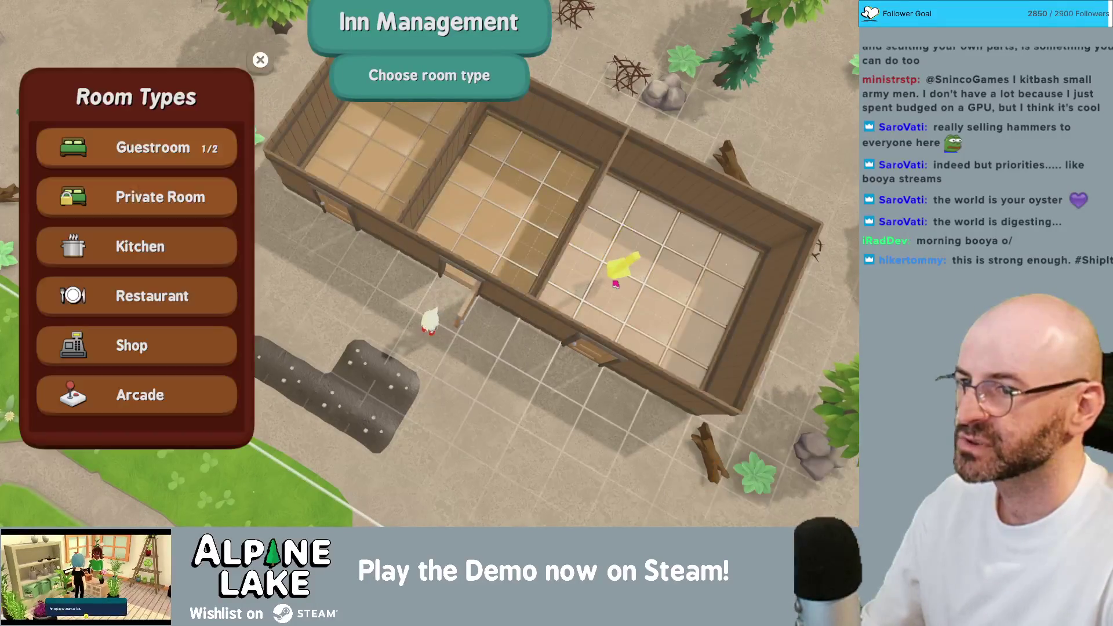
key(Escape)
click(327, 138)
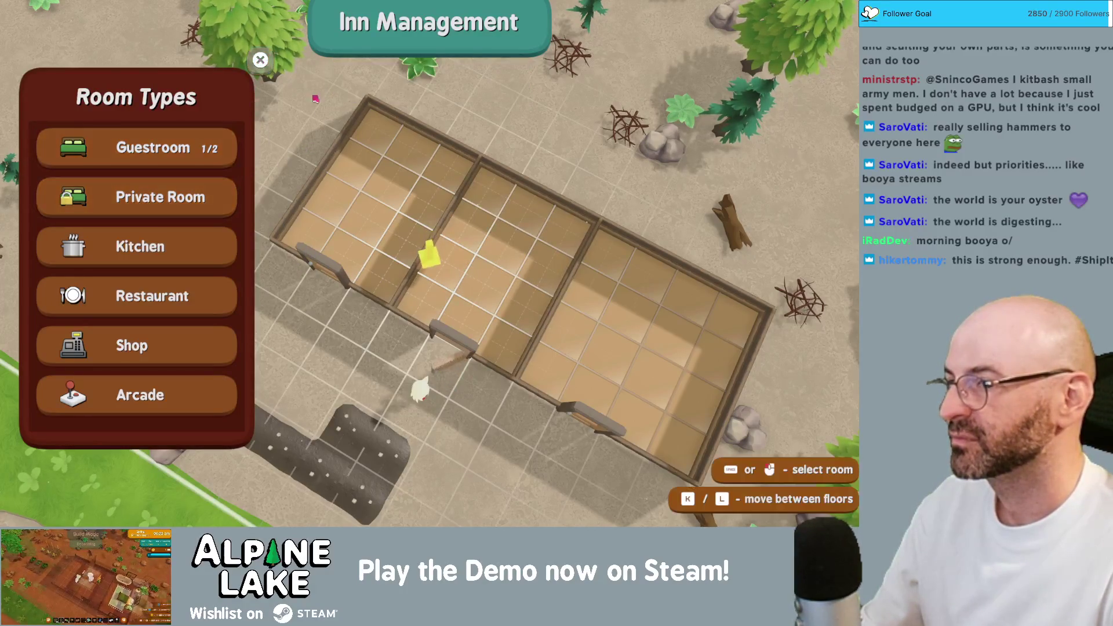
click(384, 174)
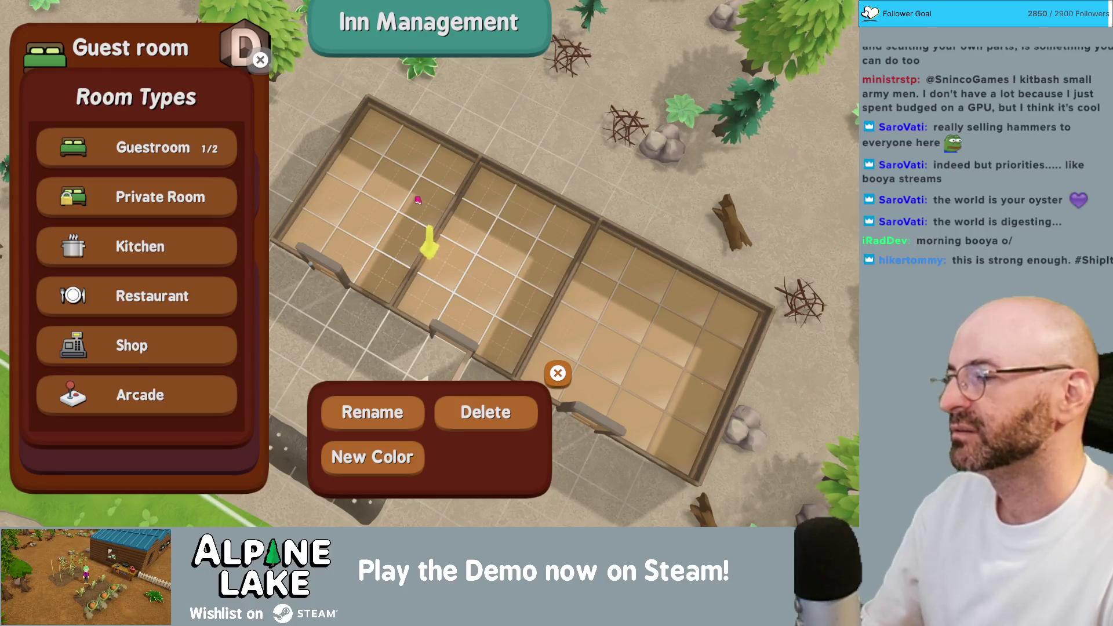
key(Escape)
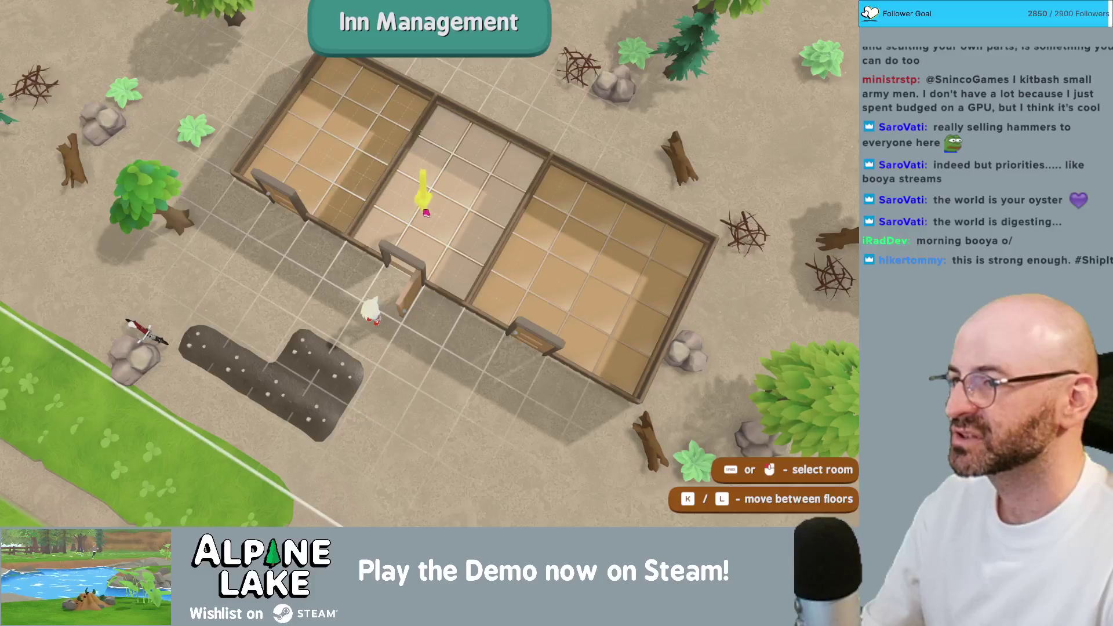
- Make the middle room a Guestroom, check its details, and leave Inn Management
click(409, 203)
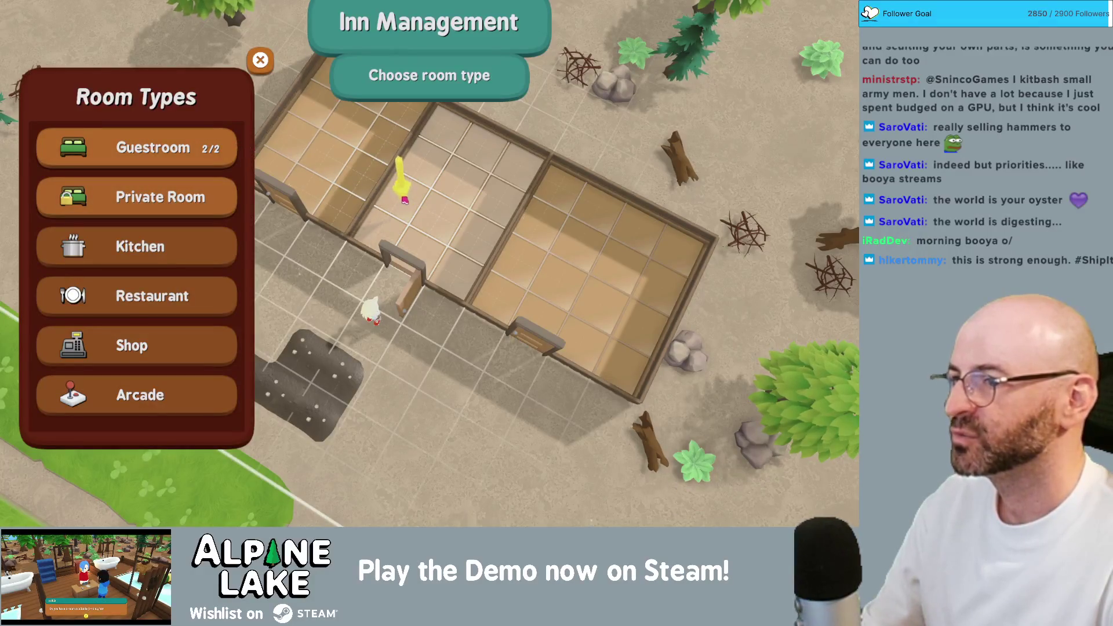
click(230, 153)
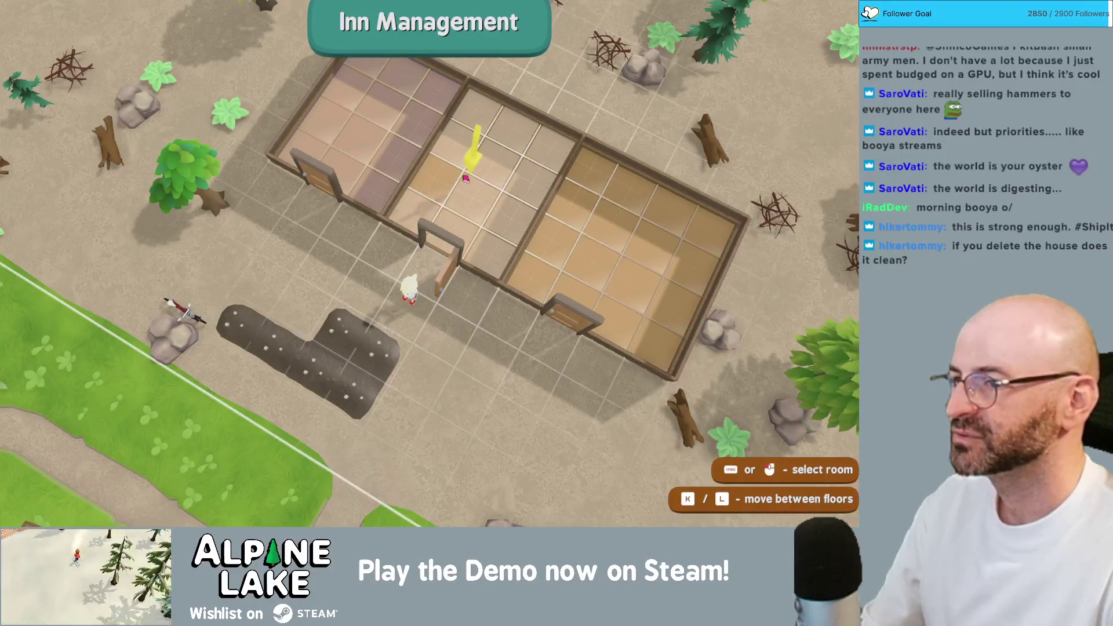
click(515, 198)
key(Escape)
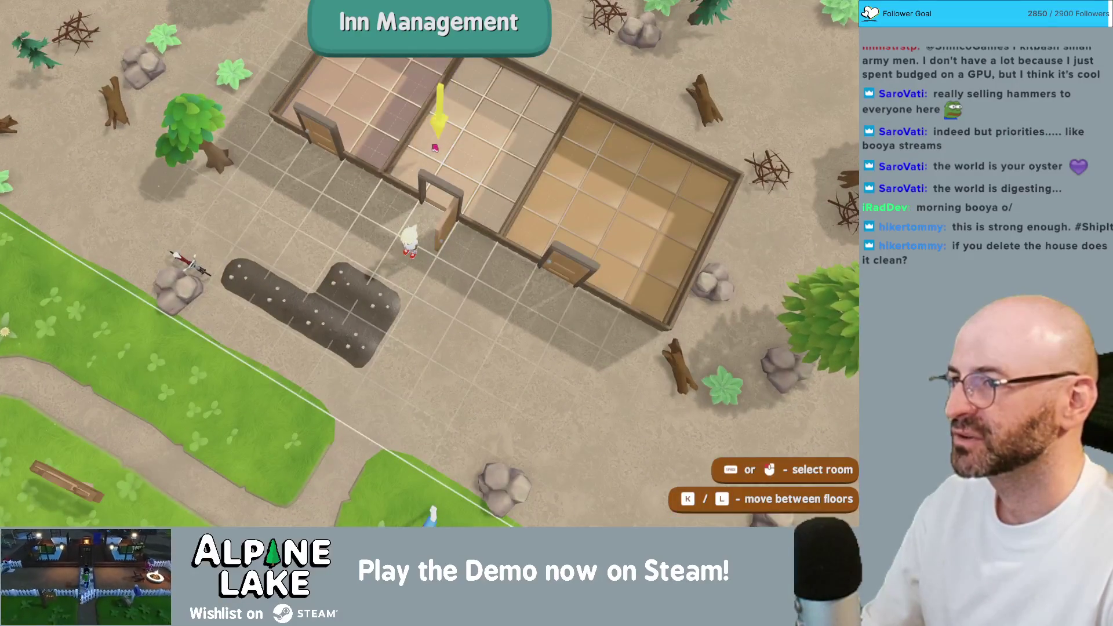
key(Escape)
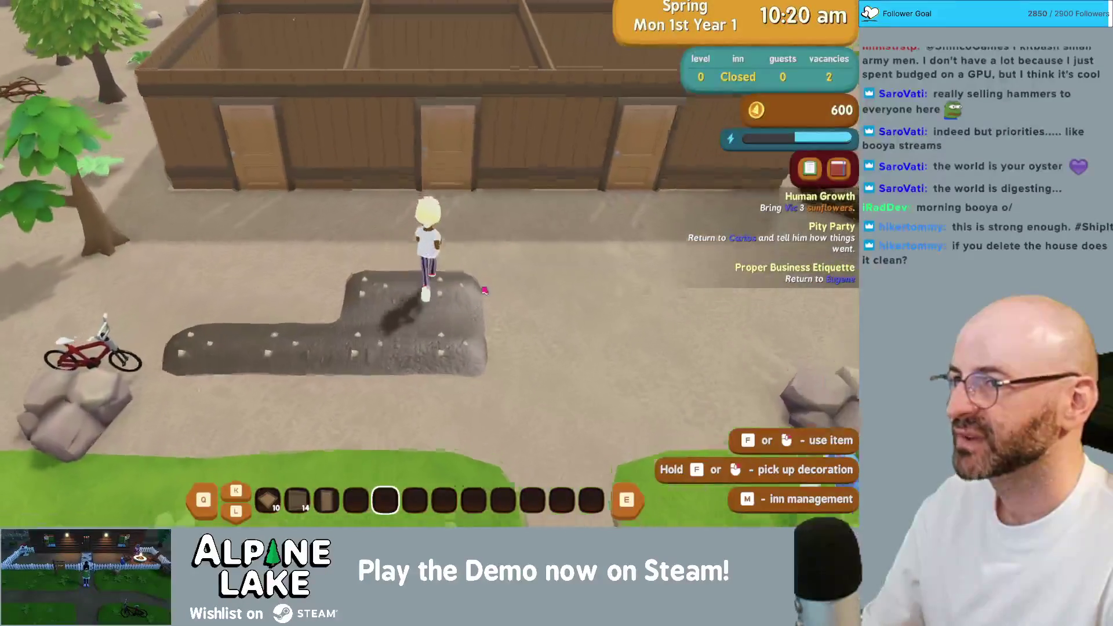
- Walk in and out through the inn's doors, including the middle door, to test them
key(w)
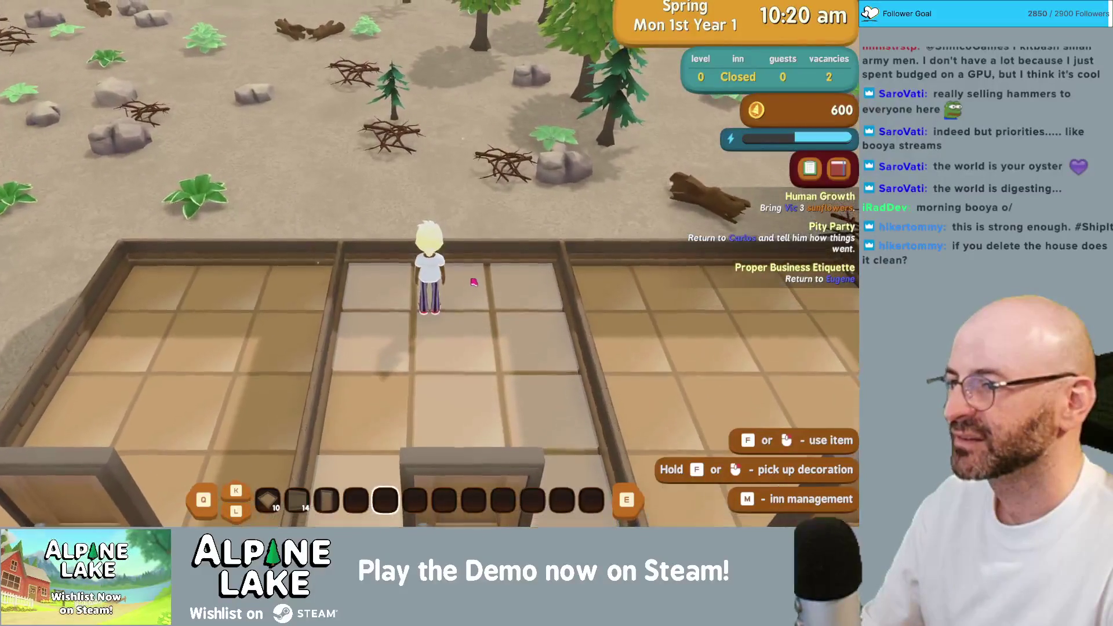
key(s)
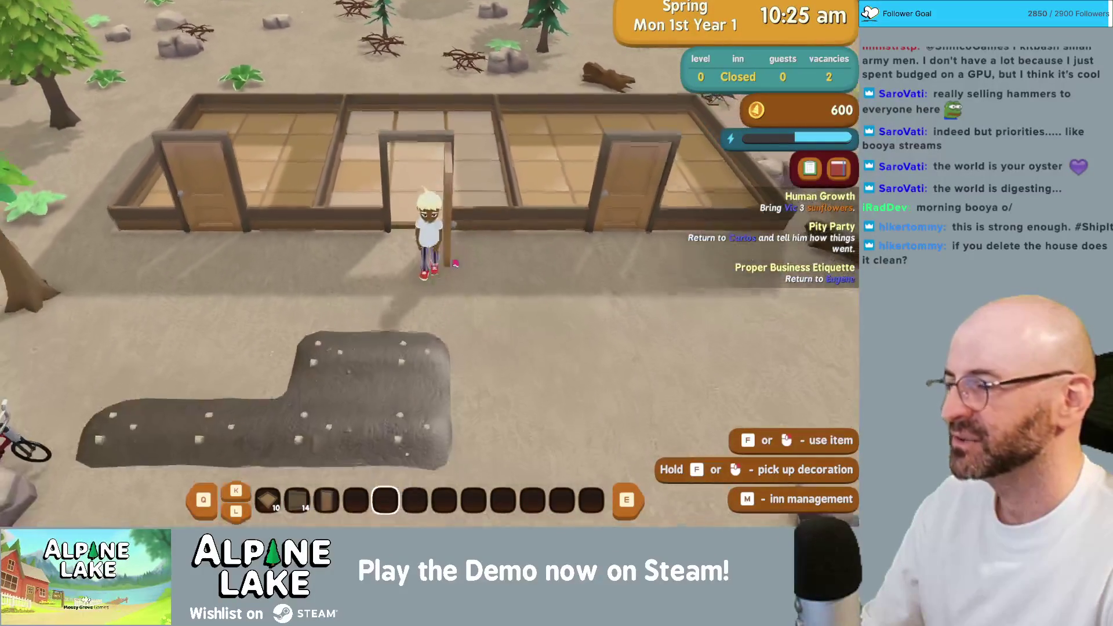
key(s)
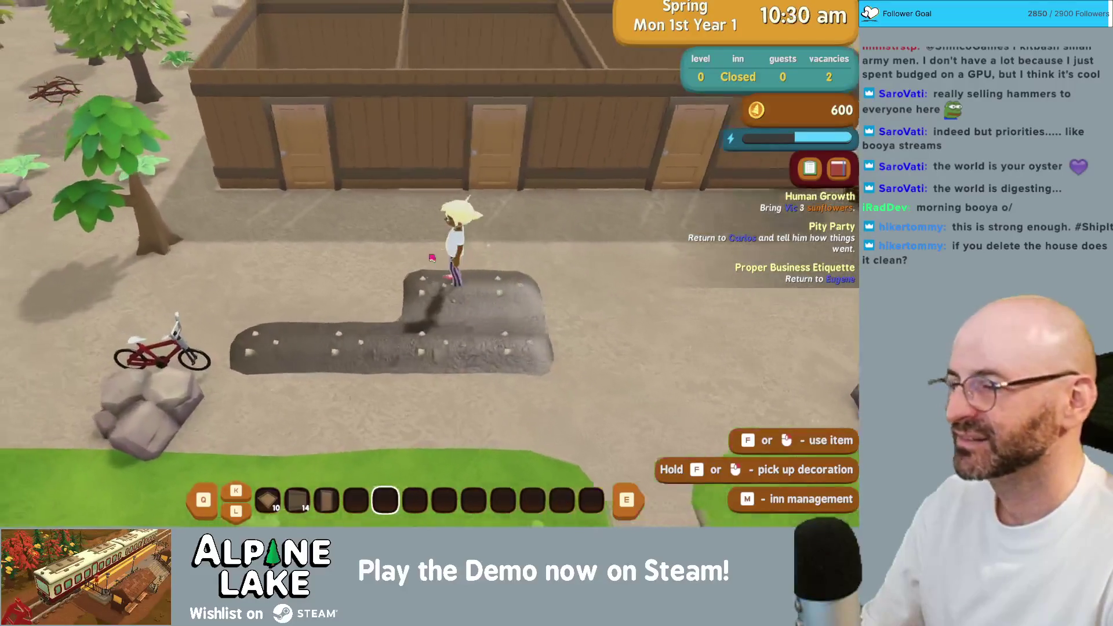
key(m)
key(m)
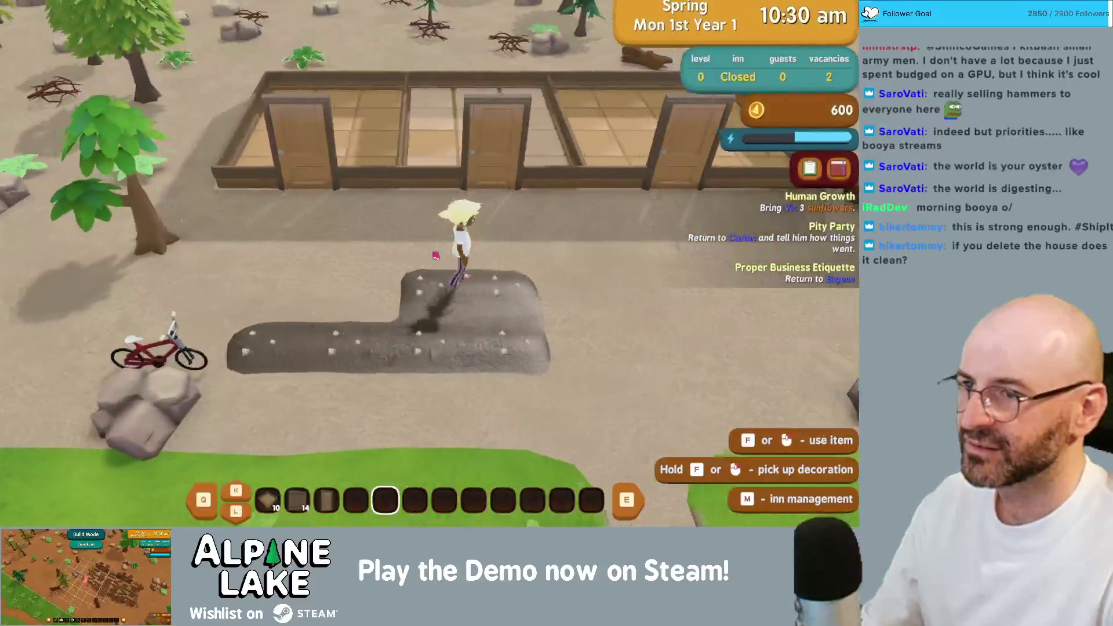
key(m)
key(m)
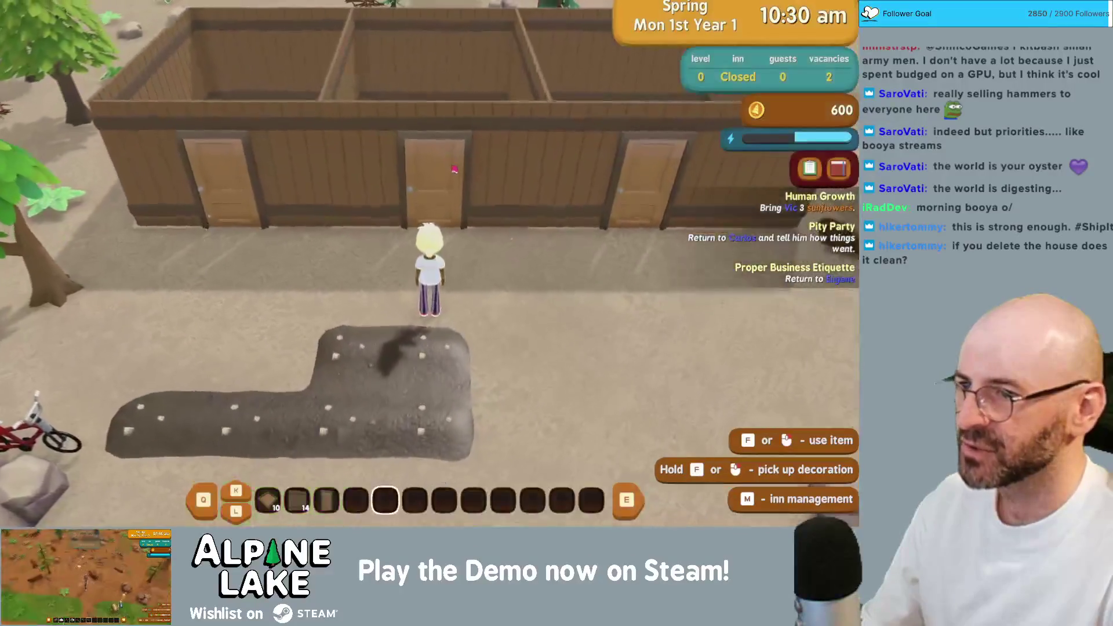
key(w)
key(s)
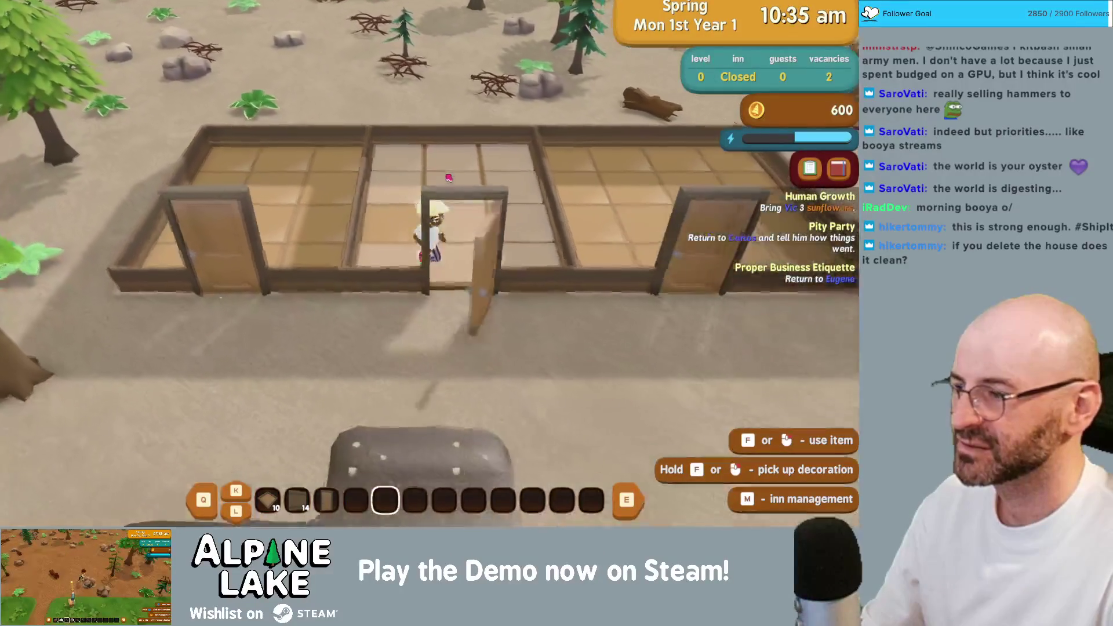
key(a)
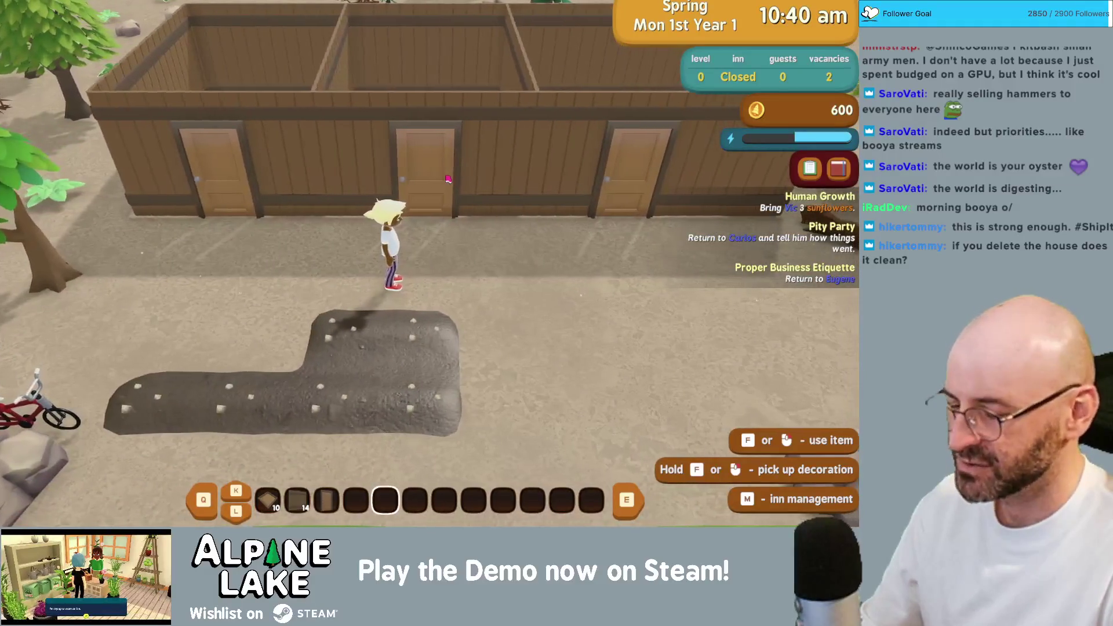
key(m)
key(m)
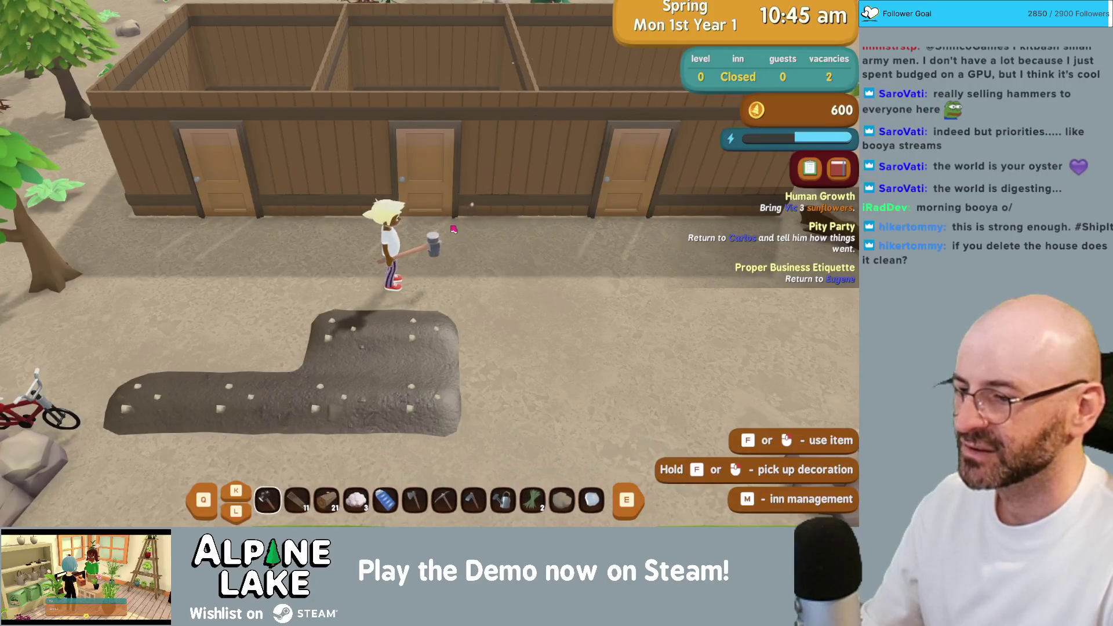
- Demolish the middle room's floor with the hammer's demolish tool
click(454, 229)
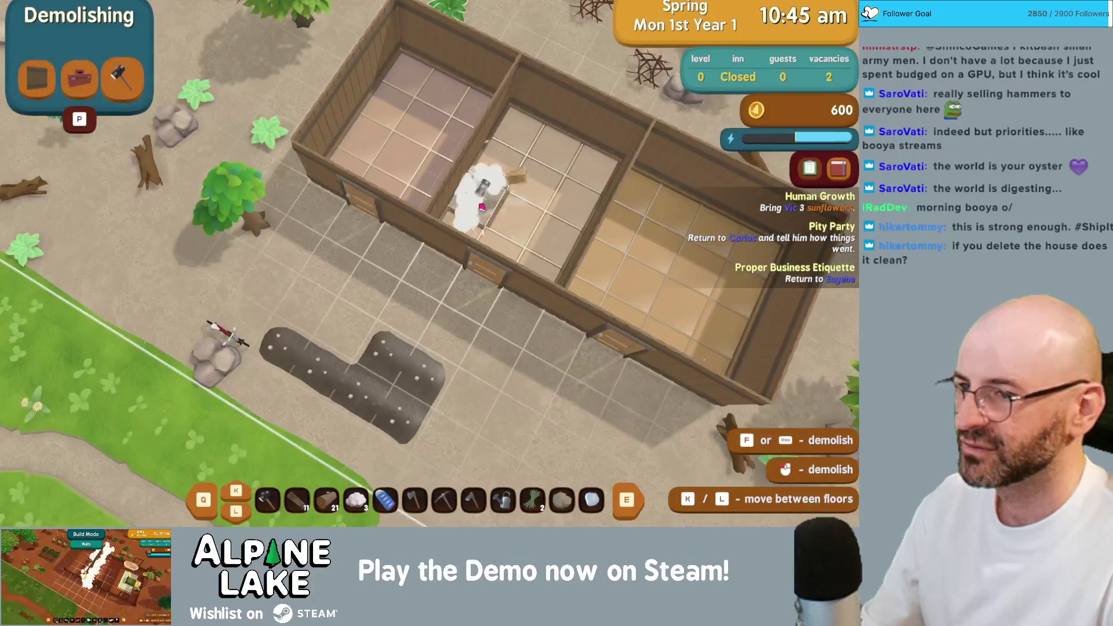
key(d)
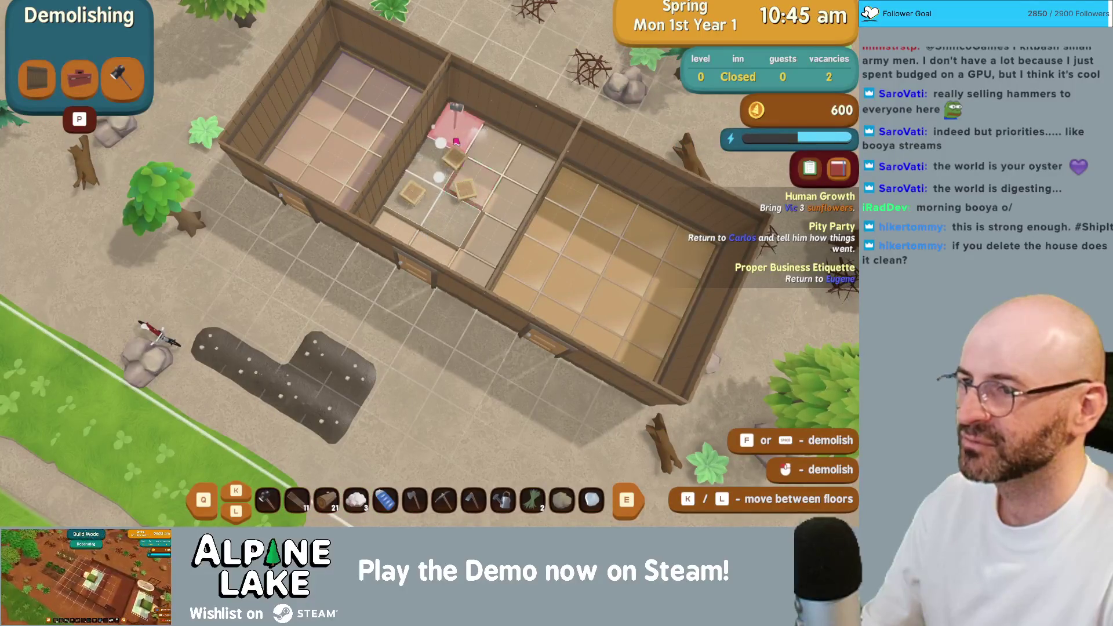
click(512, 193)
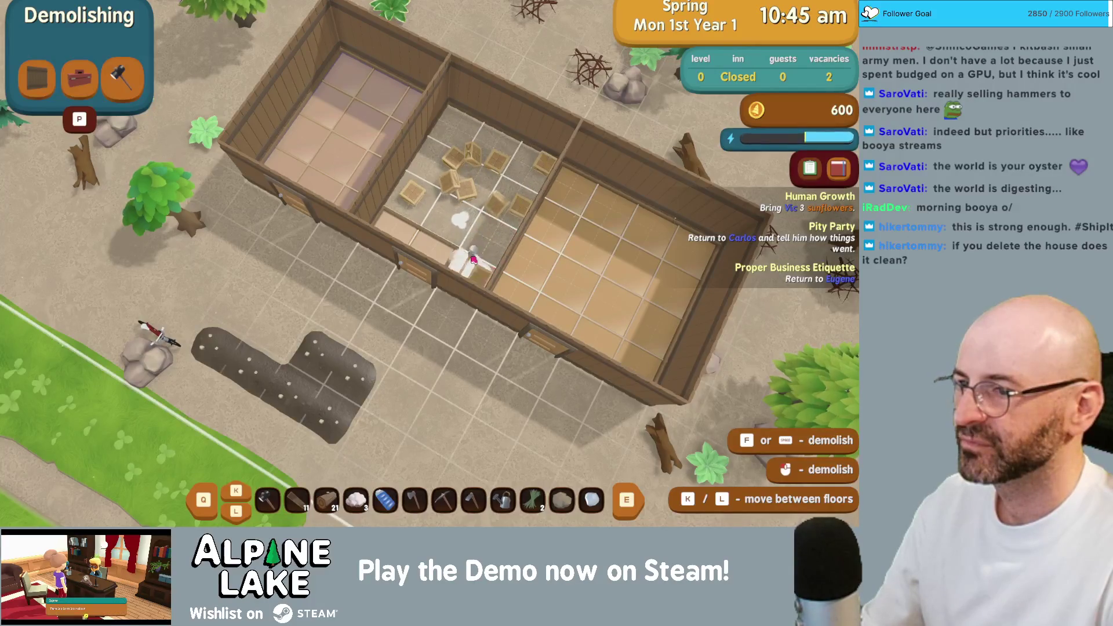
key(Escape)
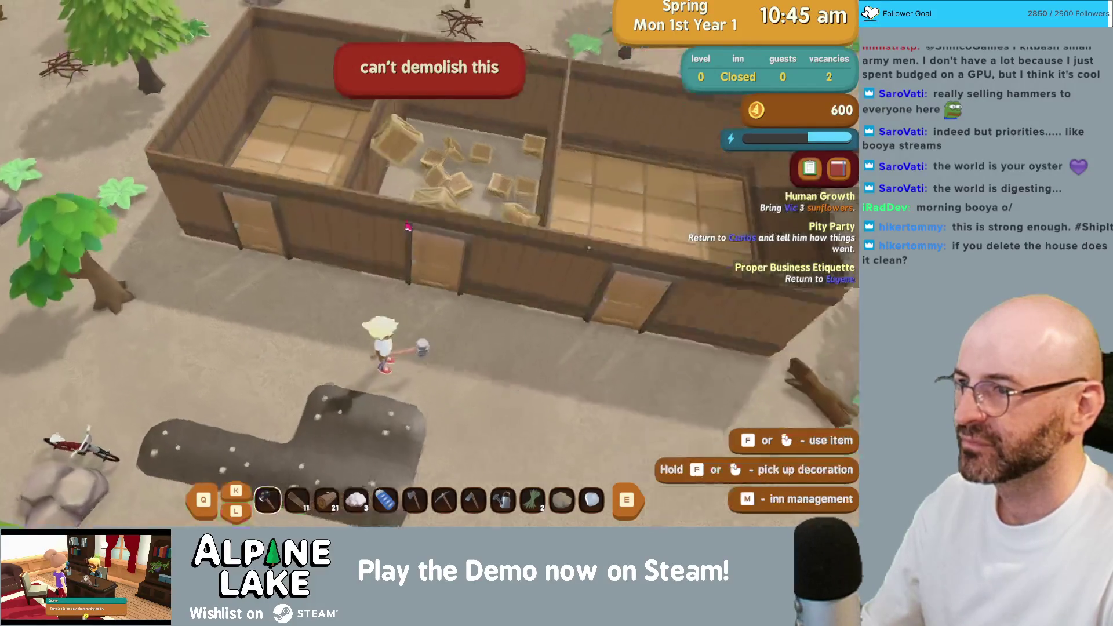
key(s)
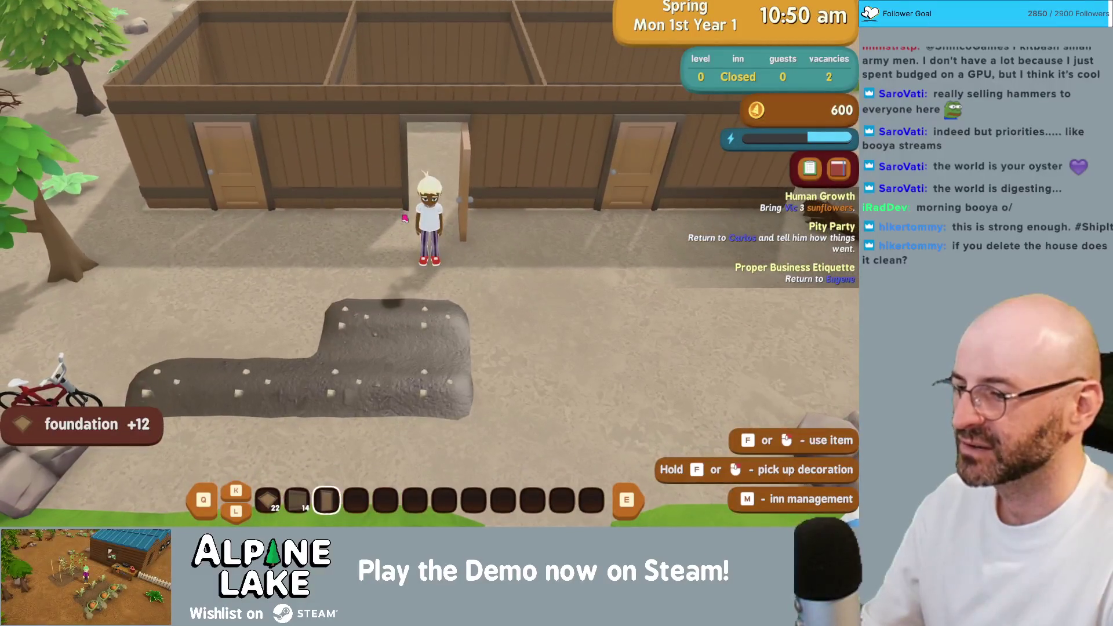
- Drag new foundation tiles across the middle room
click(404, 218)
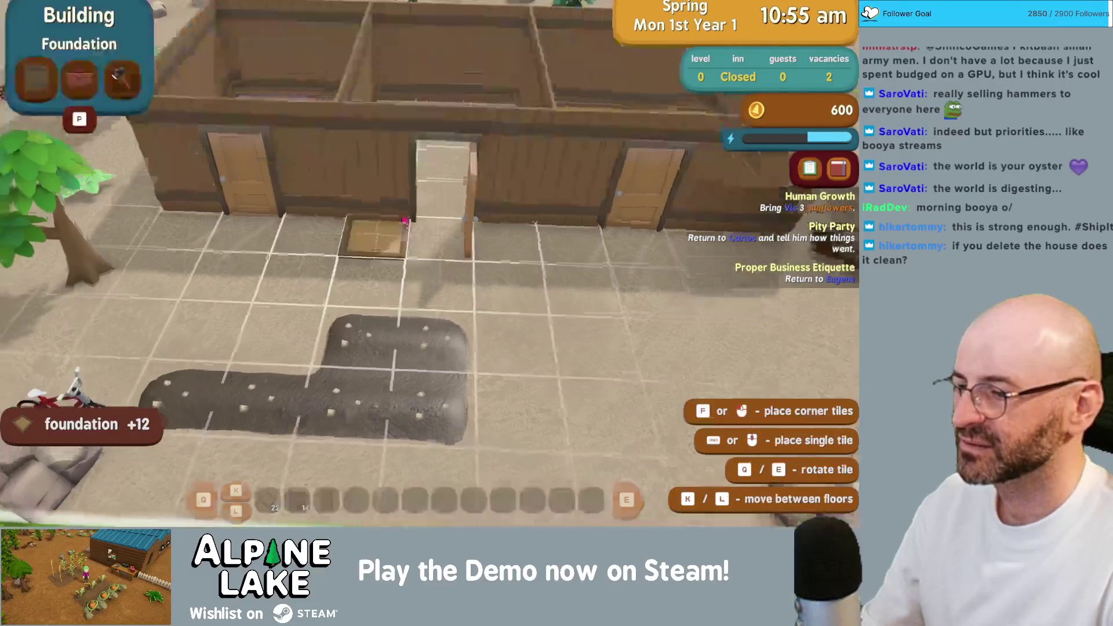
drag(497, 182, 490, 281)
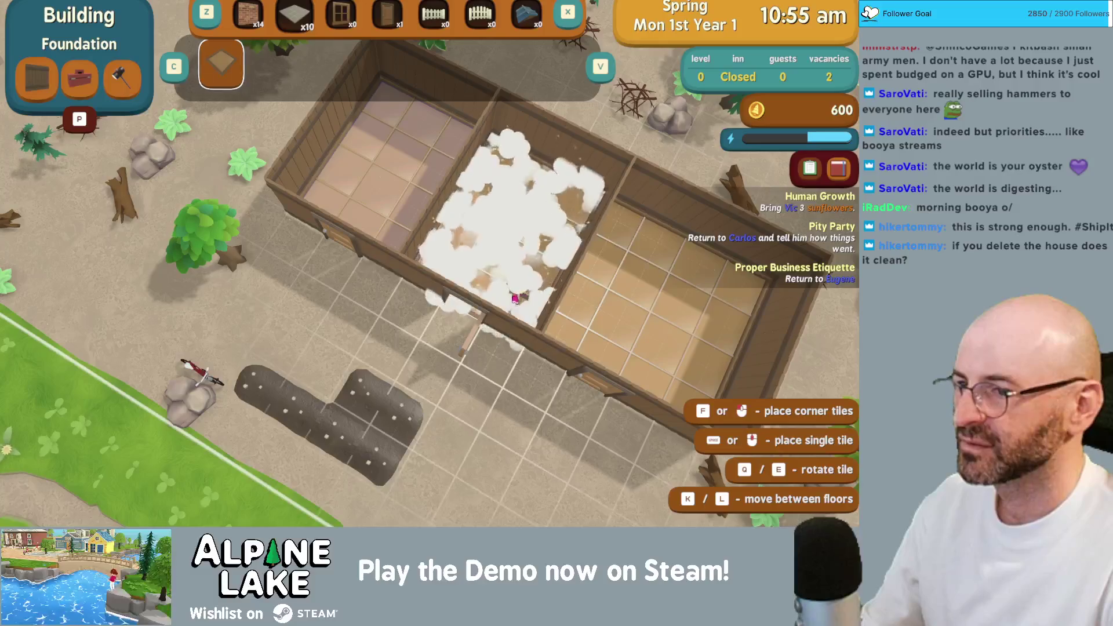
key(Escape)
- Try assigning the middle room as a guest room, then exit Inn Management
key(m)
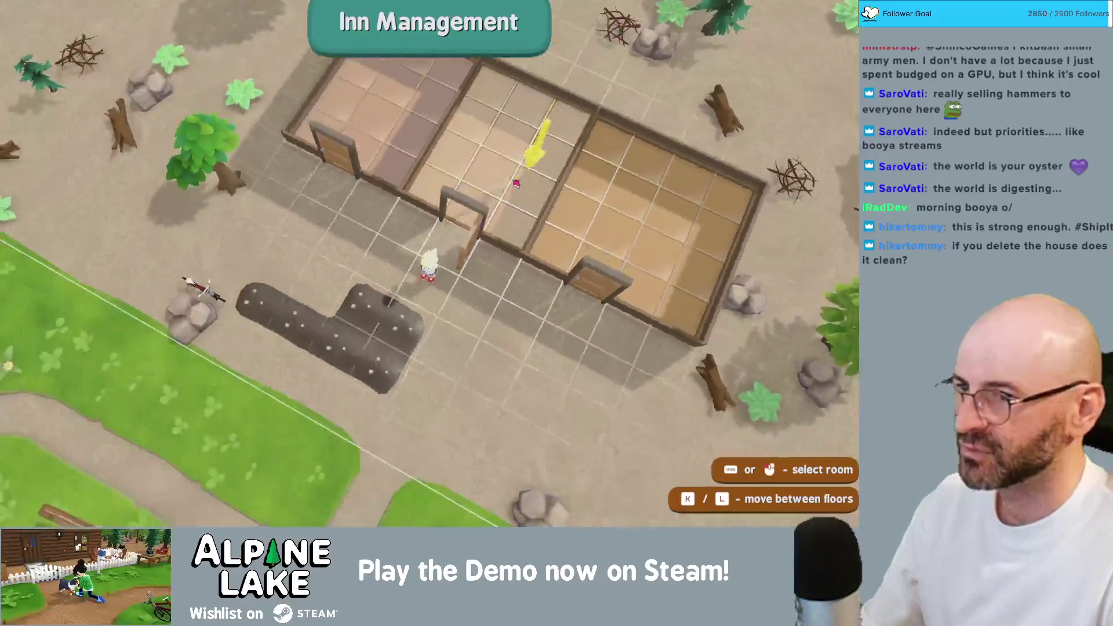
click(223, 150)
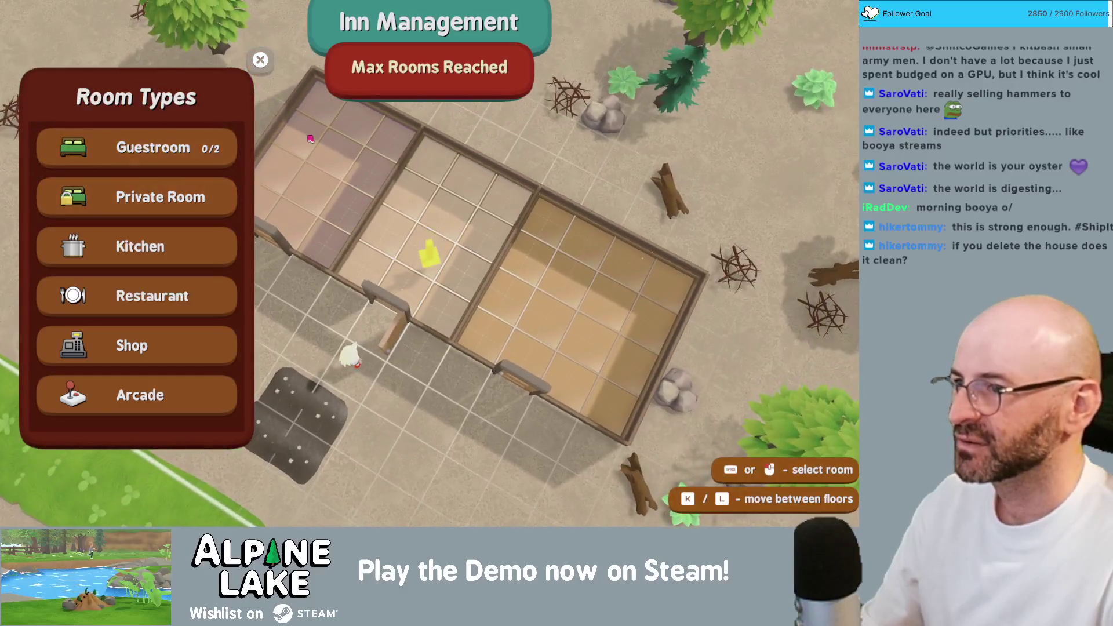
key(m)
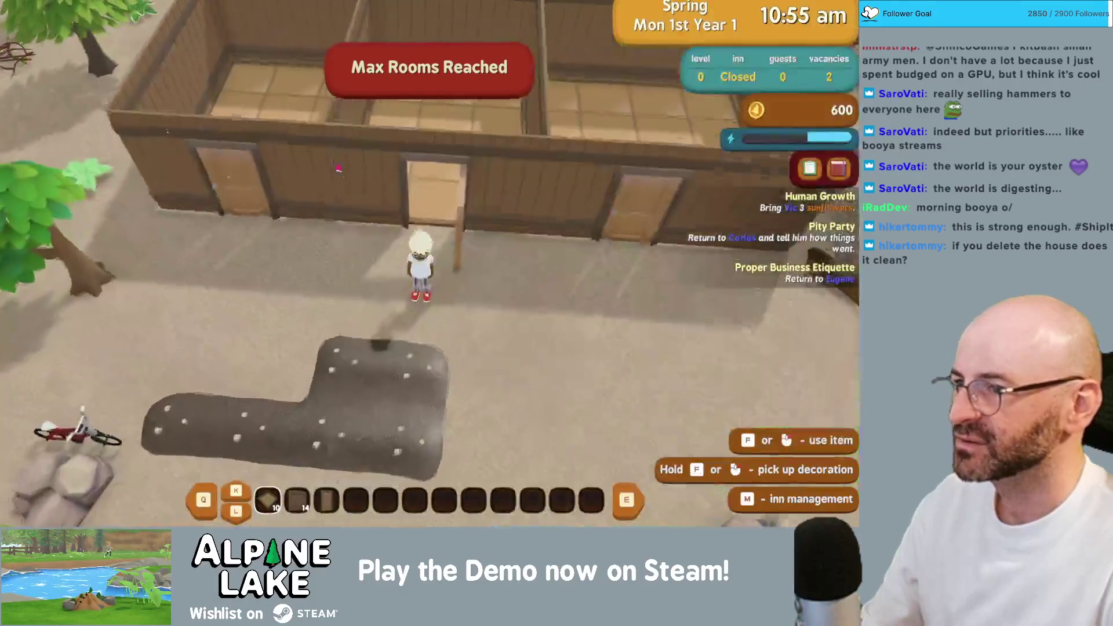
key(b)
key(Escape)
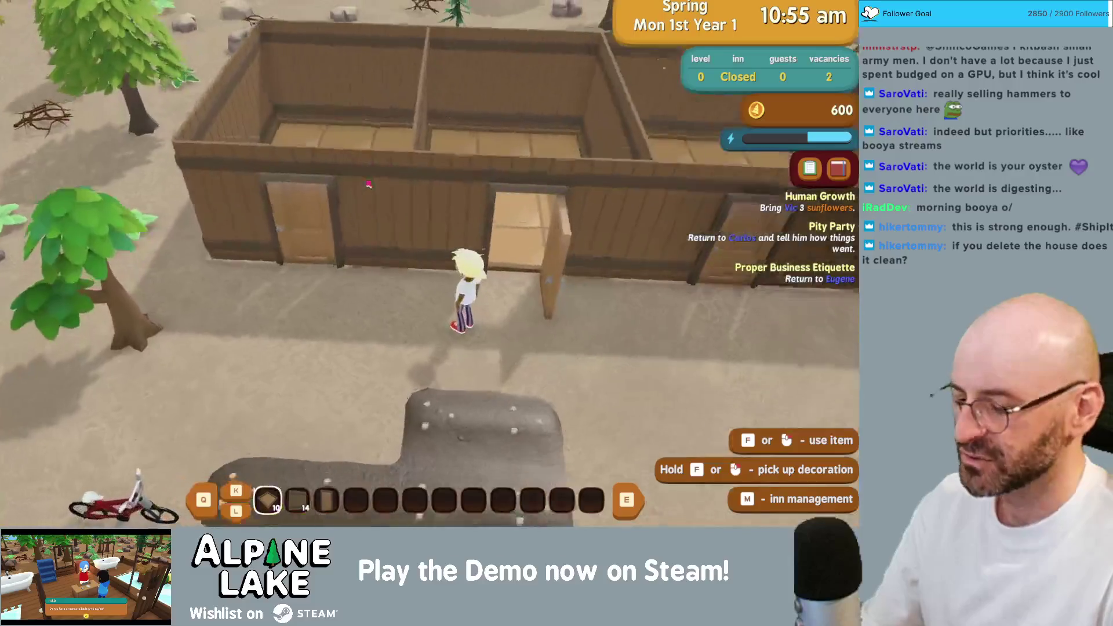
- Reopen Inn Management and set the middle room's type to Private Room
key(m)
click(415, 154)
key(Escape)
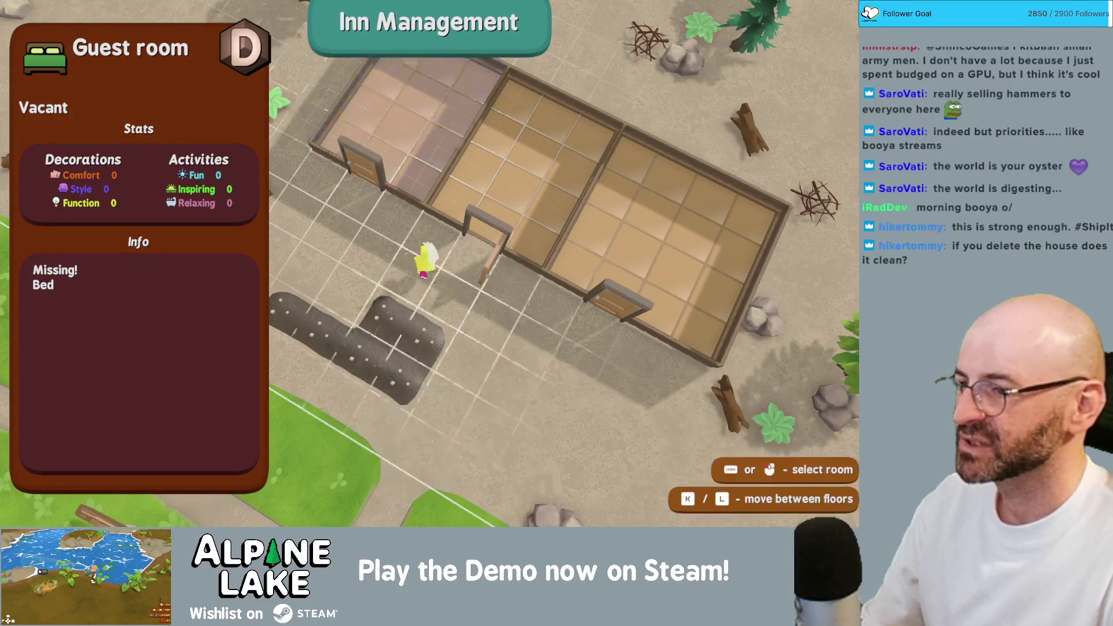
click(515, 198)
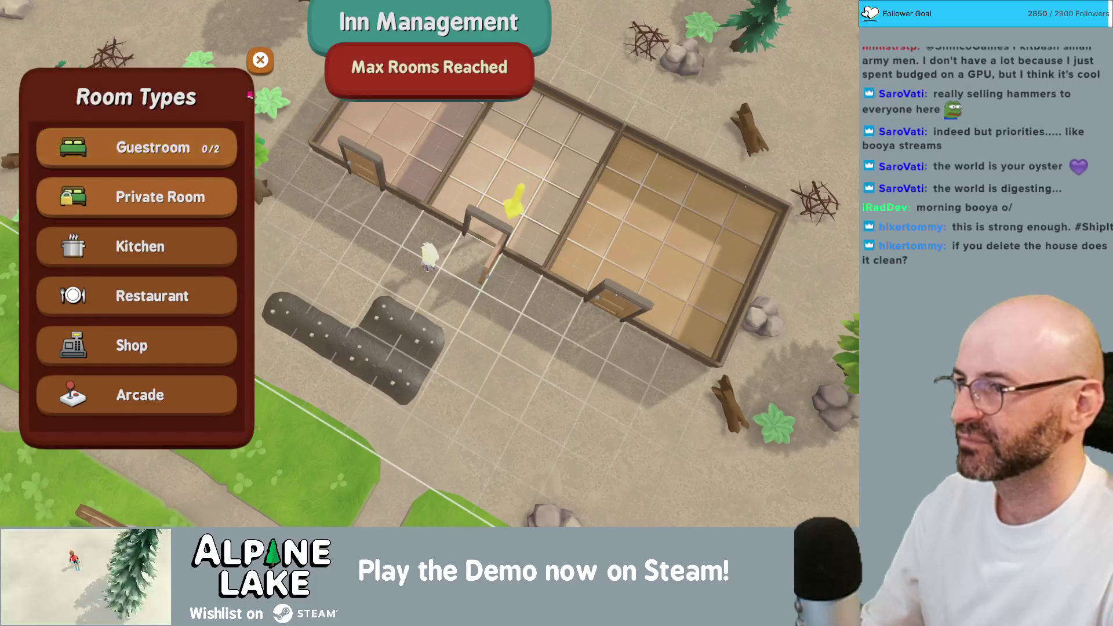
click(215, 192)
- Leave Inn Management, mount the bicycle, and ride left toward town
key(m)
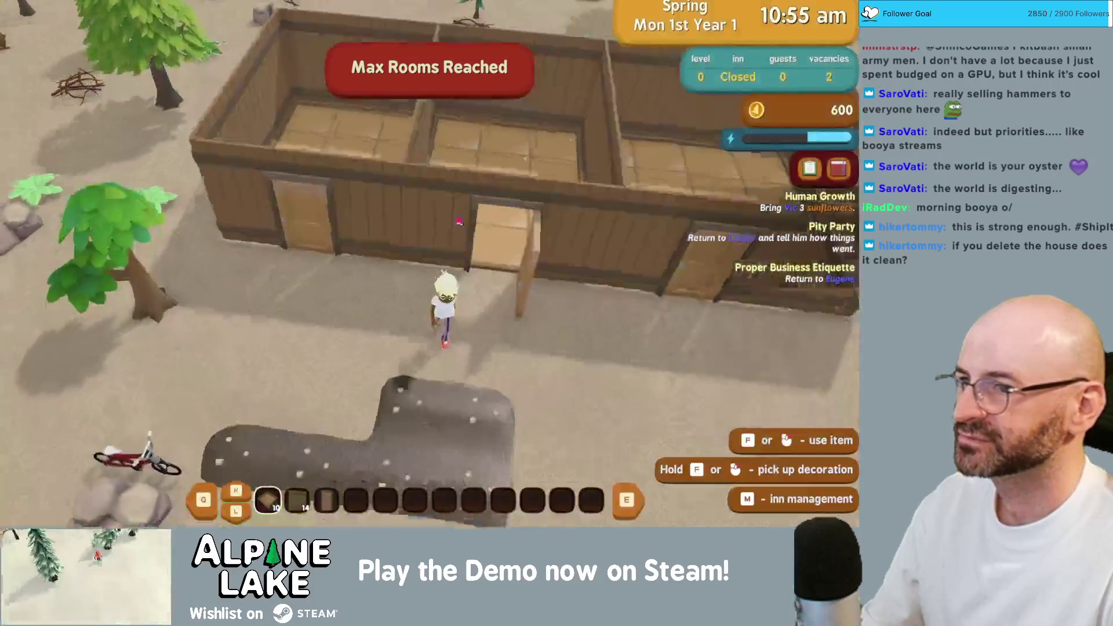
key(a)
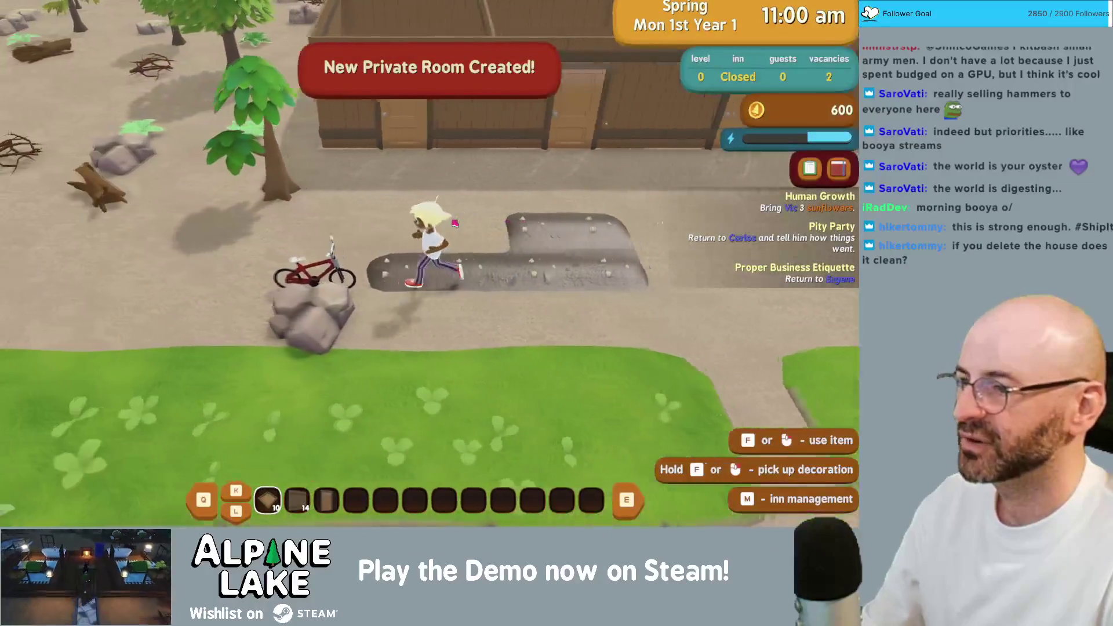
key(f)
key(s)
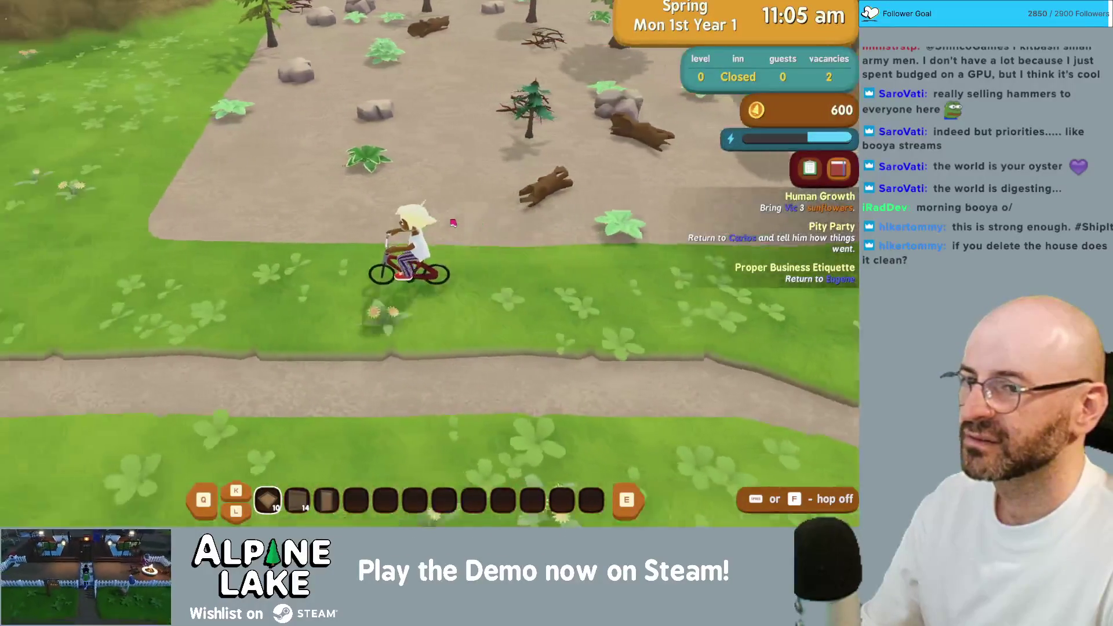
key(a)
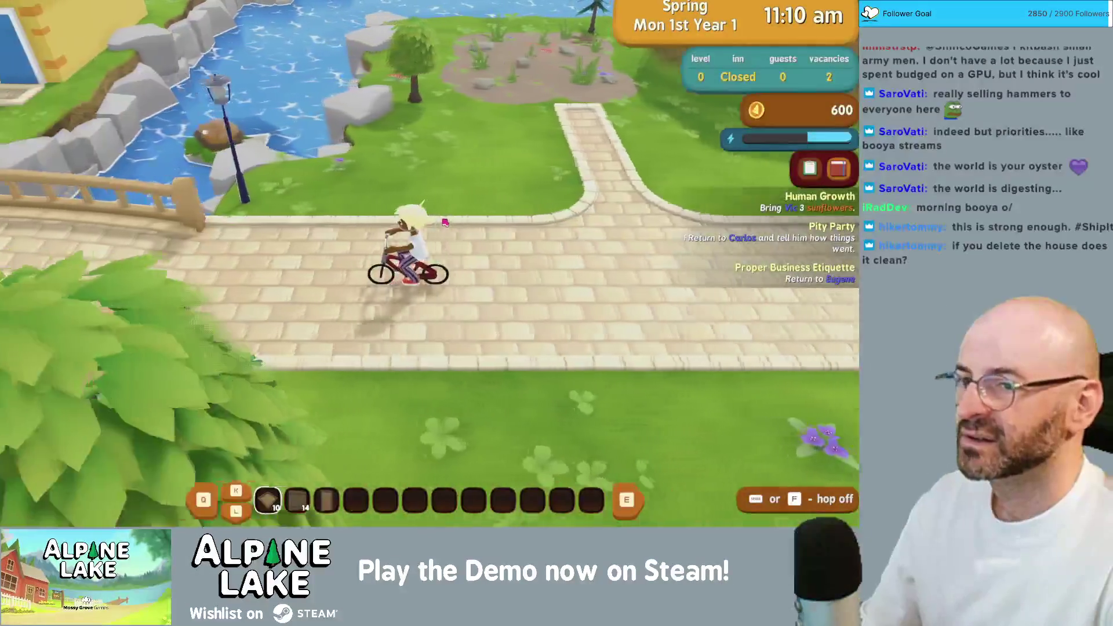
- Cycle across the bridge and plaza into the town office and chat with the official
key(a)
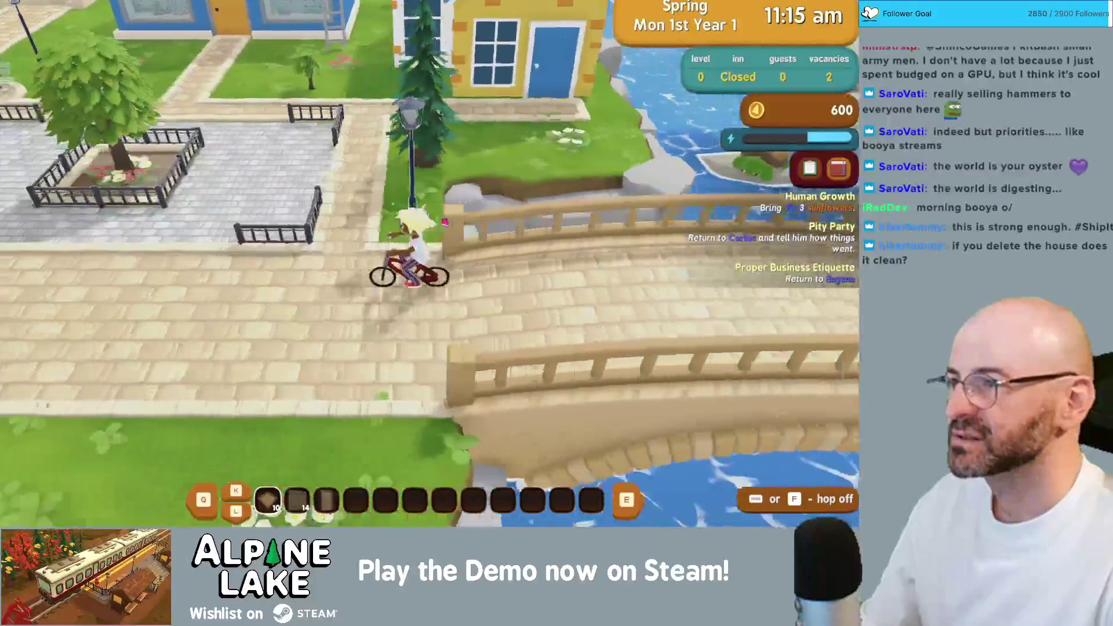
key(a)
key(s)
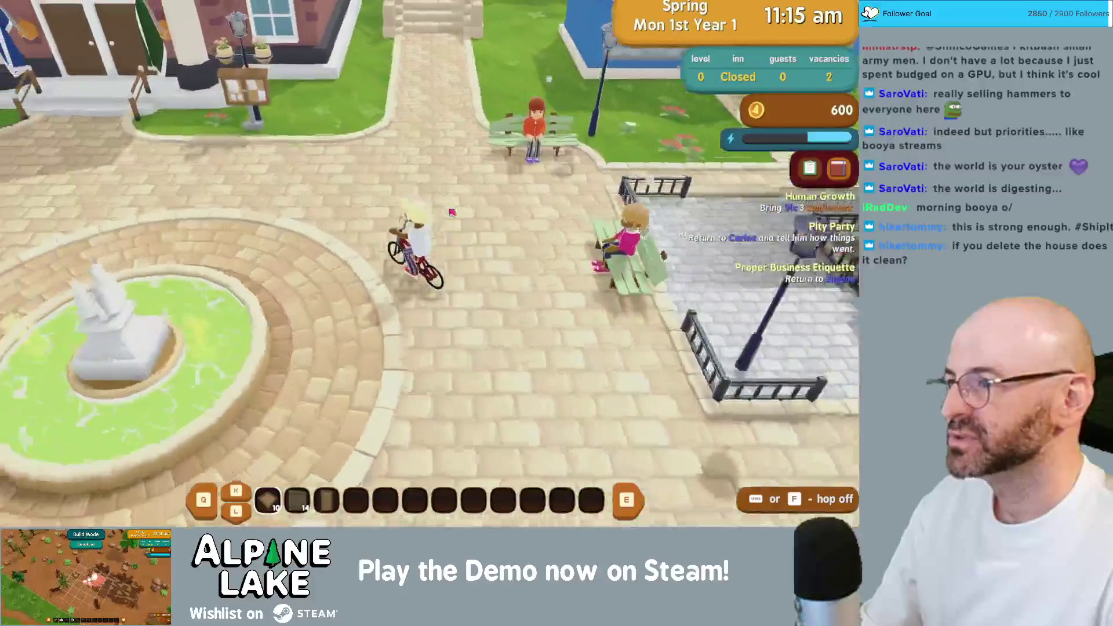
key(w)
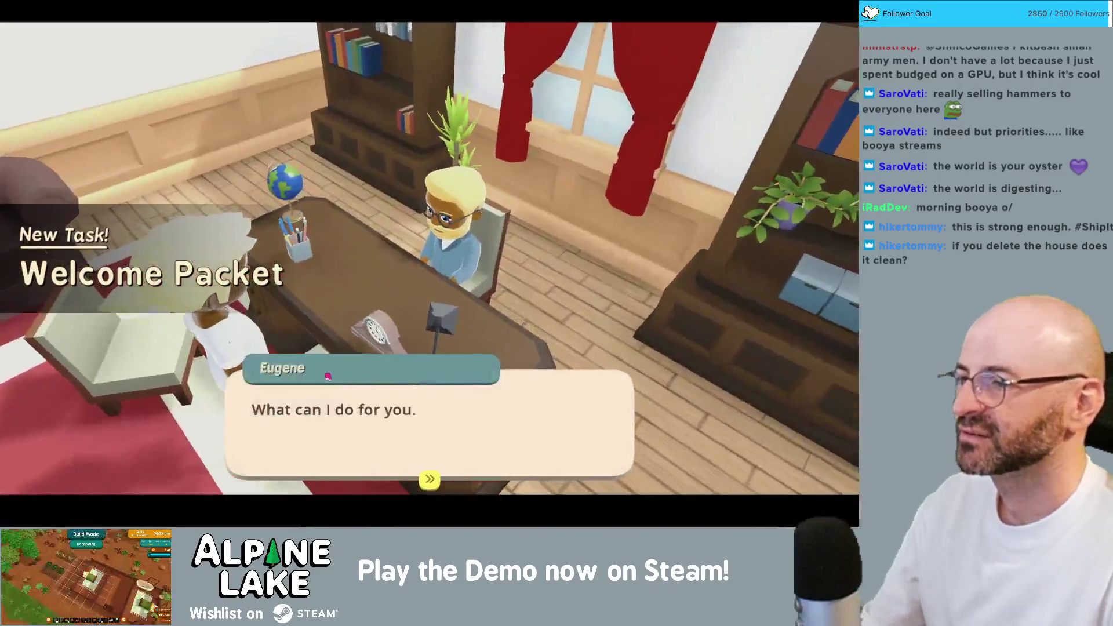
click(327, 376)
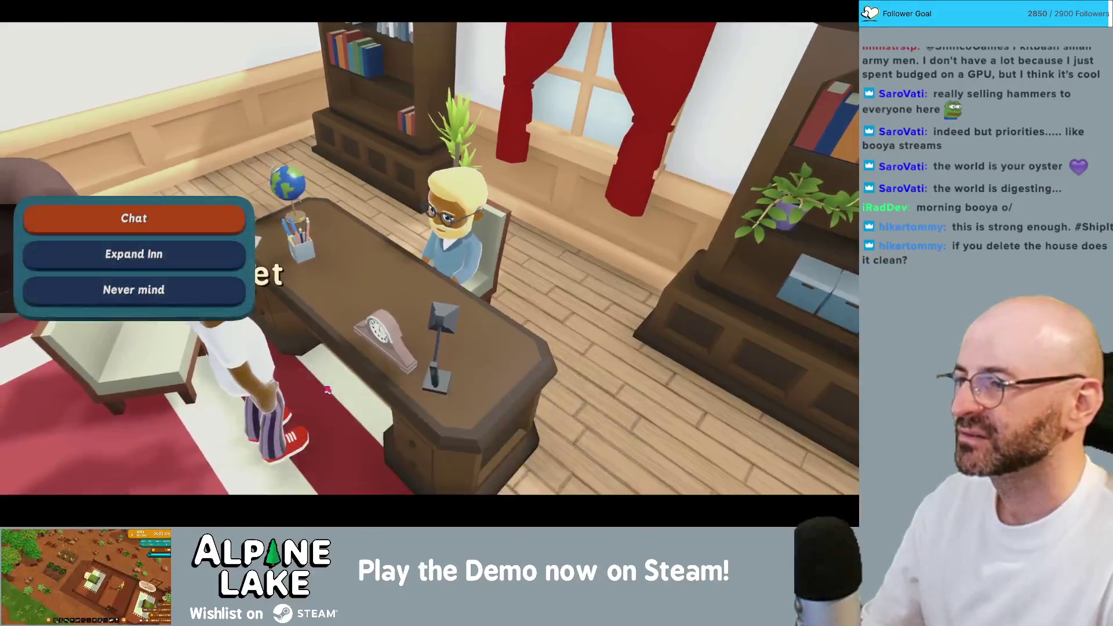
key(Return)
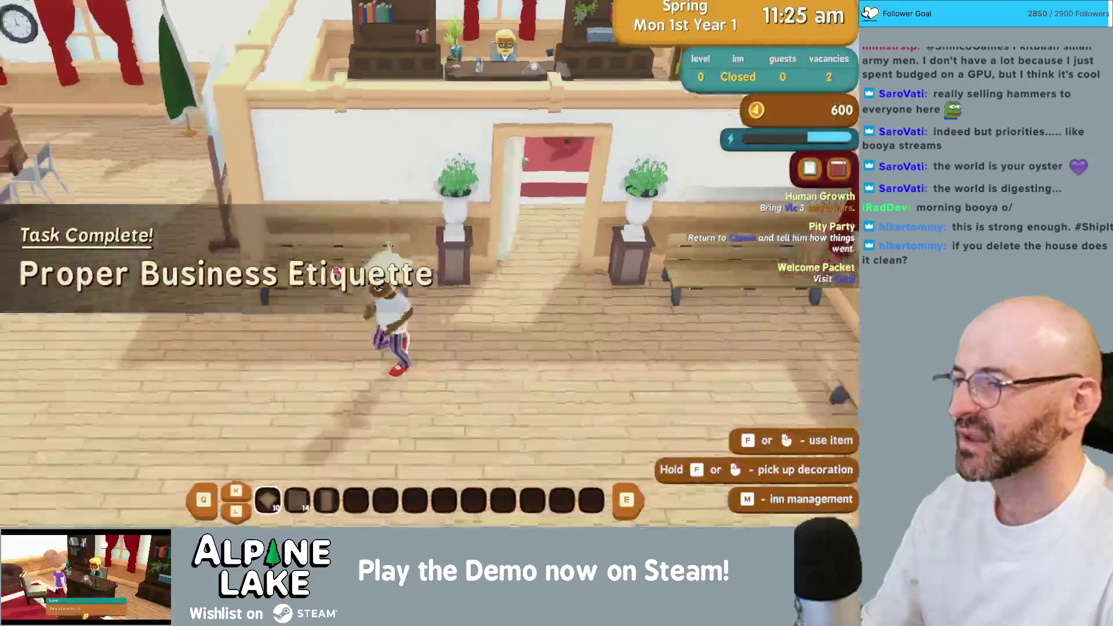
- Leave the town office, remount the bicycle, and ride out of the plaza
key(a)
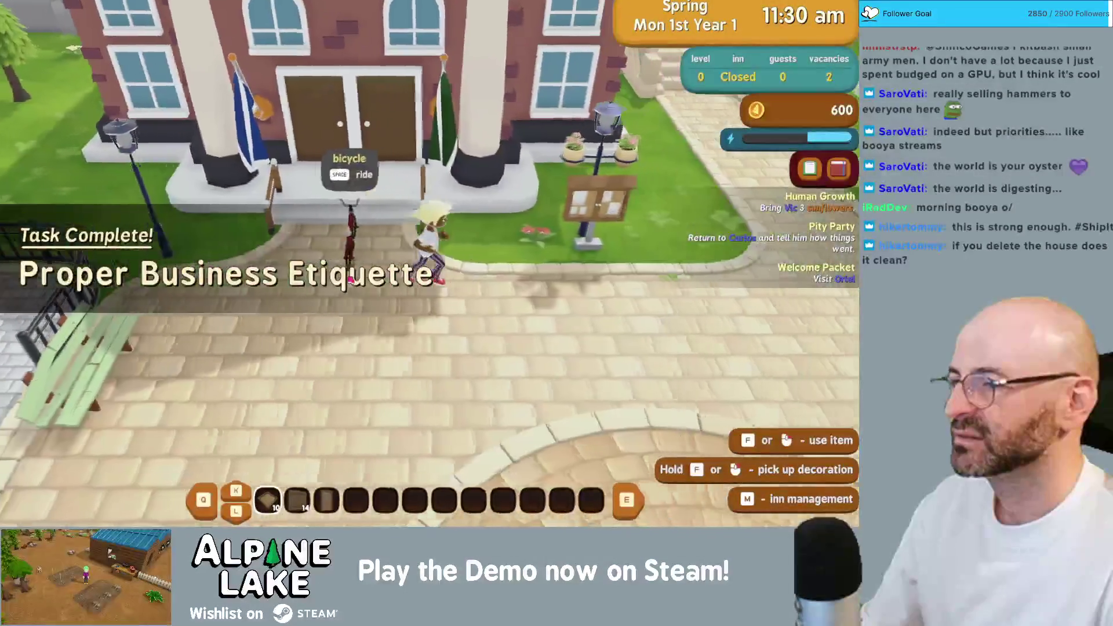
key(space)
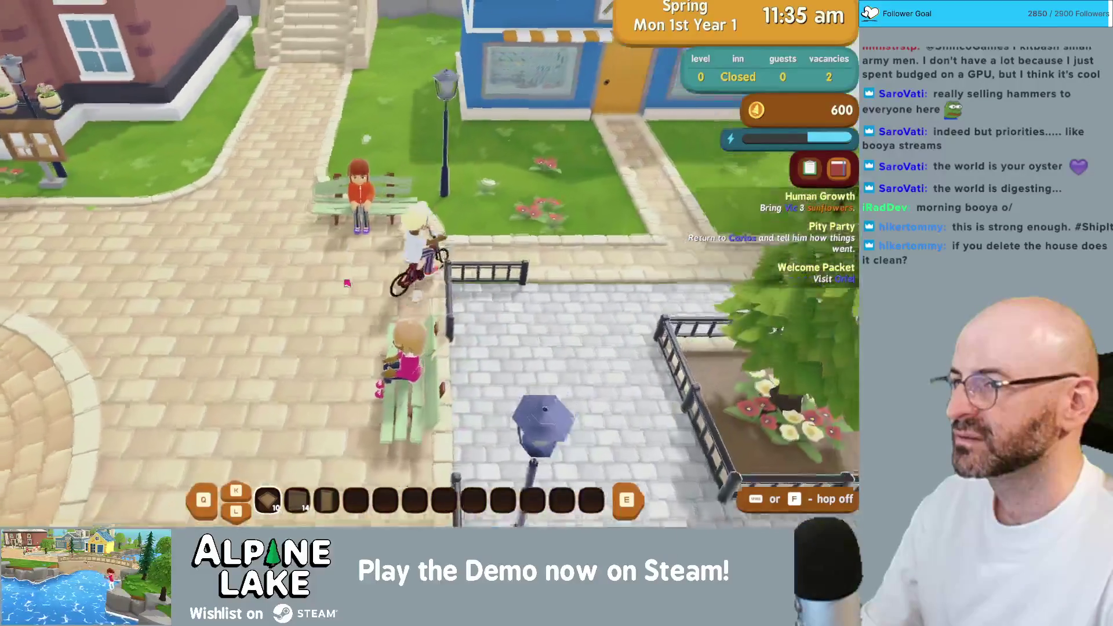
key(d)
key(s)
key(d)
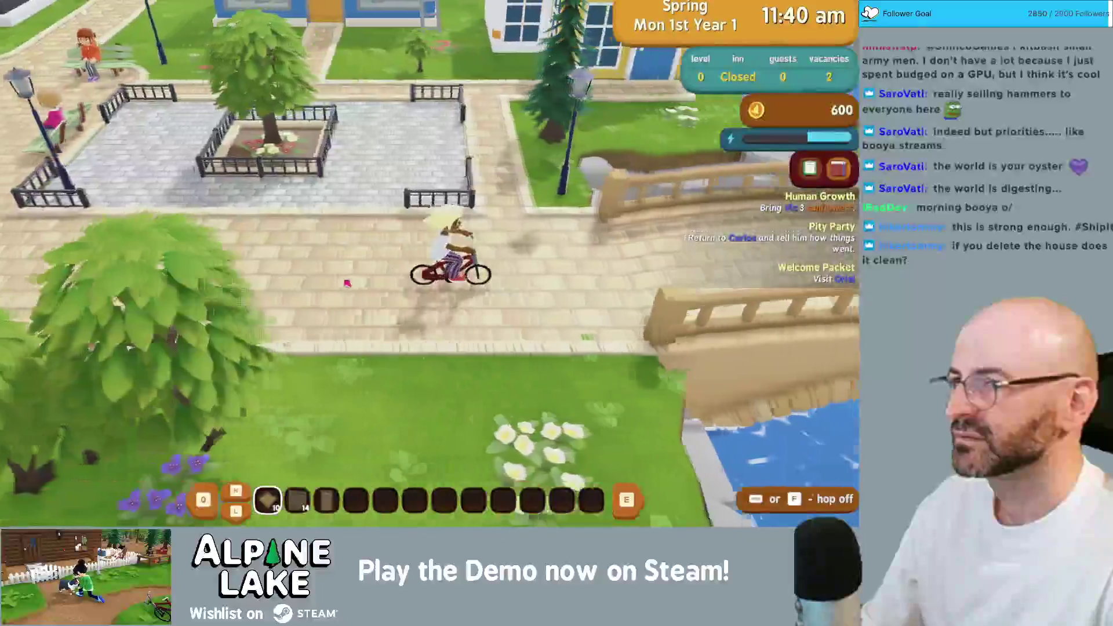
key(a)
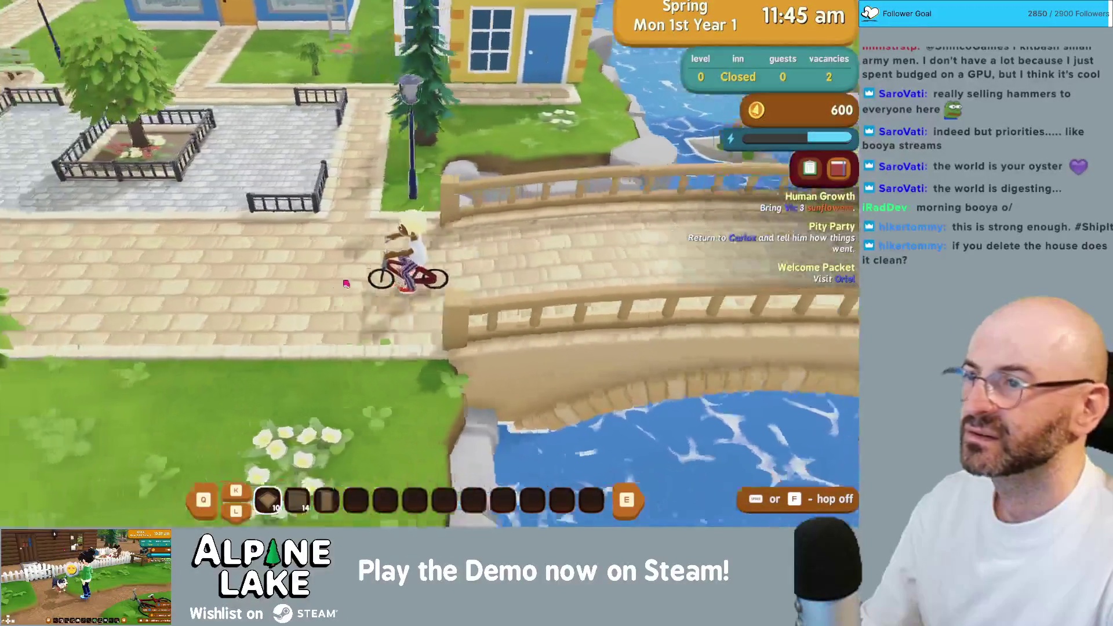
key(d)
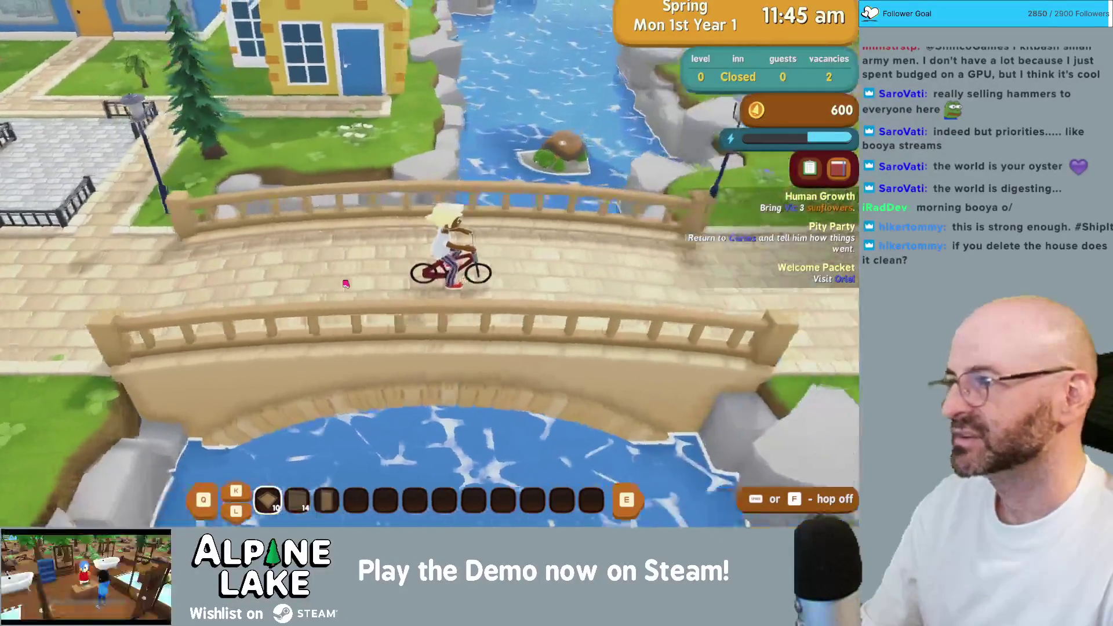
- Ride back across the bridge and north through the plaza into the blue tool shop
key(d)
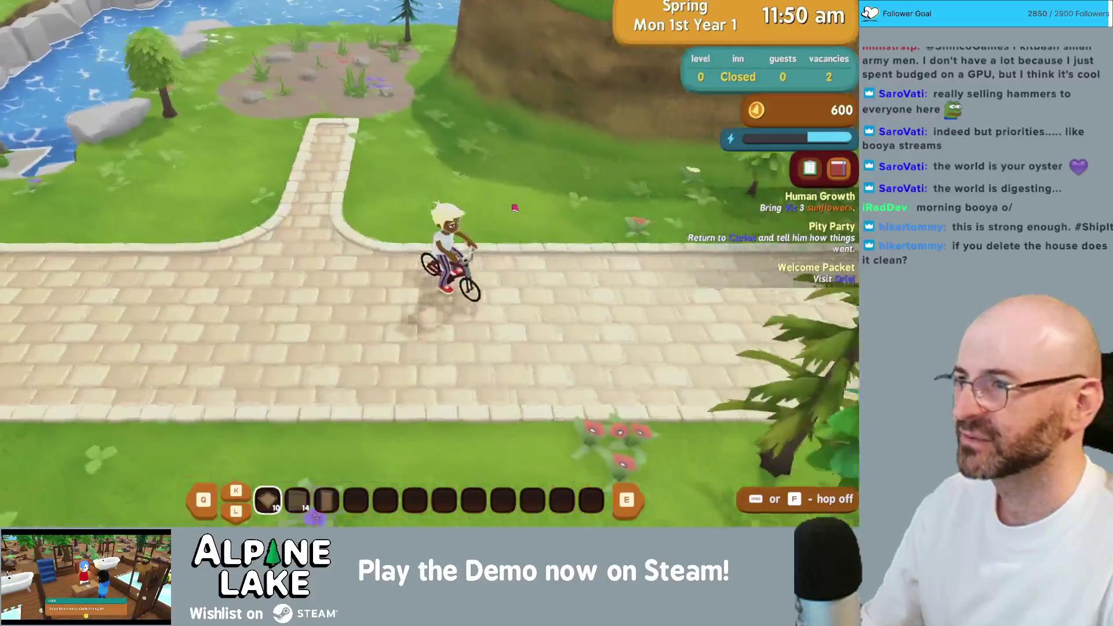
key(a)
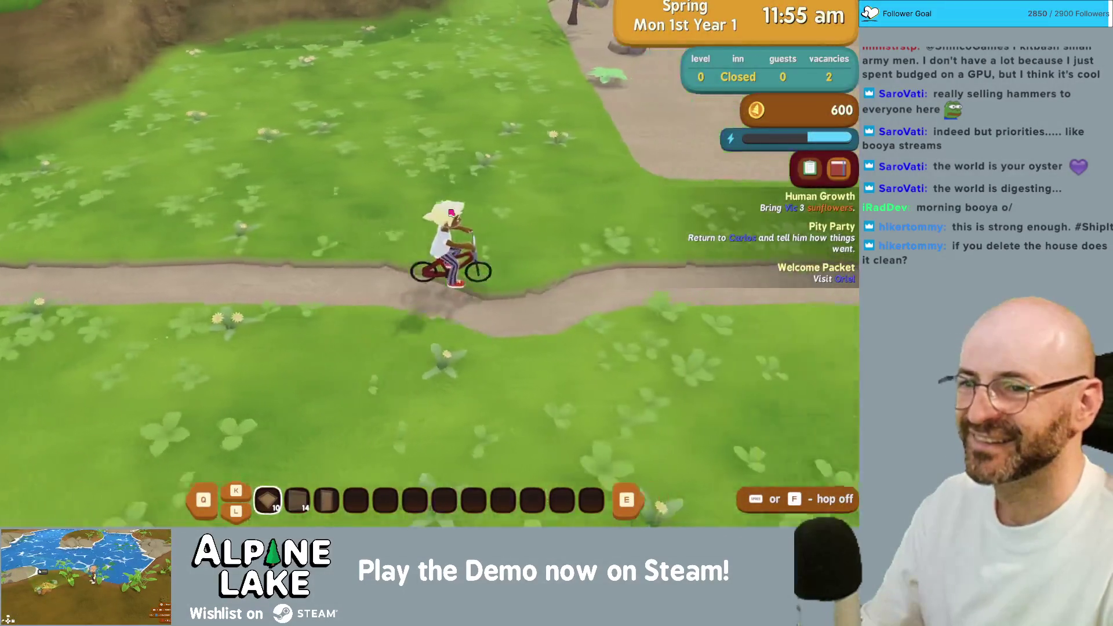
key(d)
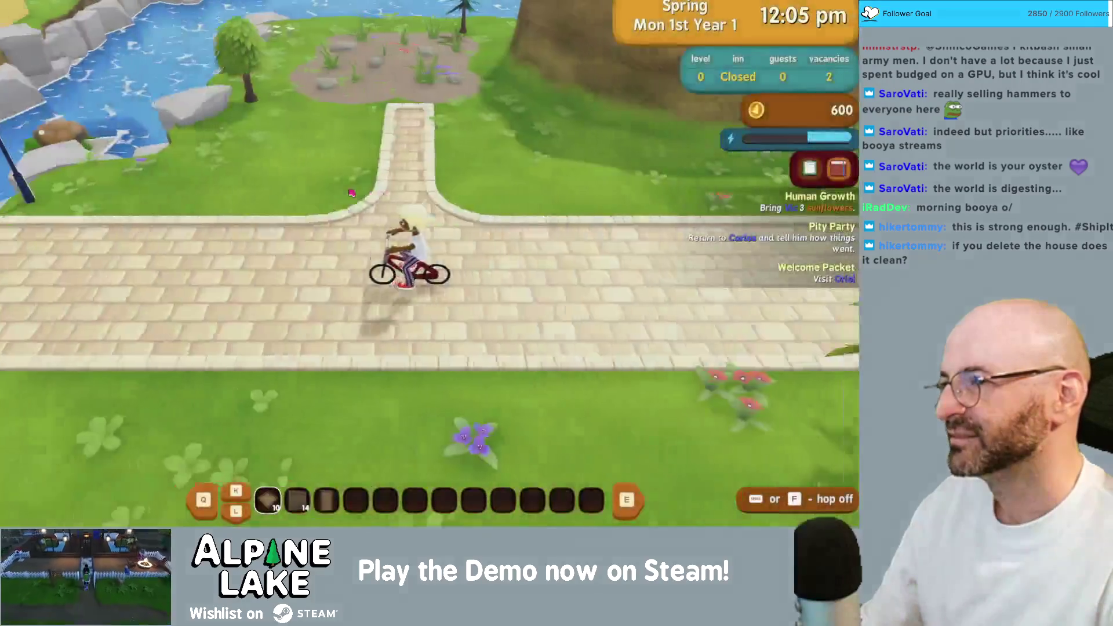
key(a)
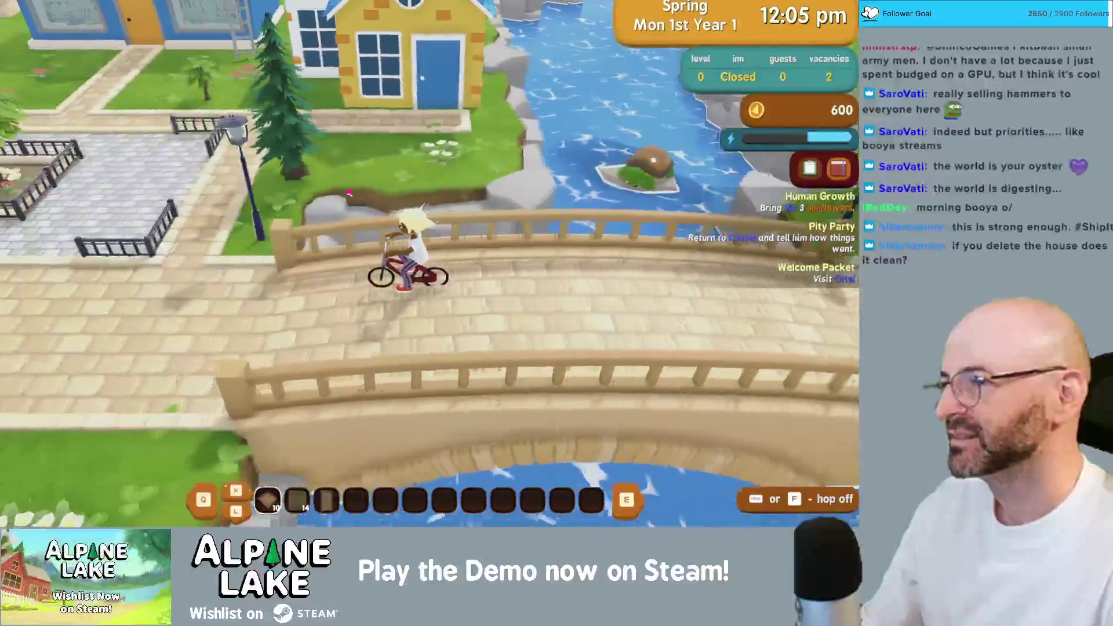
key(w)
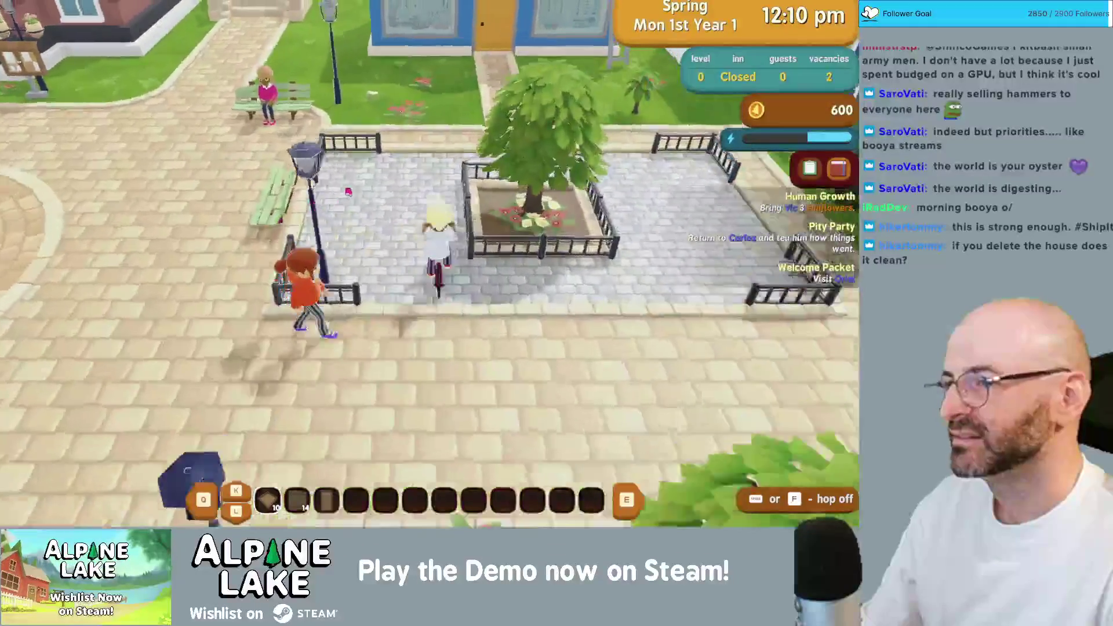
key(w)
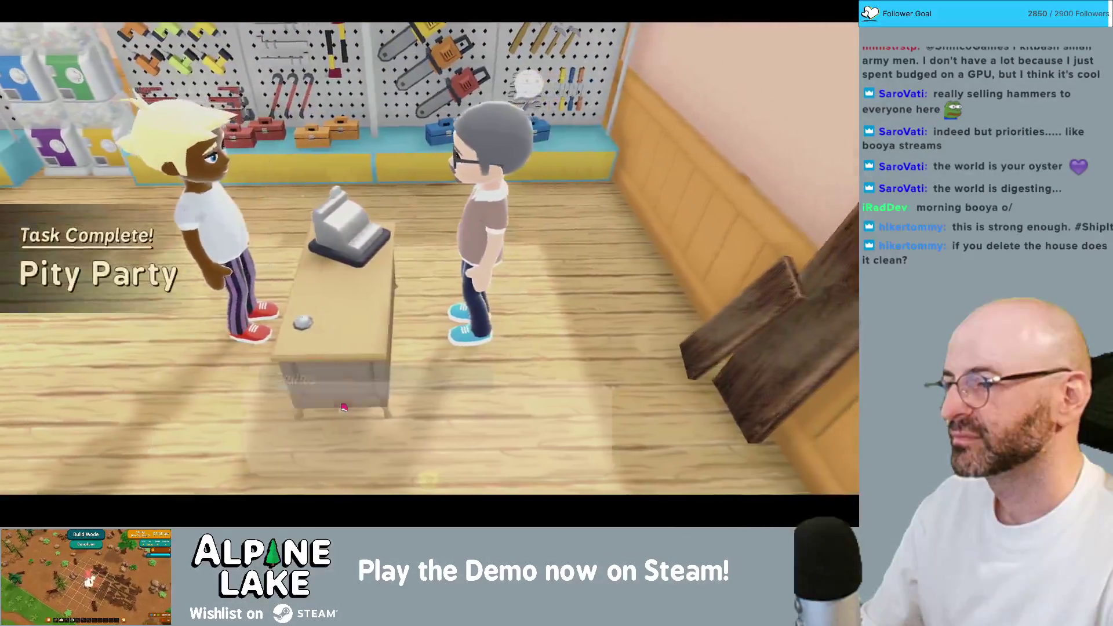
- Finish the shopkeeper's dialogue to receive the crafting table, recipe and delivery package, then ride into the rocking-chair furniture shop
key(space)
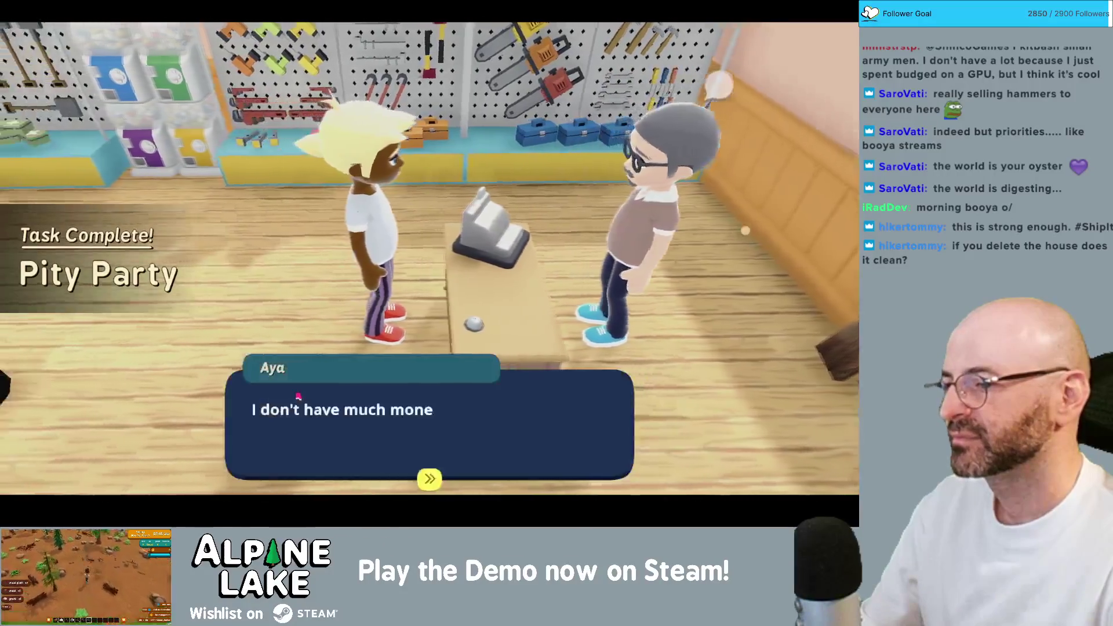
key(space)
key(space)
key(space)
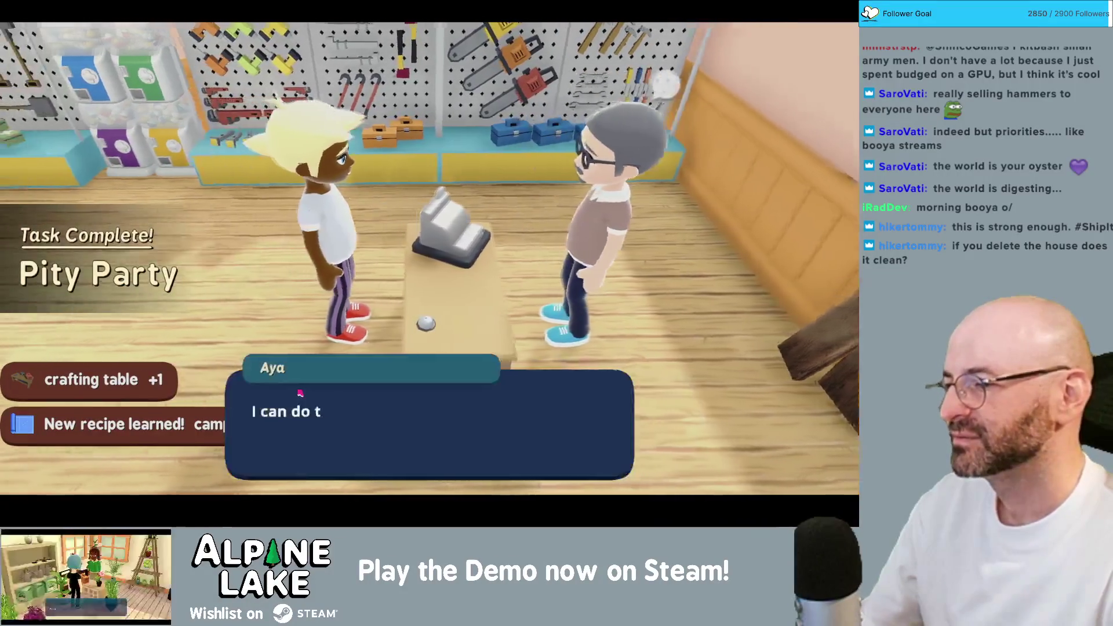
key(space)
key(space)
key(space)
key(space)
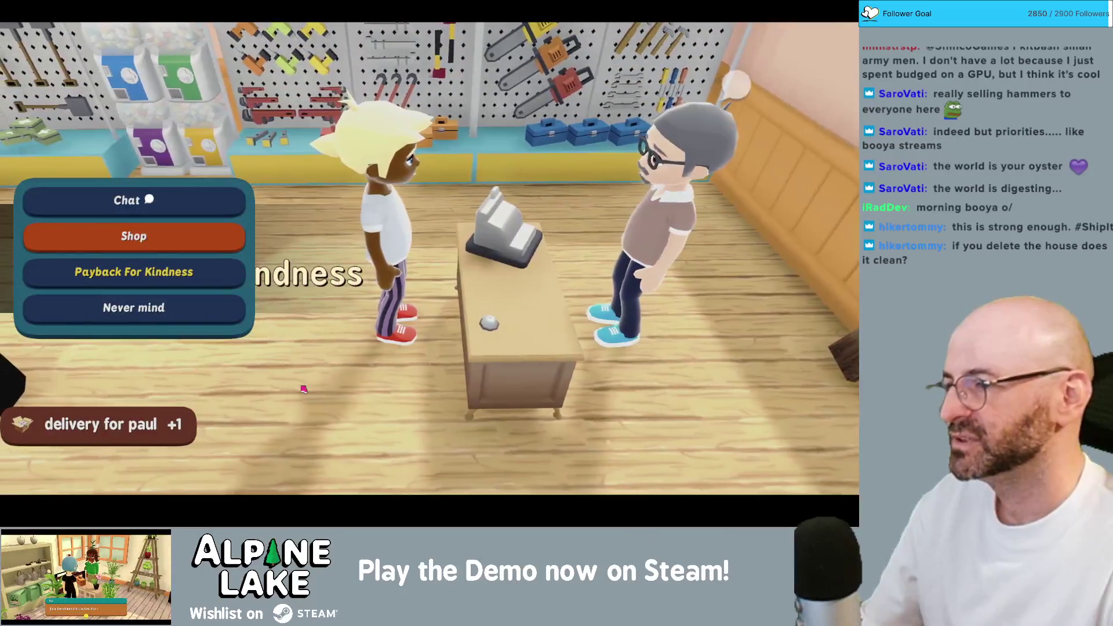
click(197, 314)
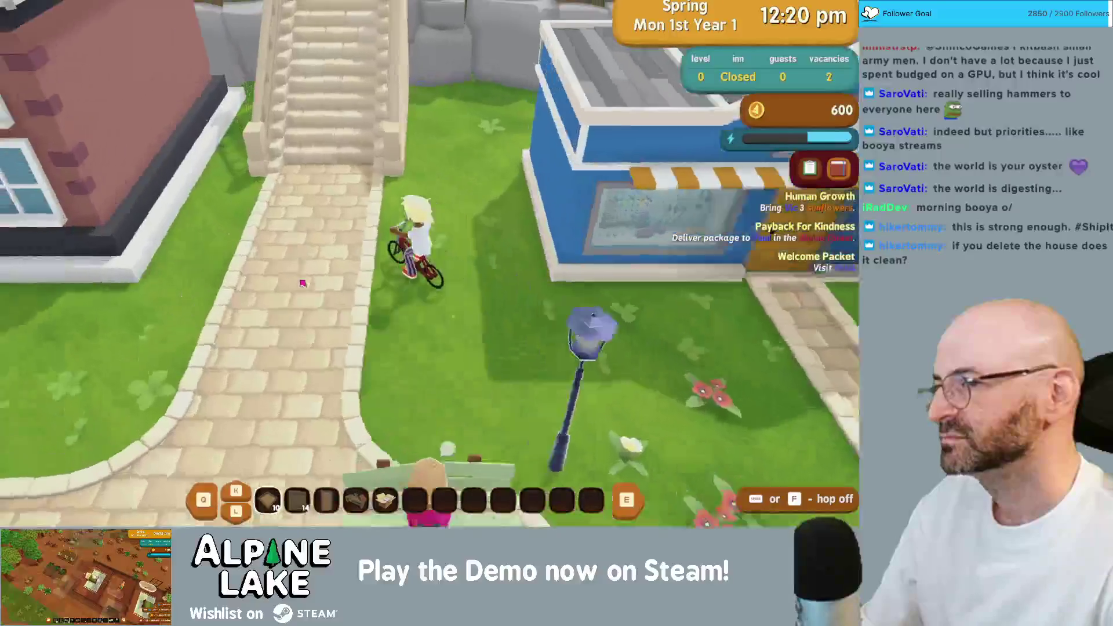
key(w)
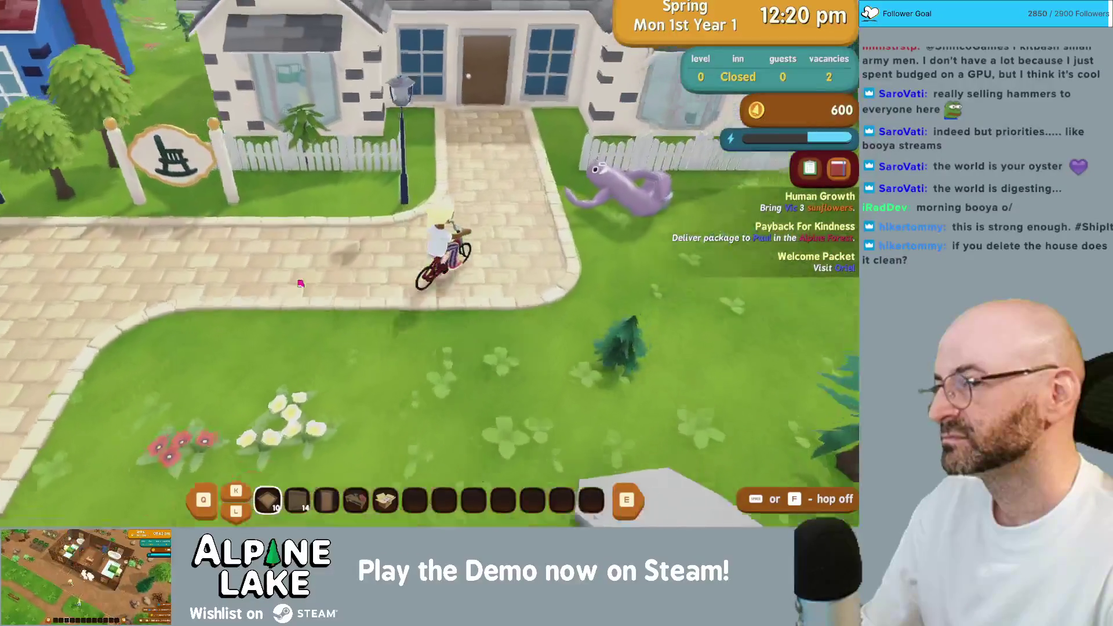
key(w)
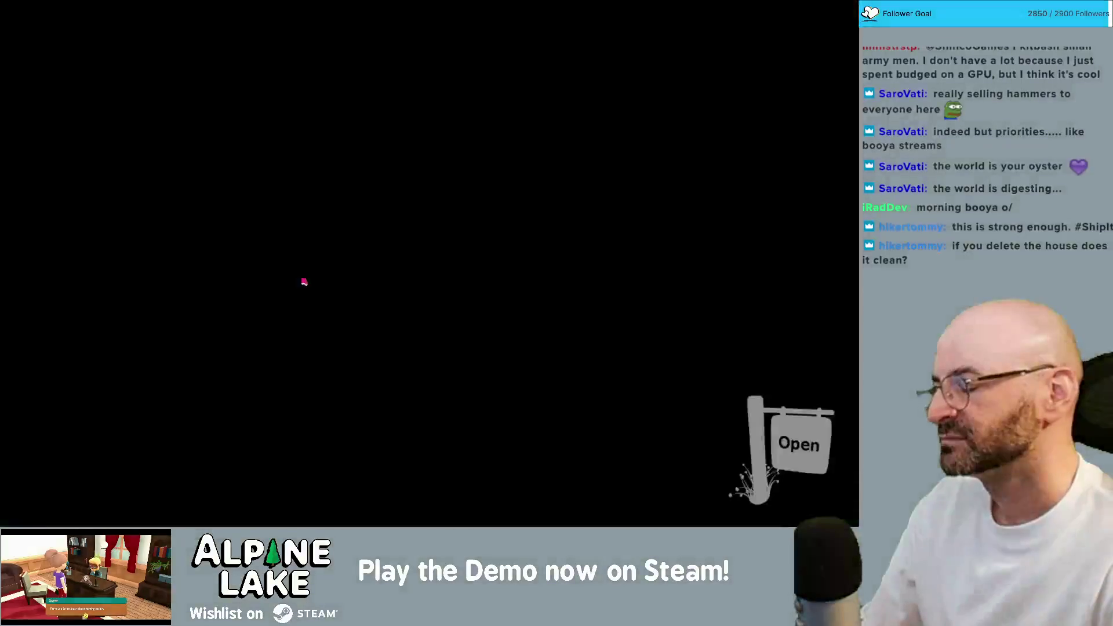
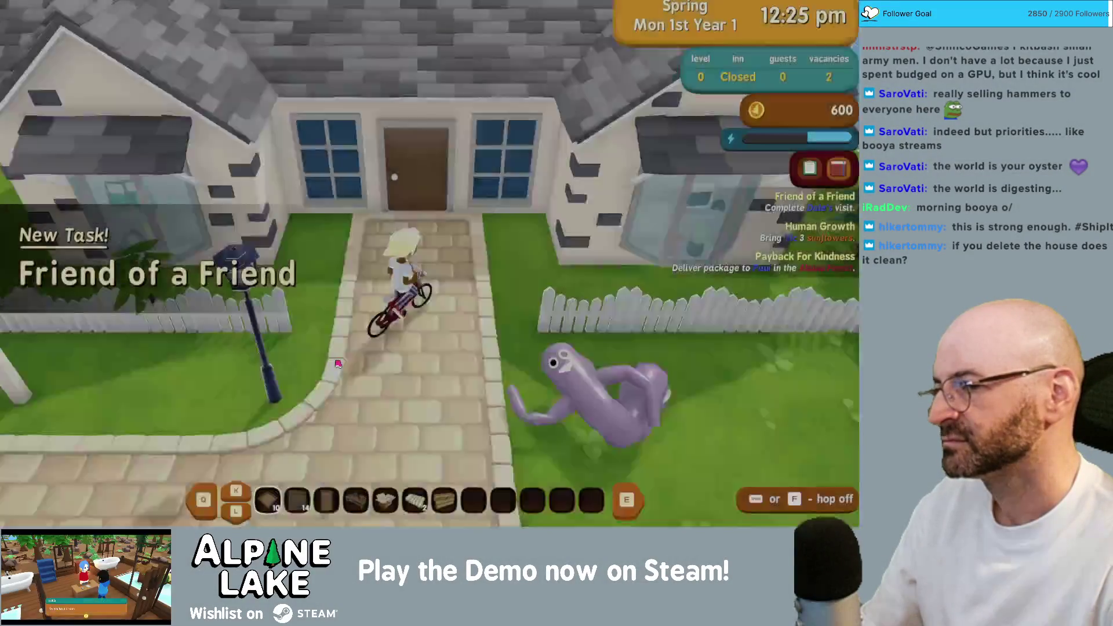
- Ride the bike south from the house into the plaza and west across the bridge
key(s)
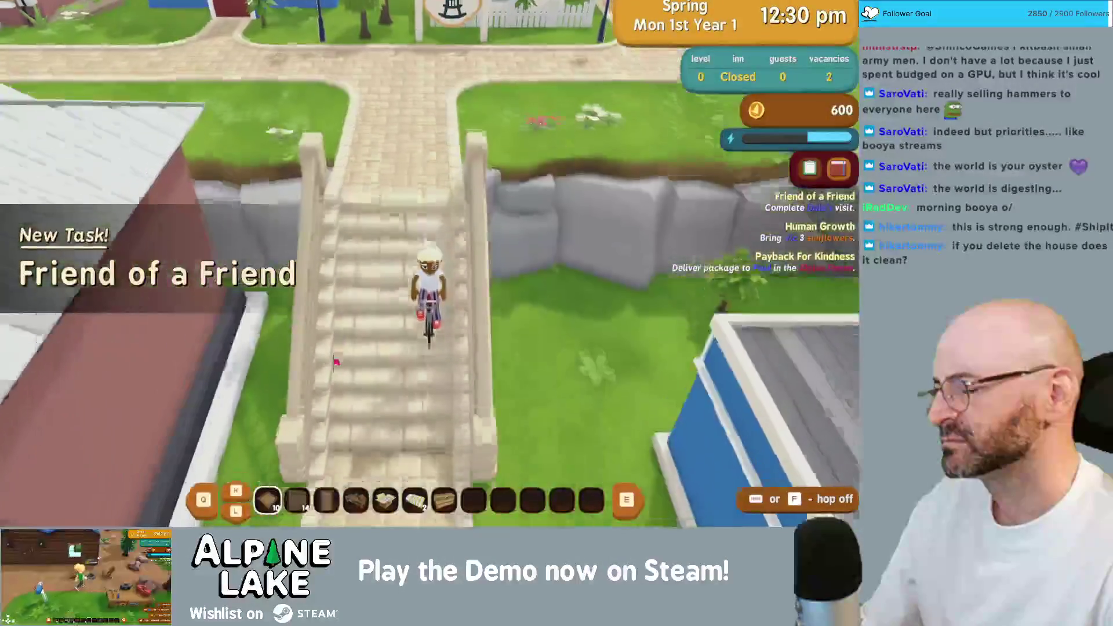
key(s)
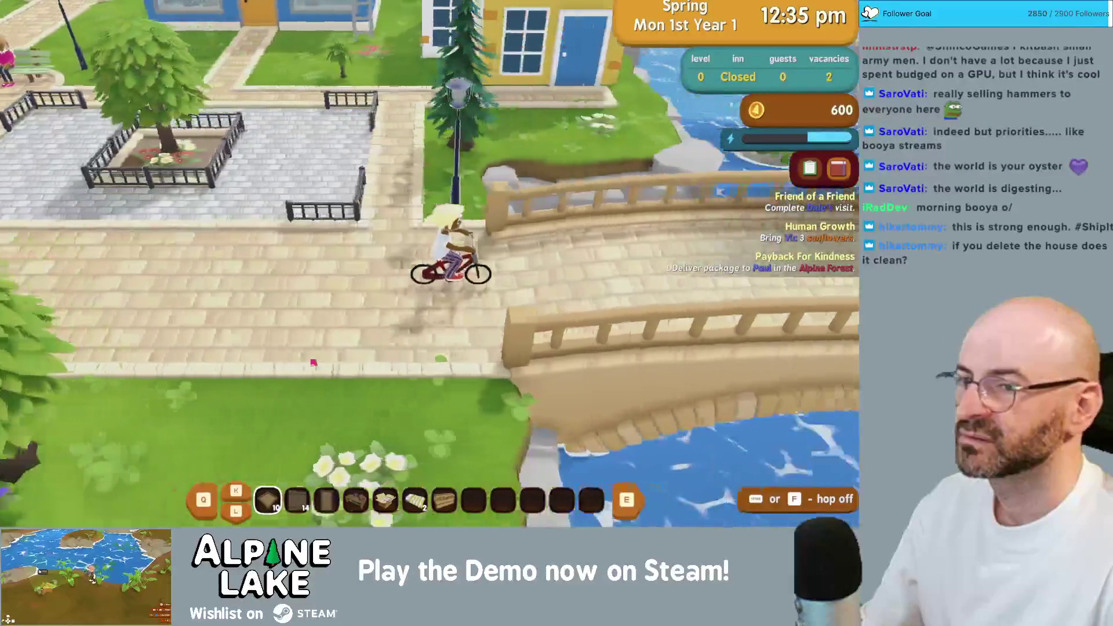
key(a)
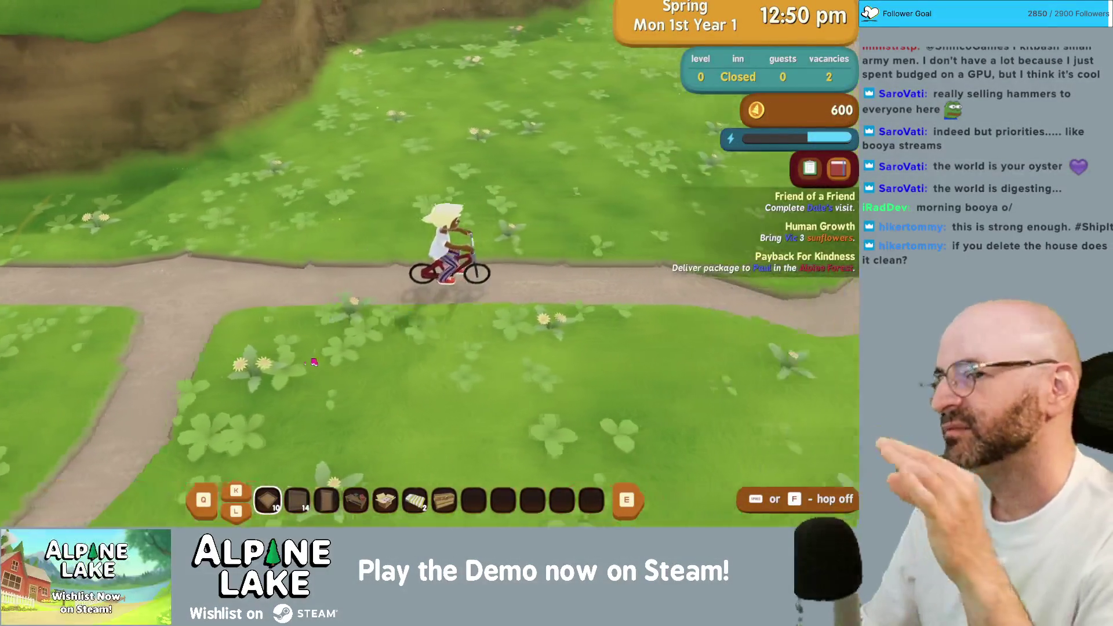
key(d)
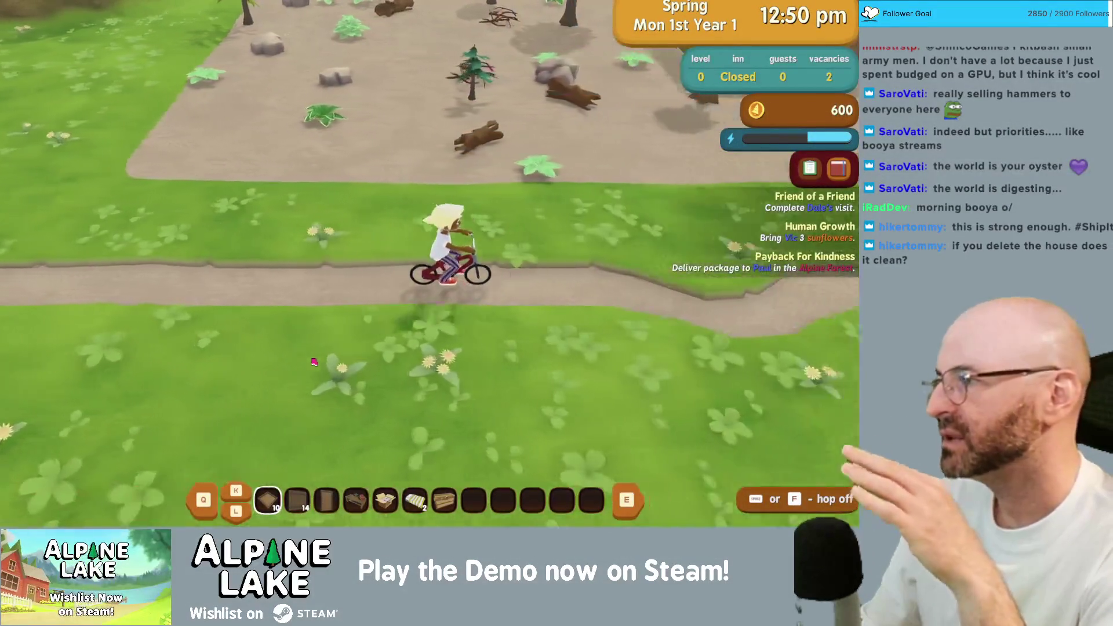
- Ride up the path to the inn, line up in front of it, and get off the bike
key(w)
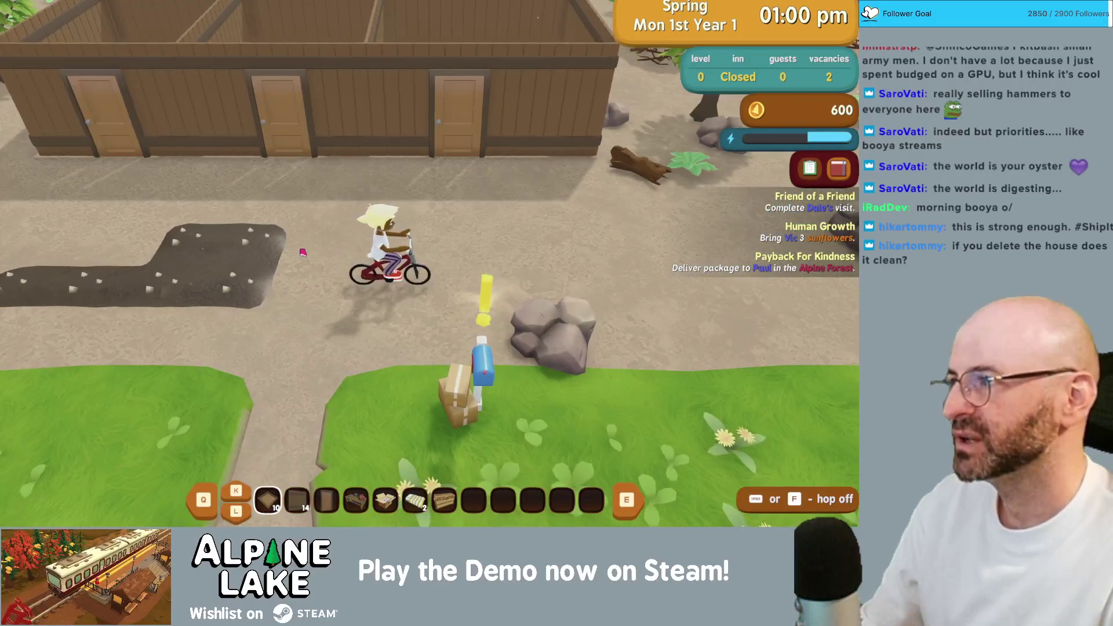
key(a)
key(a)
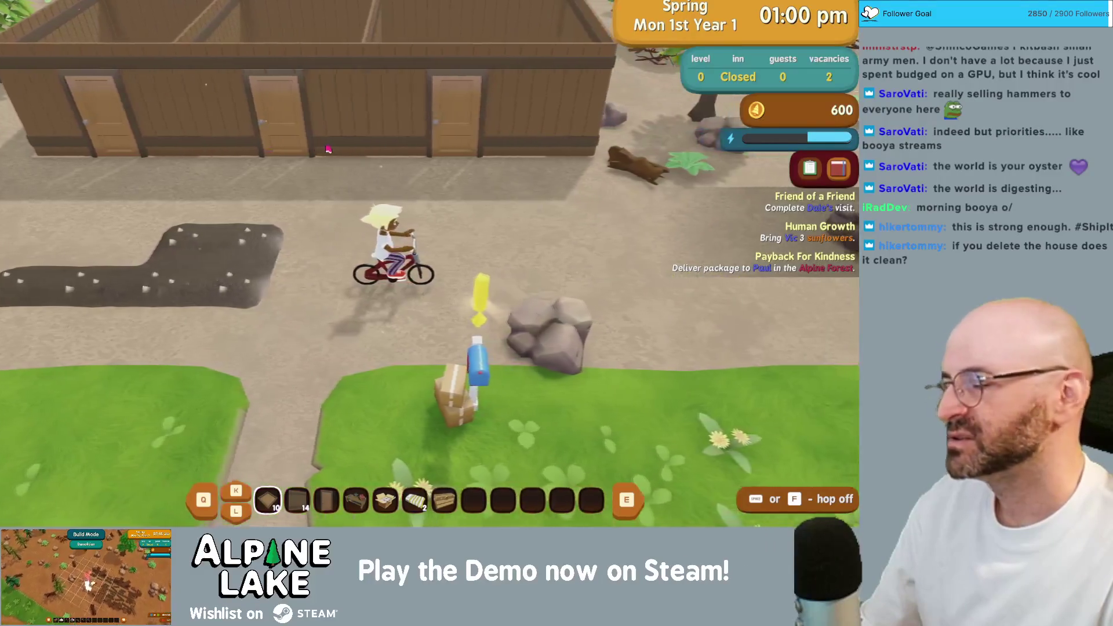
key(a)
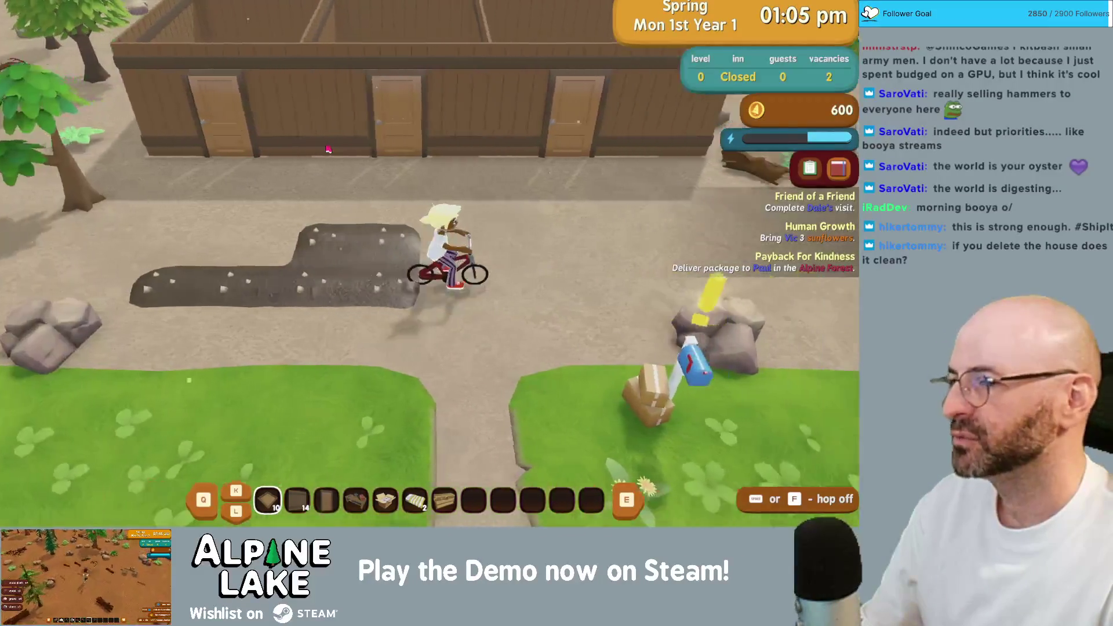
key(d)
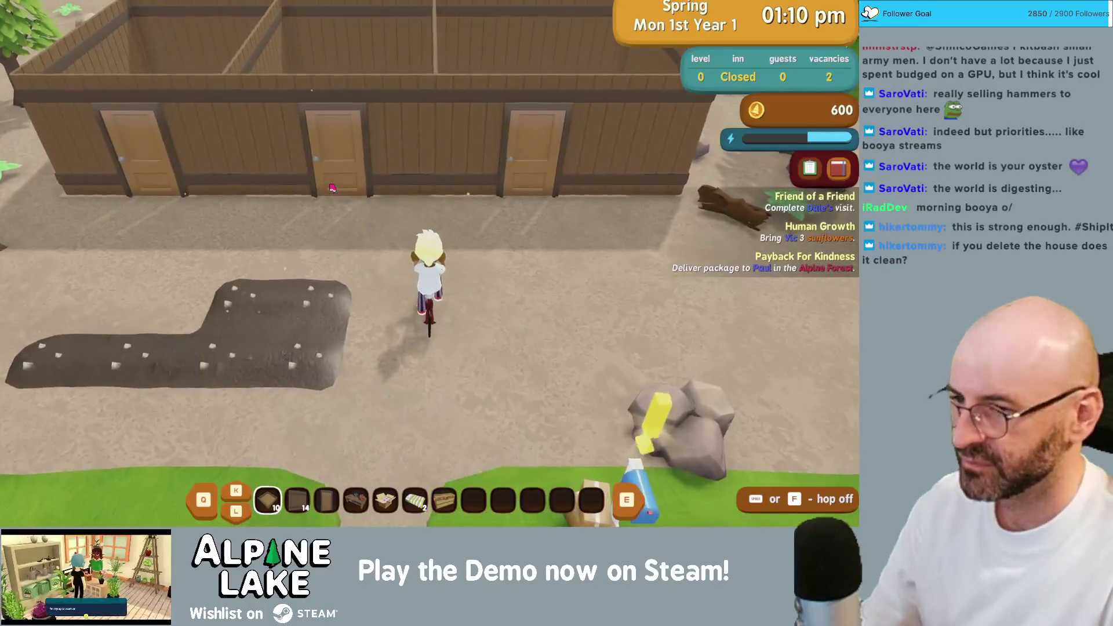
key(i)
key(Escape)
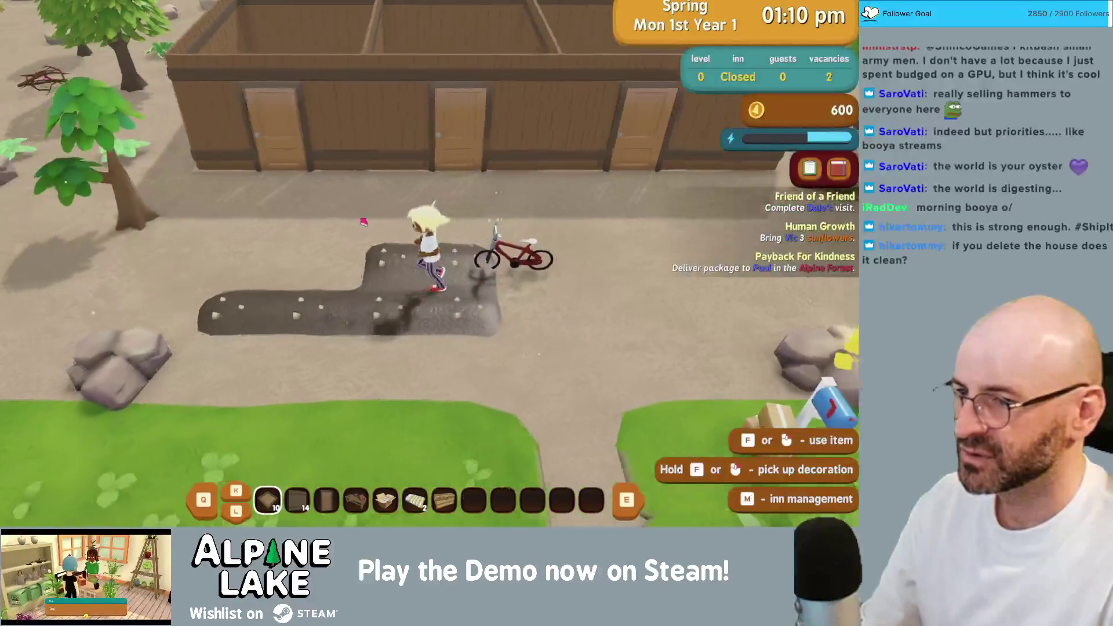
- Open Inn Management with M and inspect the left, middle and right rooms' type options
key(m)
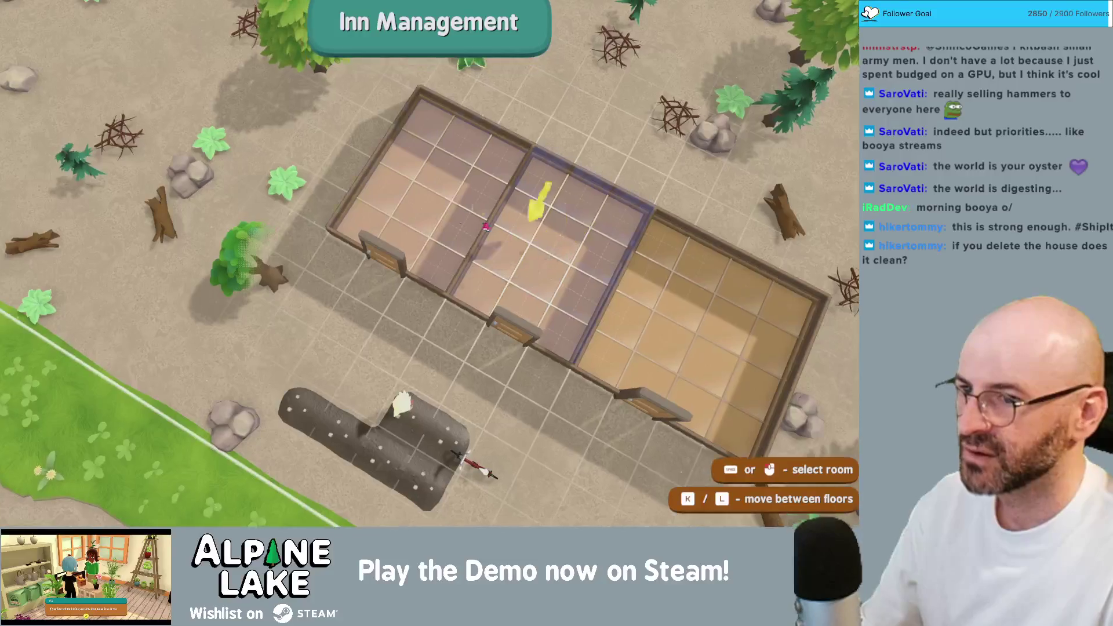
click(505, 248)
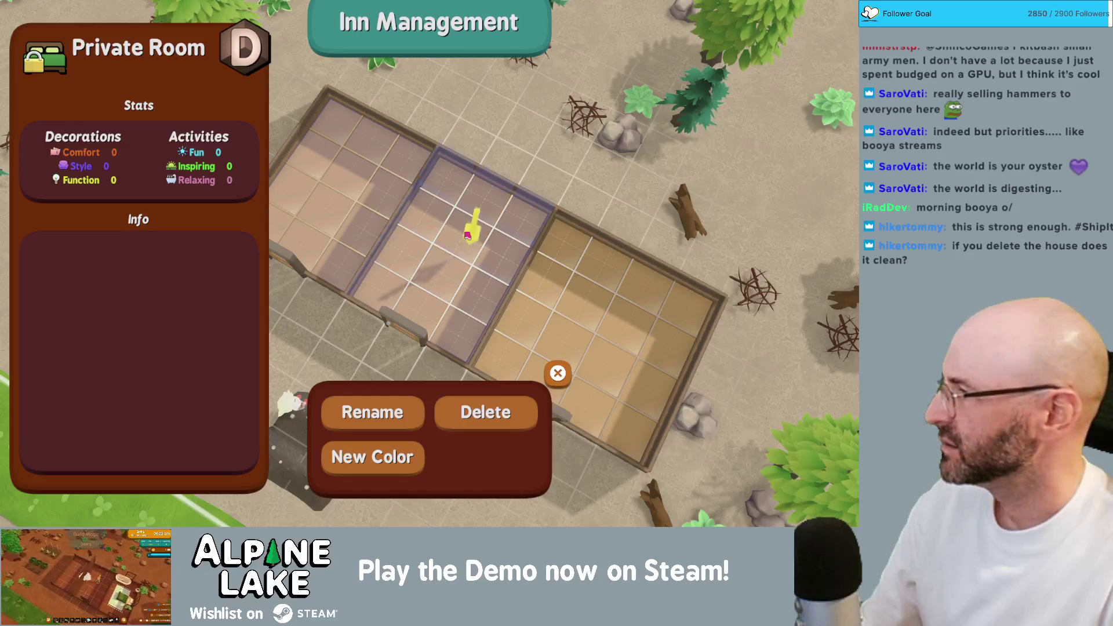
key(Escape)
click(365, 174)
key(Escape)
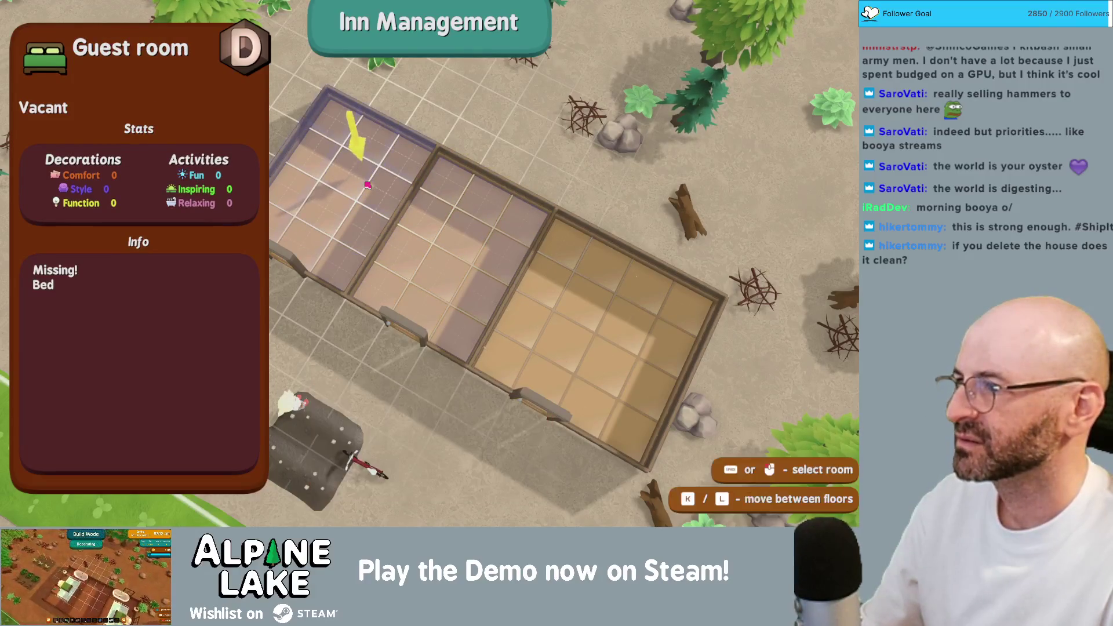
click(465, 225)
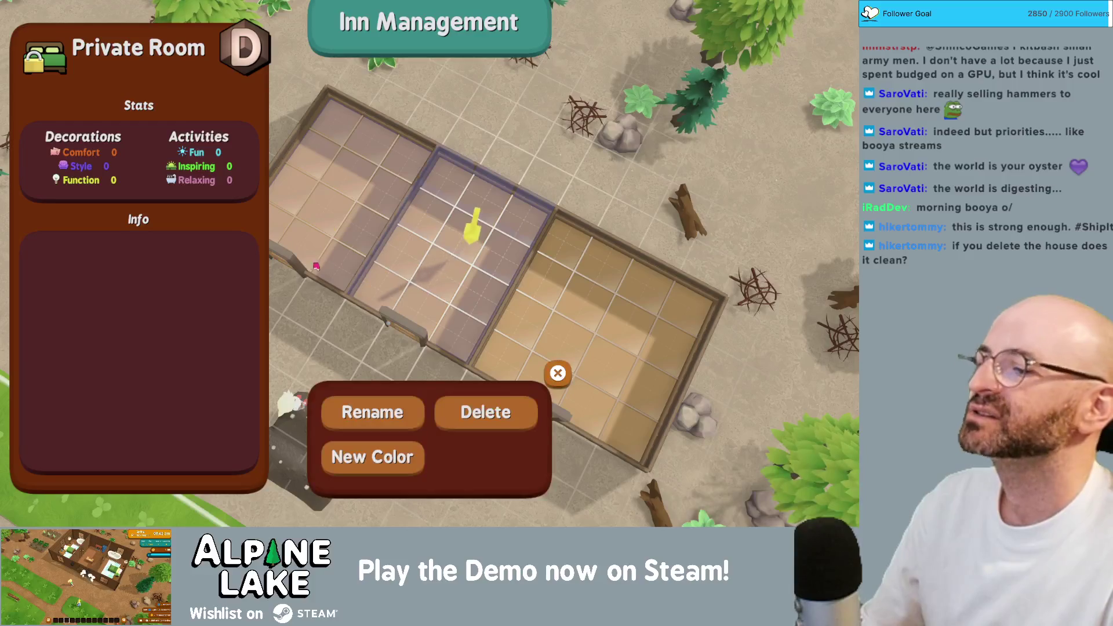
key(Escape)
click(435, 241)
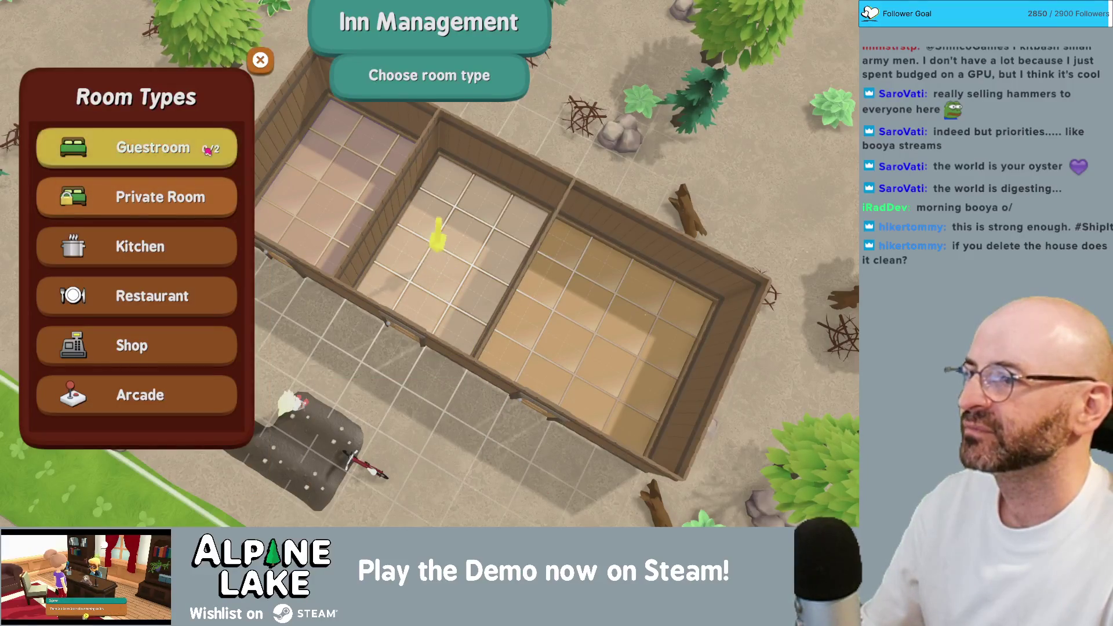
click(259, 60)
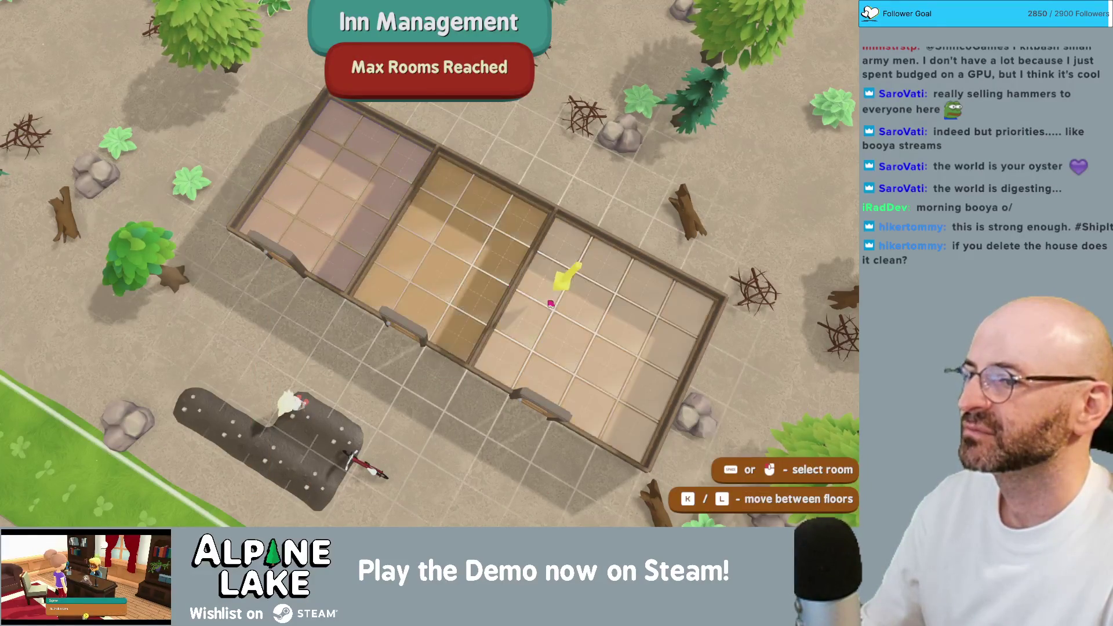
click(580, 296)
key(Escape)
- Make the middle room a Private Room and assign the left room as a Guestroom
click(472, 261)
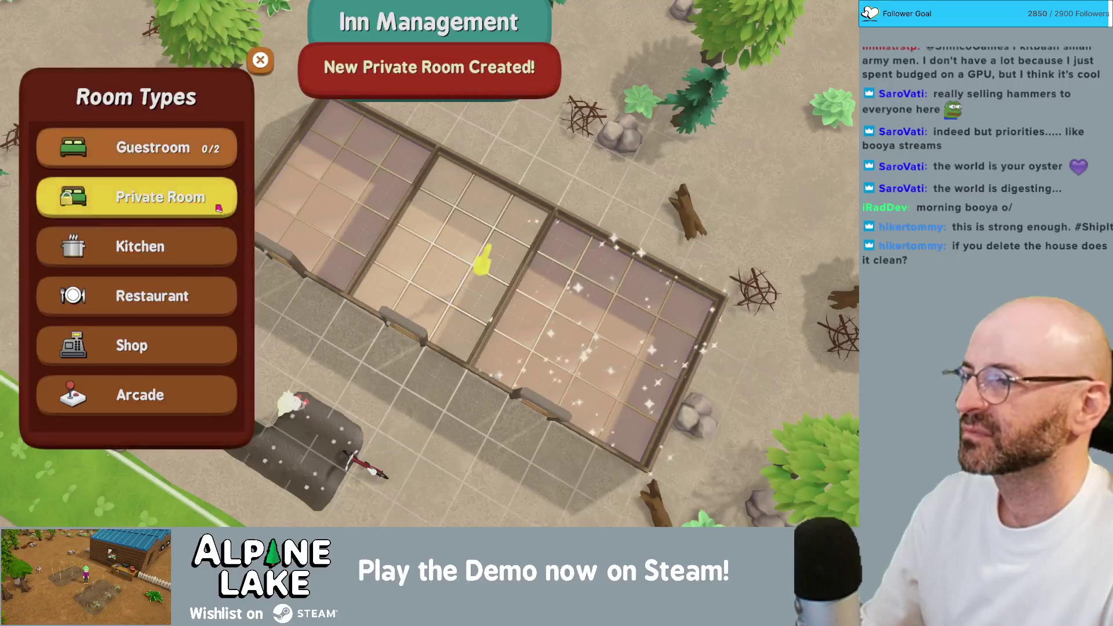
click(472, 248)
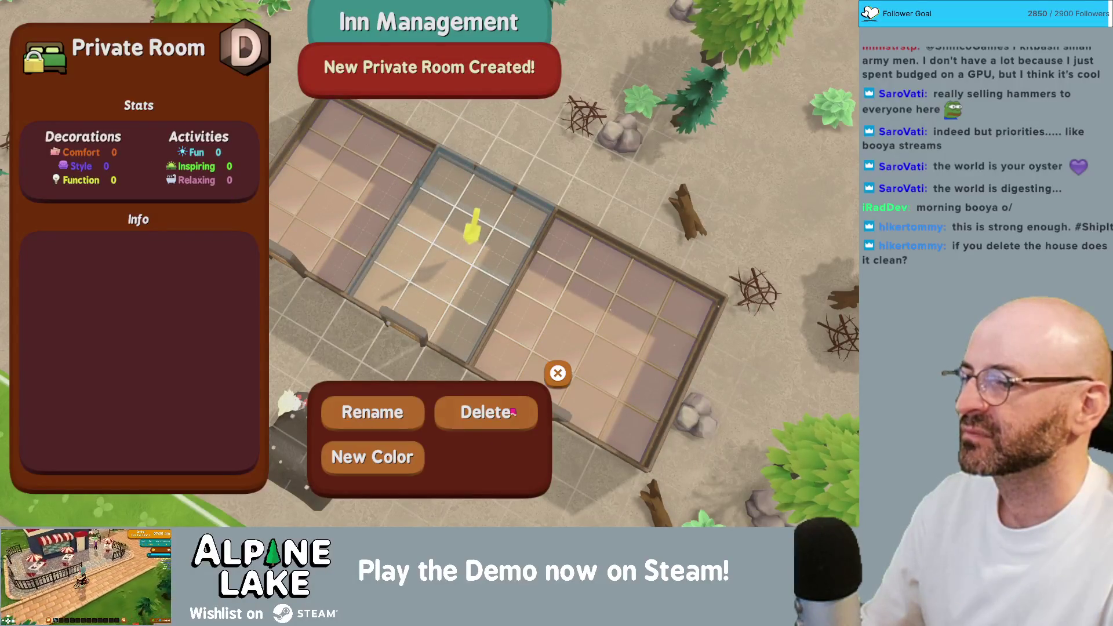
click(423, 256)
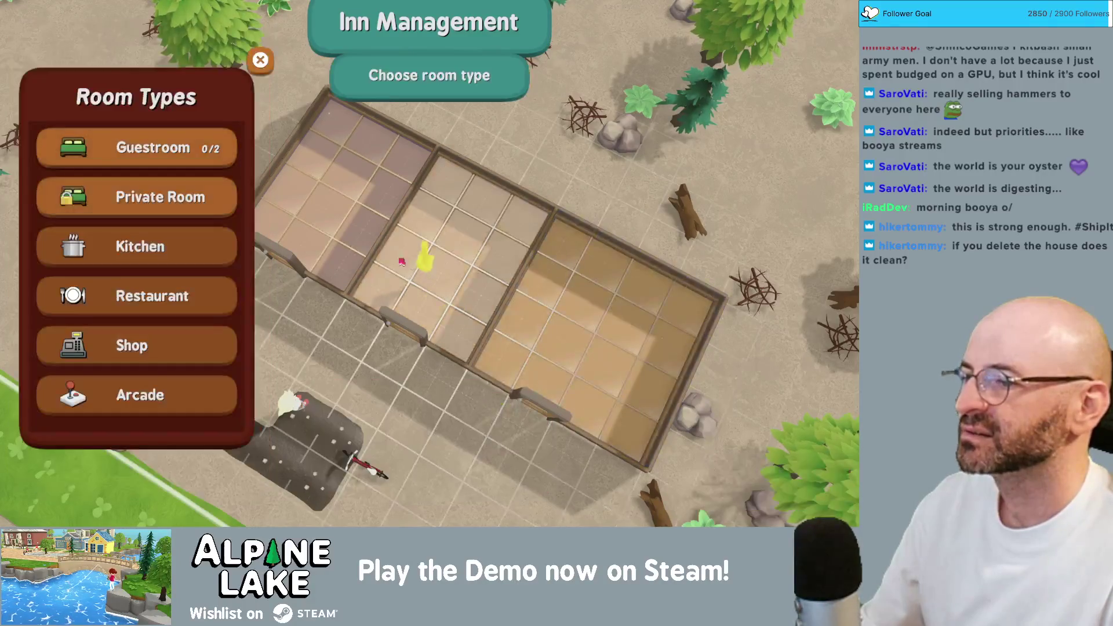
click(152, 186)
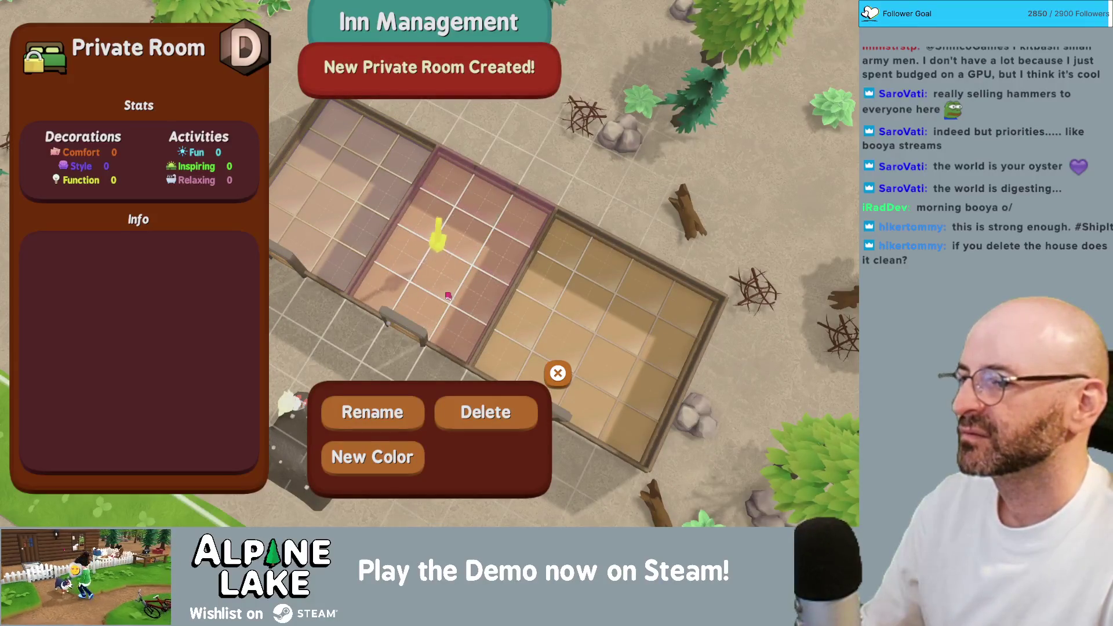
click(356, 226)
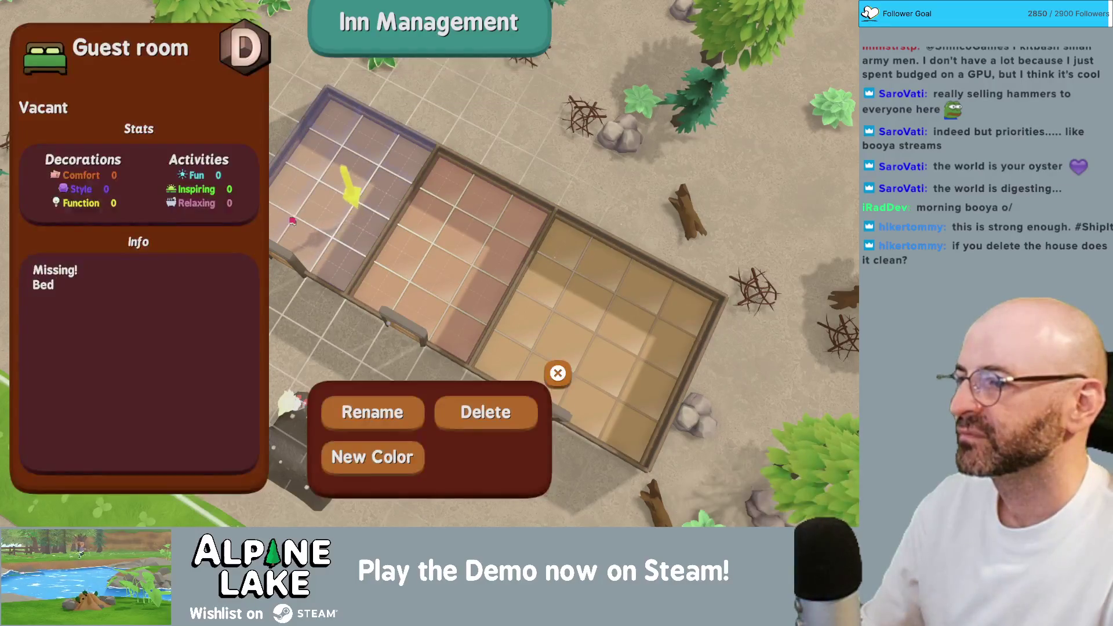
key(Escape)
click(356, 226)
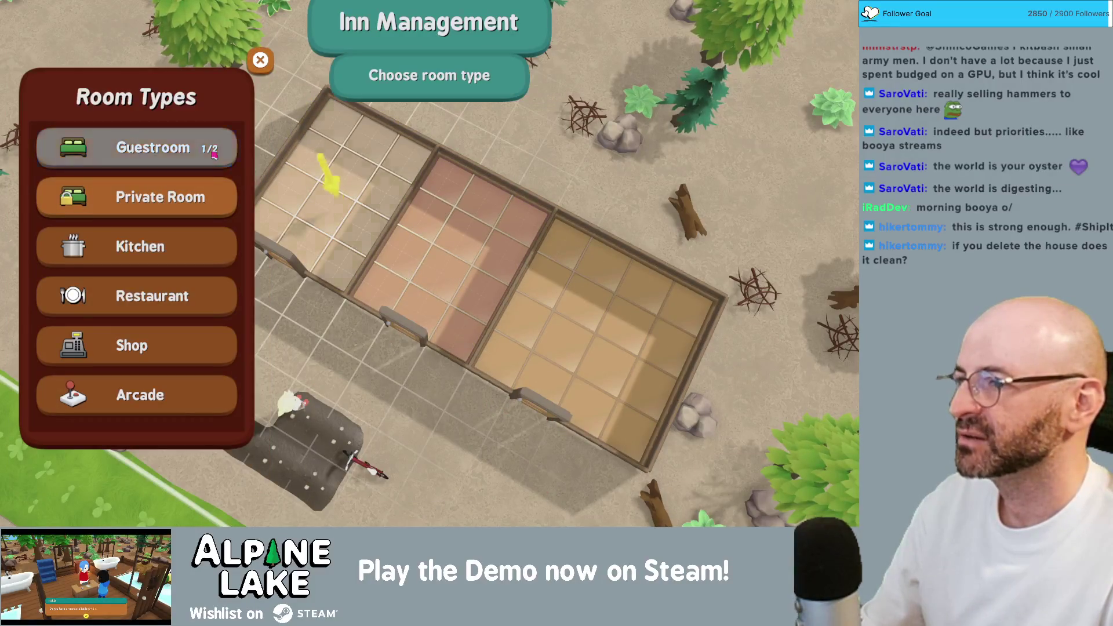
key(space)
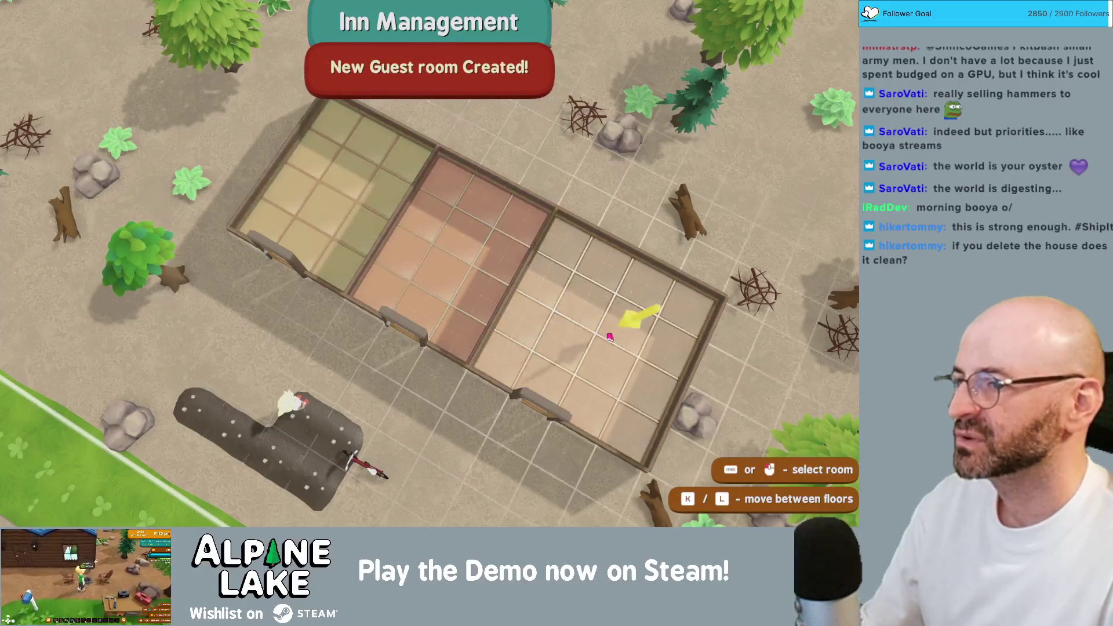
- Make the right room a Private Room and switch the middle room to a Guestroom
click(447, 223)
key(Escape)
key(Escape)
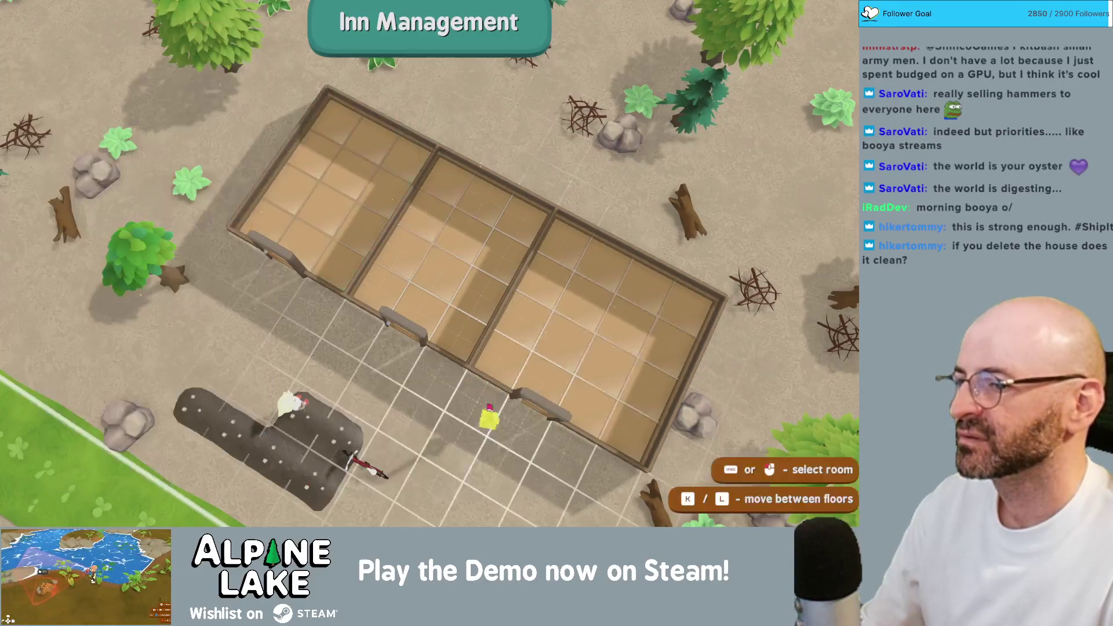
click(559, 280)
click(206, 197)
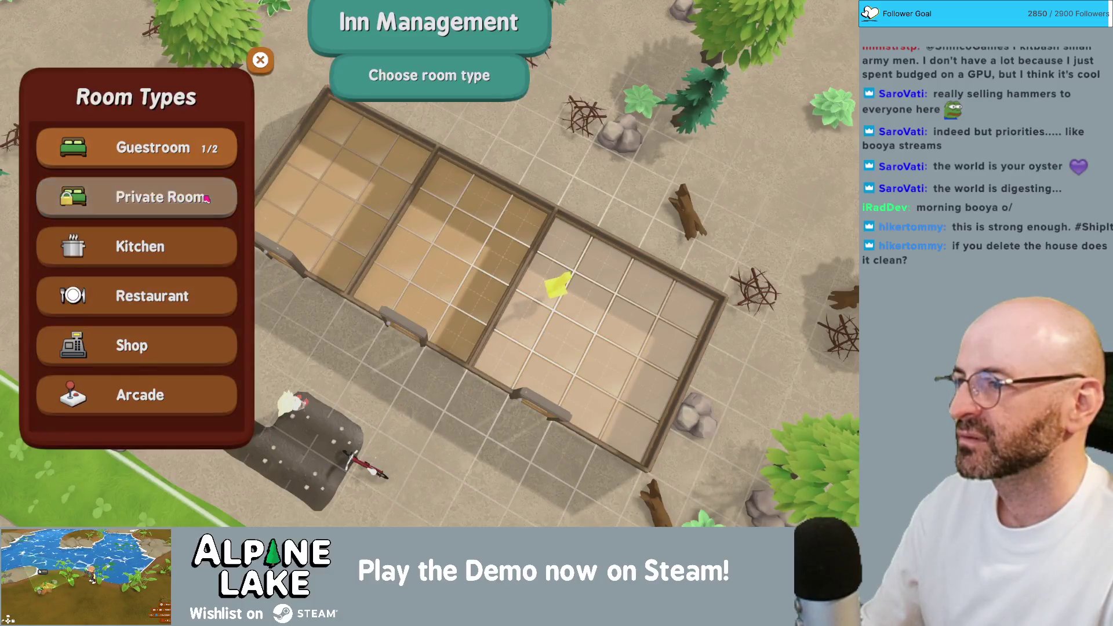
click(545, 300)
key(Escape)
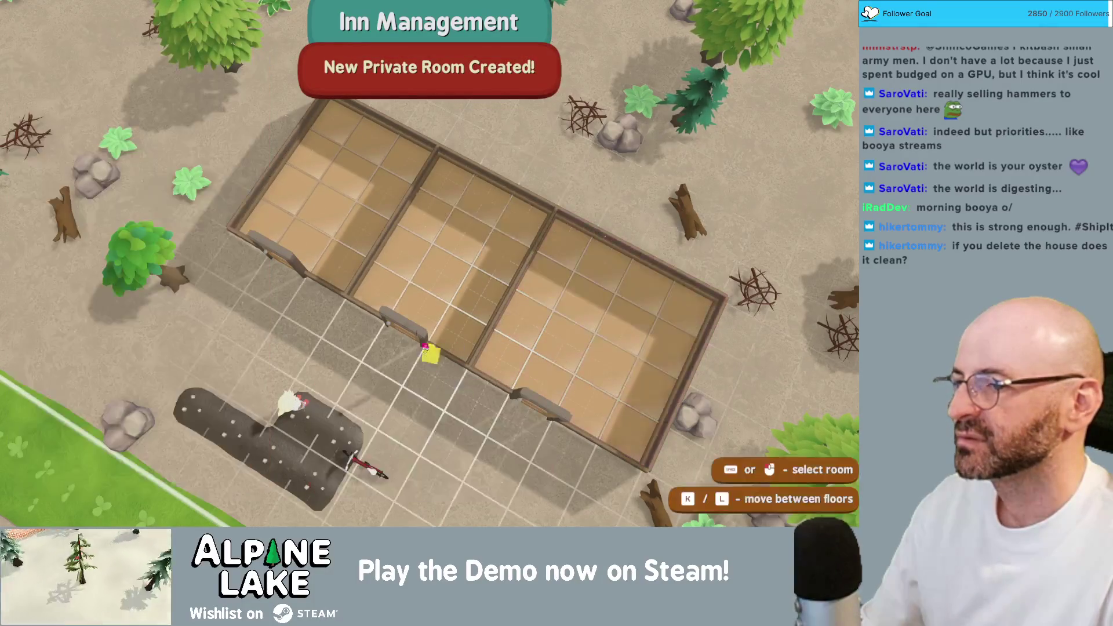
click(420, 252)
click(173, 148)
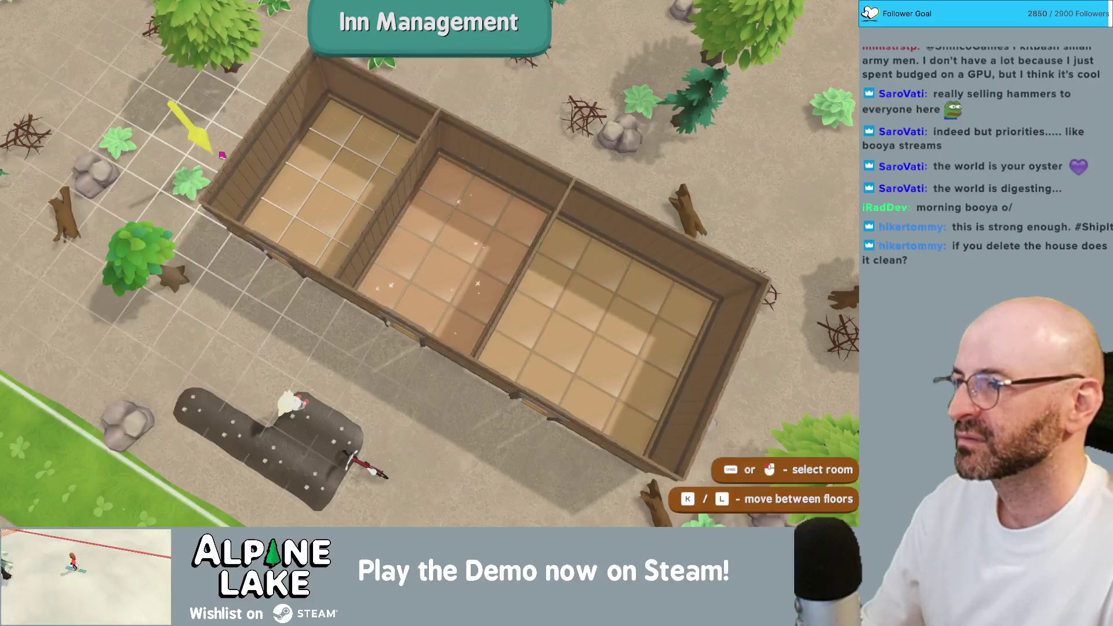
click(486, 255)
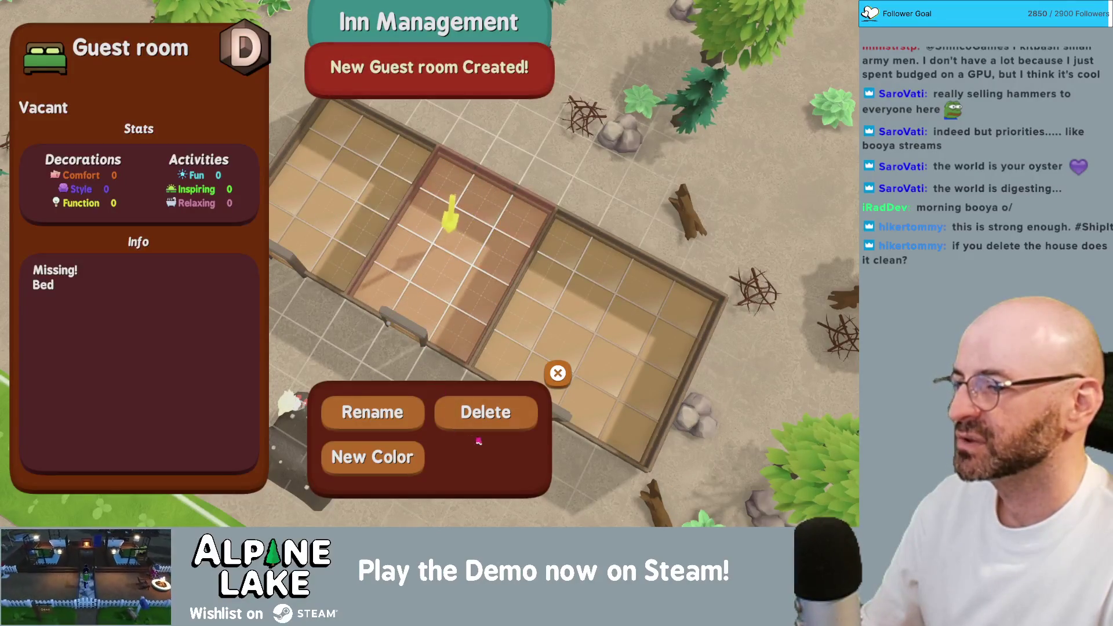
- Confirm the middle room as a Guestroom and set the left room to Guestroom
click(486, 412)
click(446, 249)
click(210, 159)
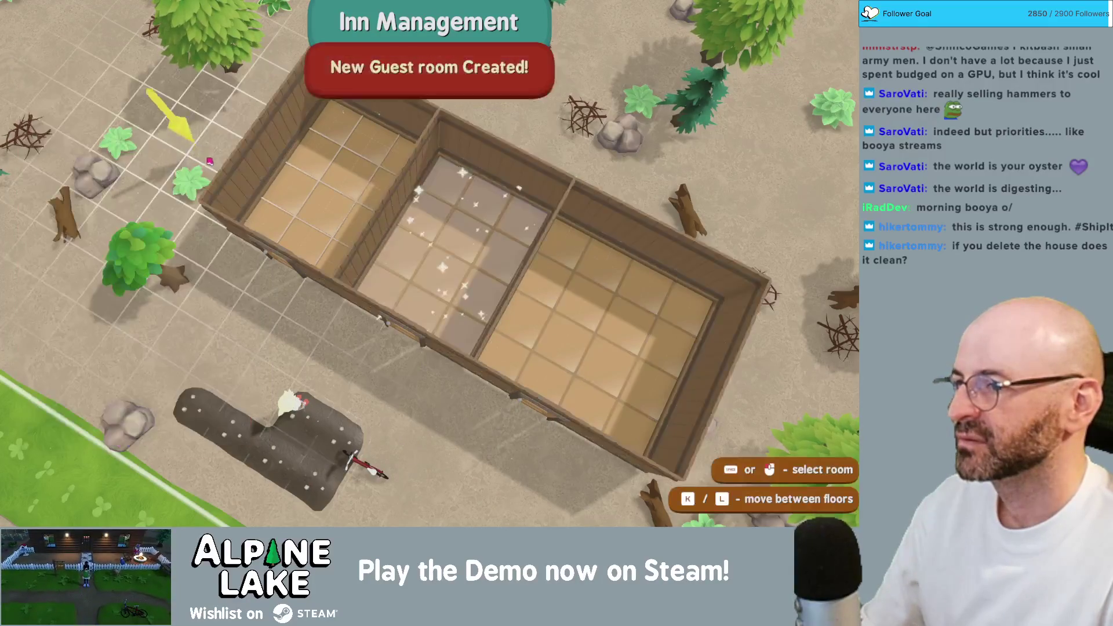
click(458, 243)
click(321, 191)
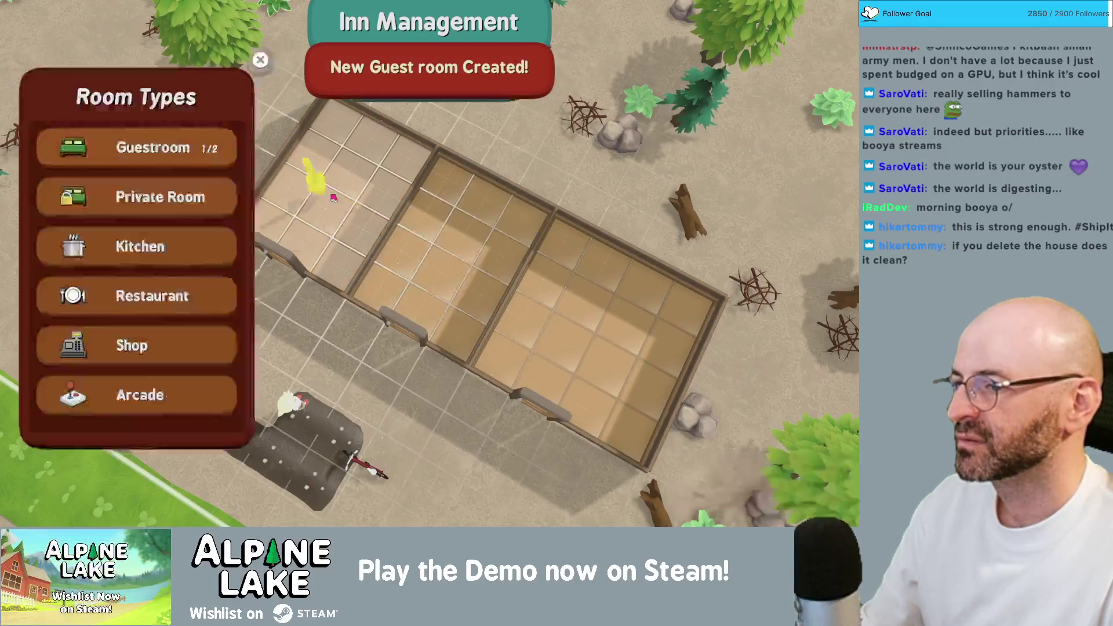
click(164, 136)
- Leave inn management, walk to the mailbox, and claim the welcome letter's sign and welcome desk
key(m)
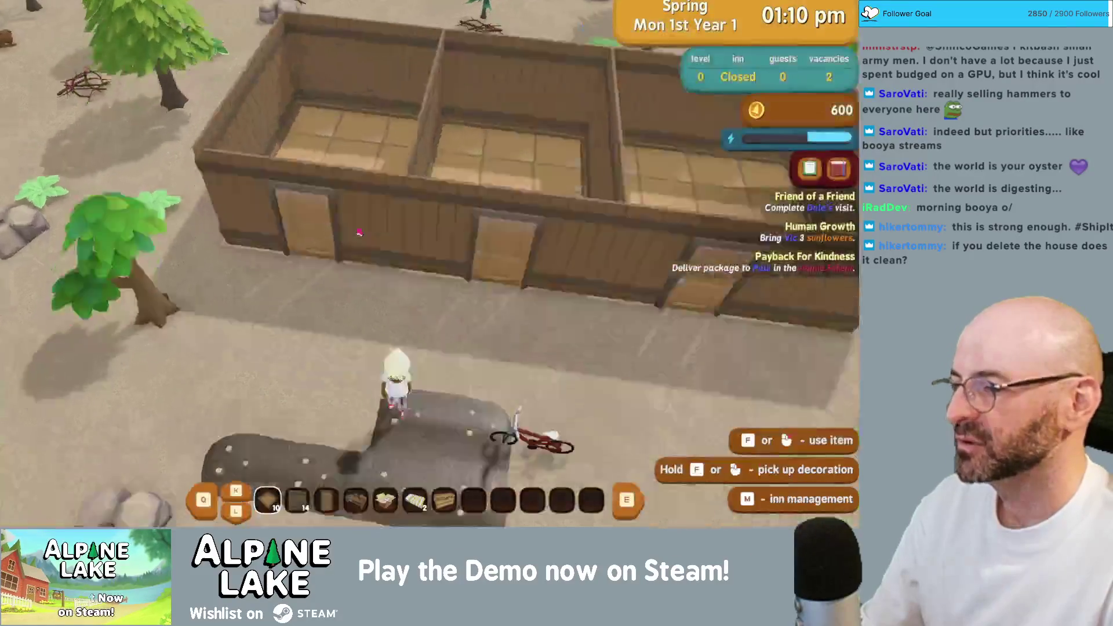
key(b)
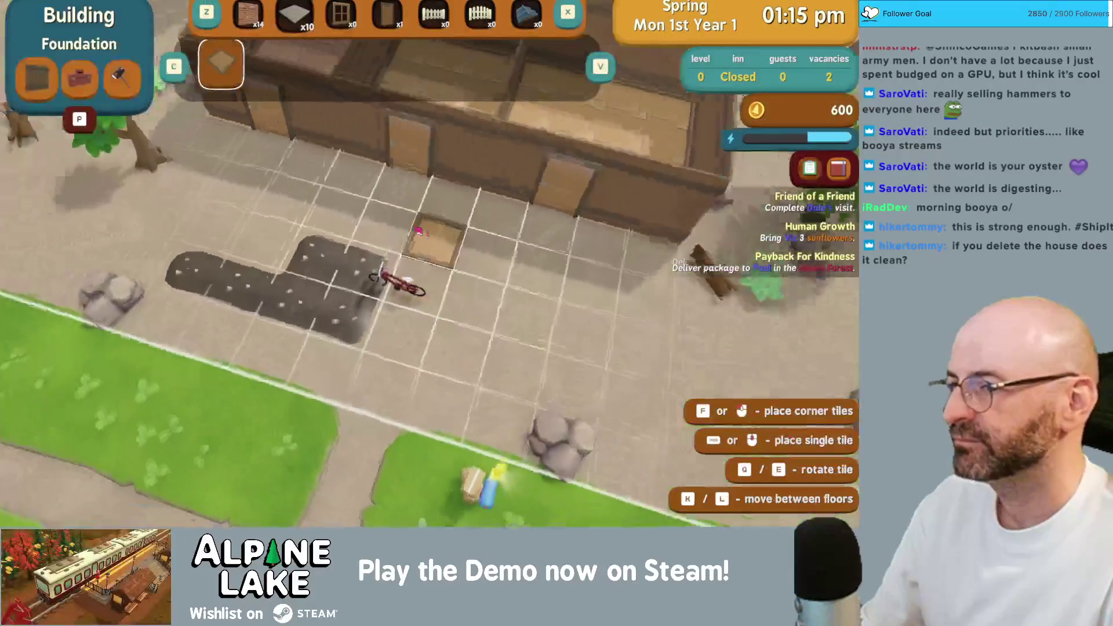
key(b)
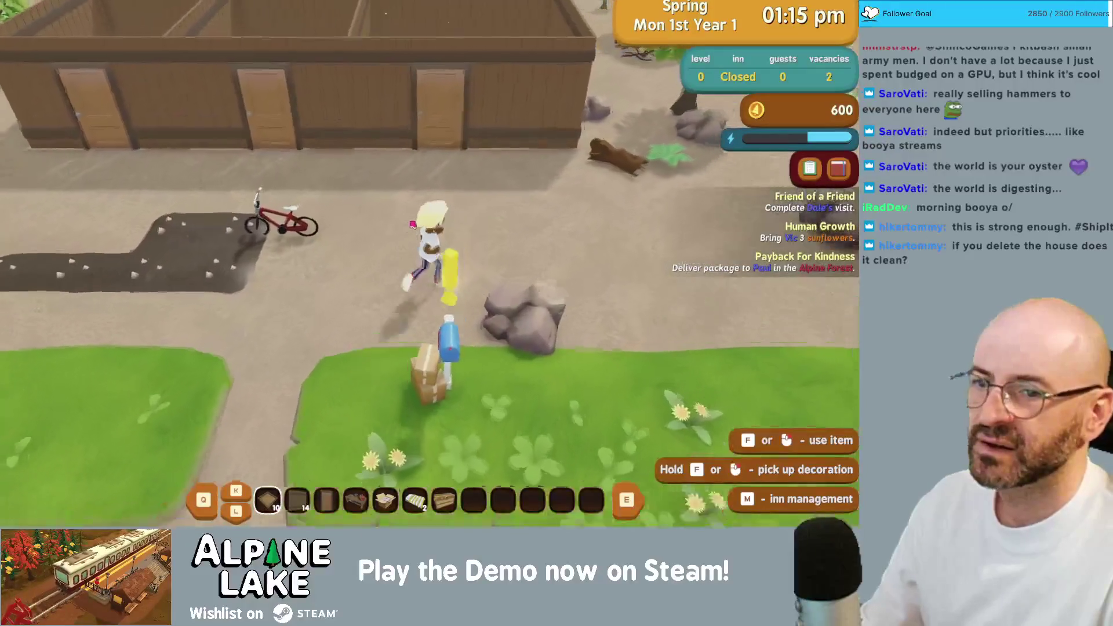
key(a)
key(w)
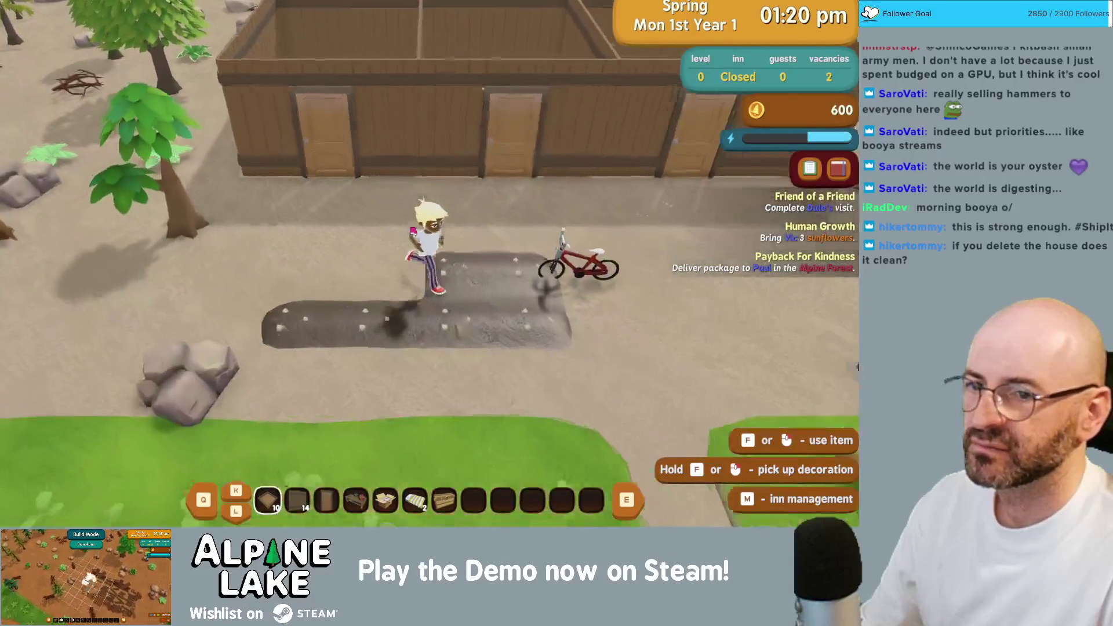
key(d)
key(s)
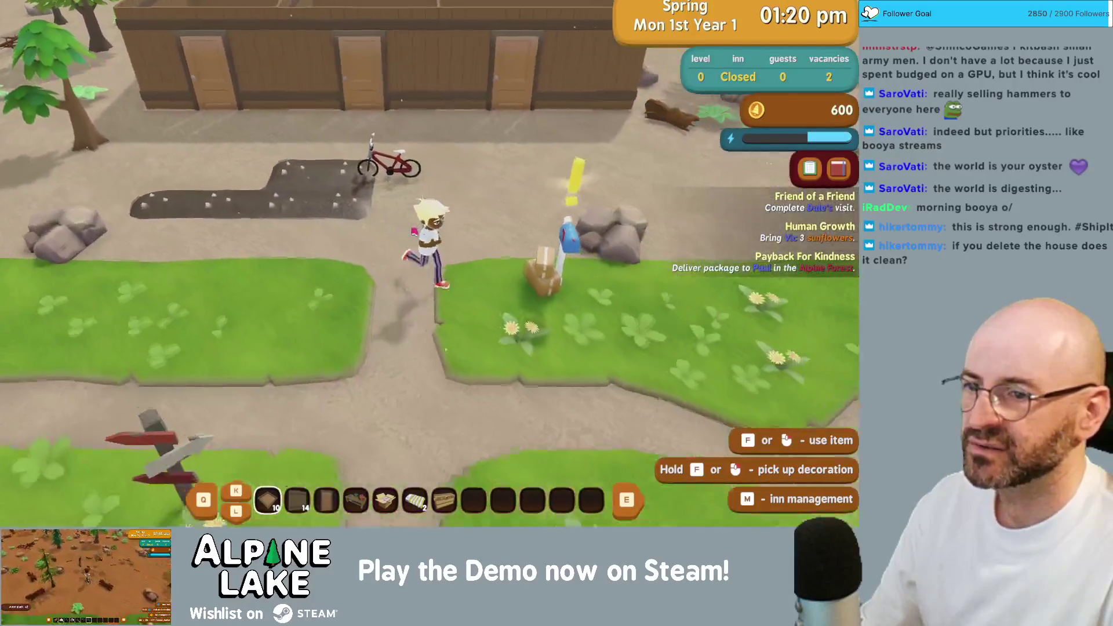
key(f)
click(287, 196)
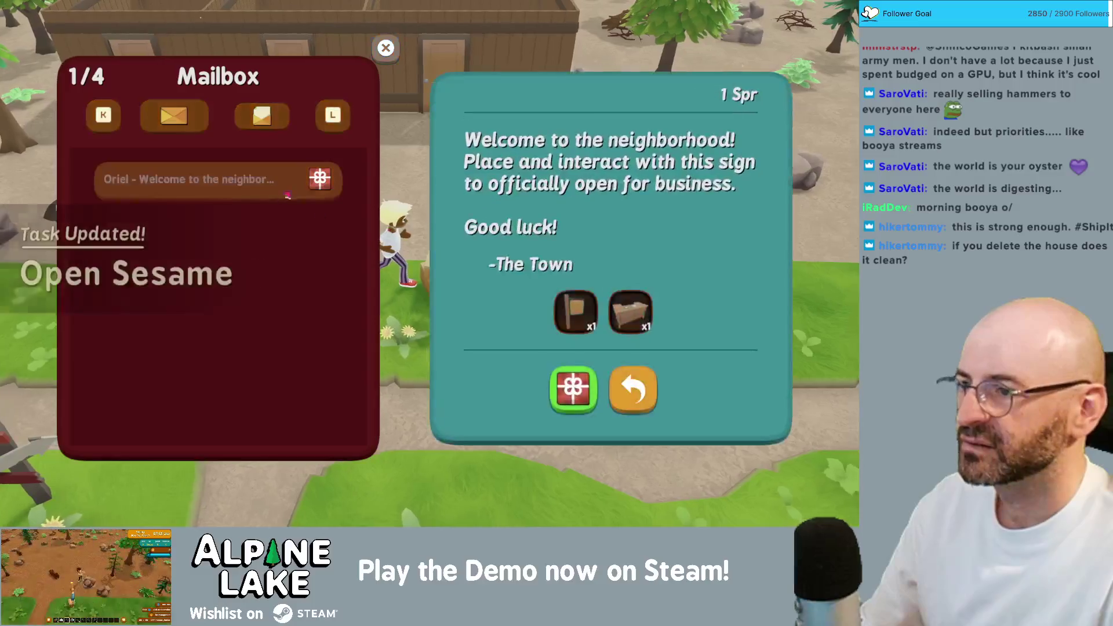
click(572, 389)
key(Escape)
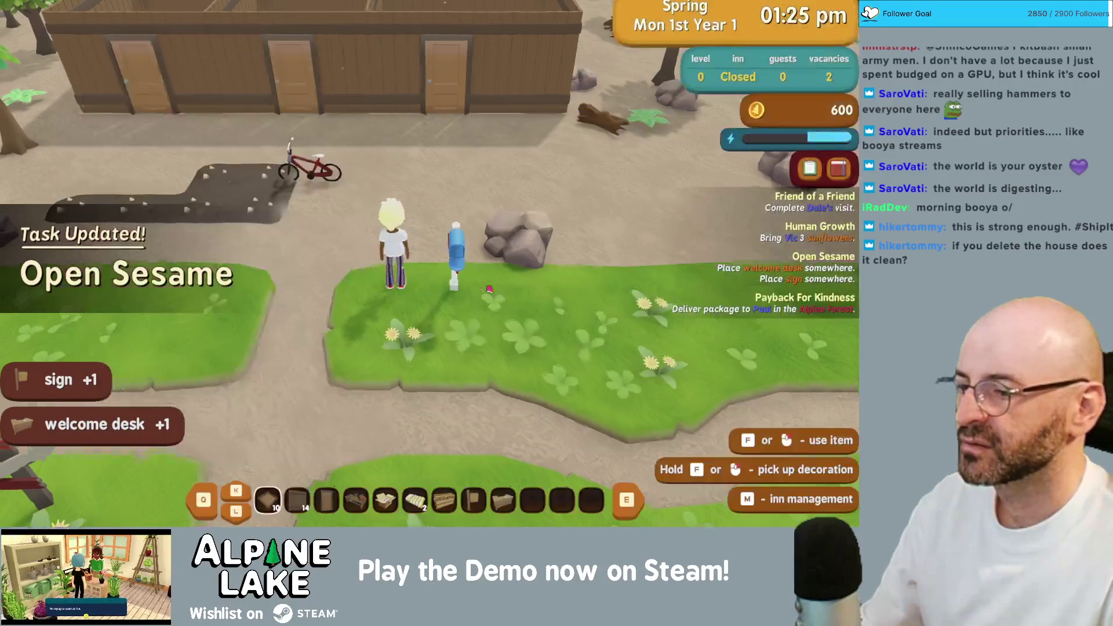
- Place the sign beside the grass, then flip it to open the inn for business
key(f)
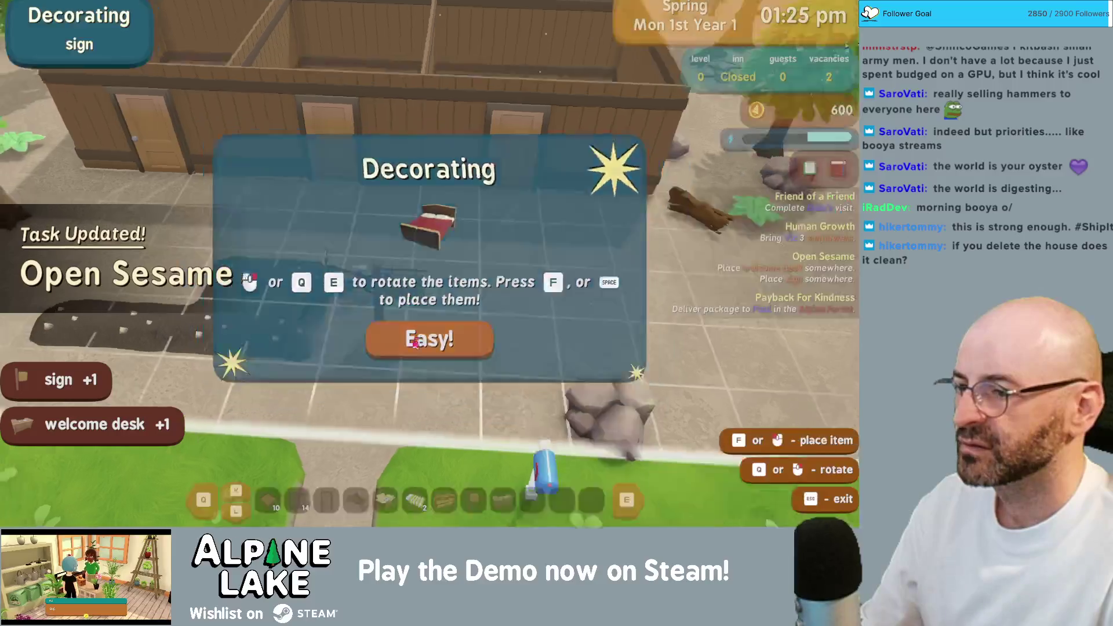
key(f)
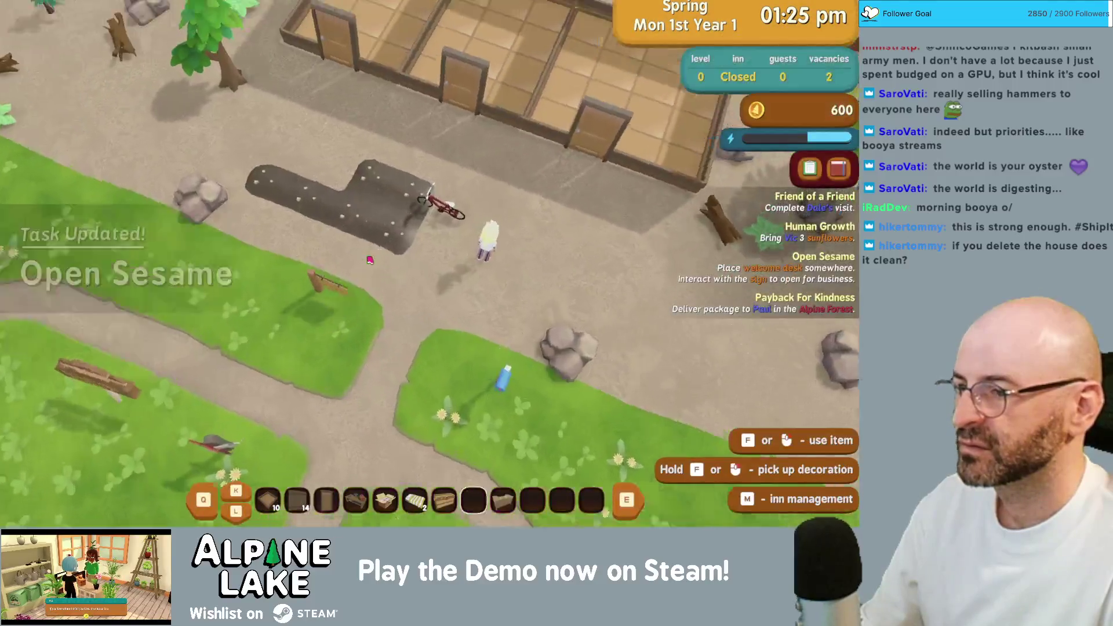
click(370, 261)
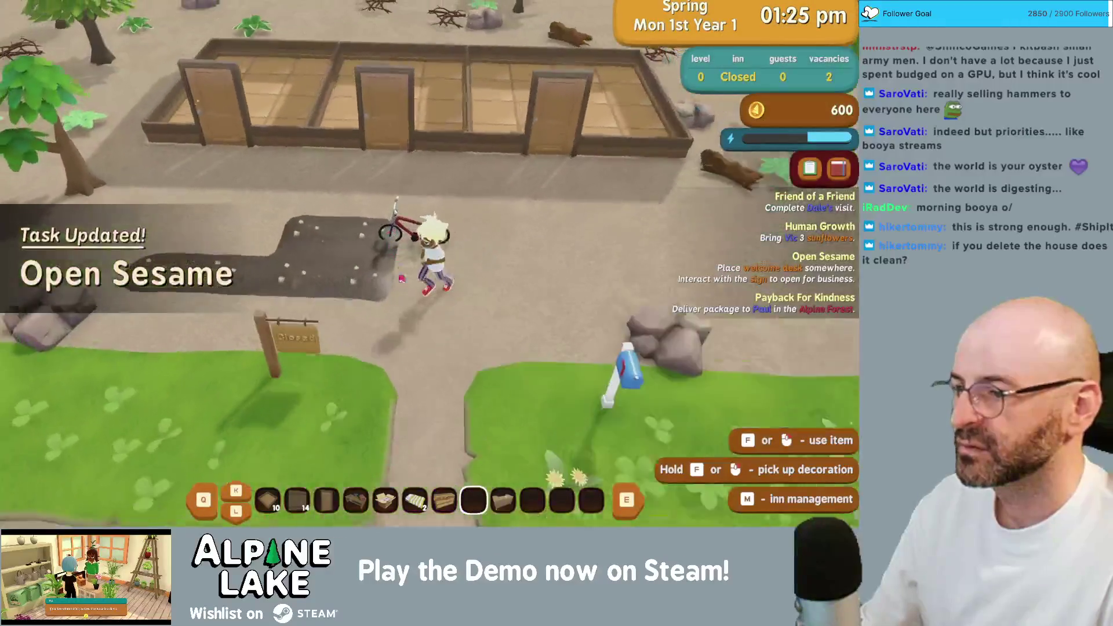
key(w)
scroll(466, 292, down, 1)
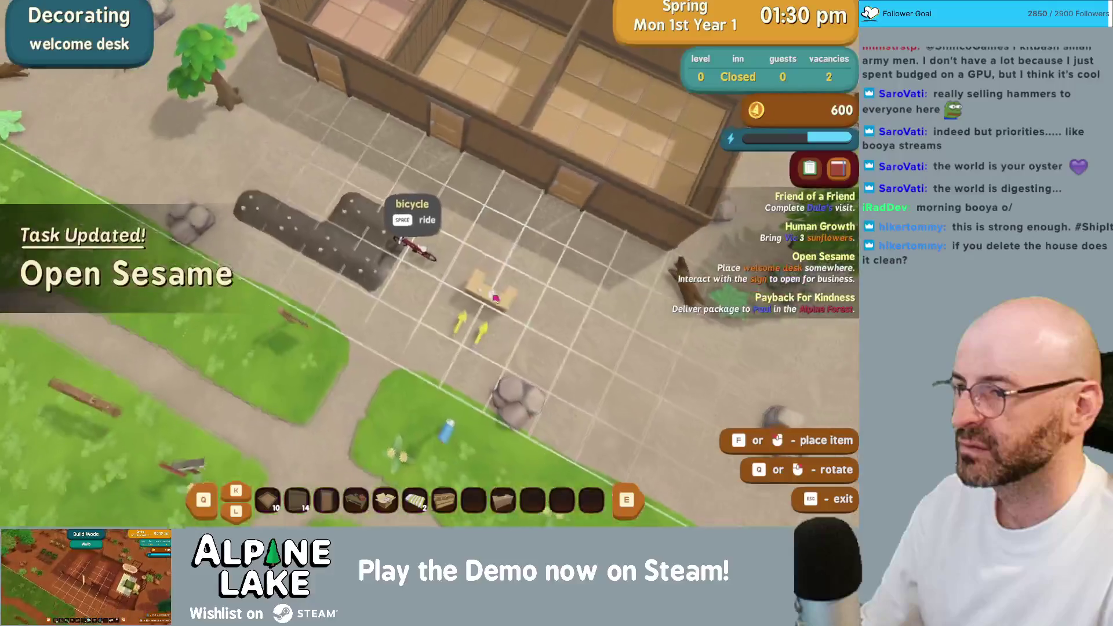
key(space)
key(s)
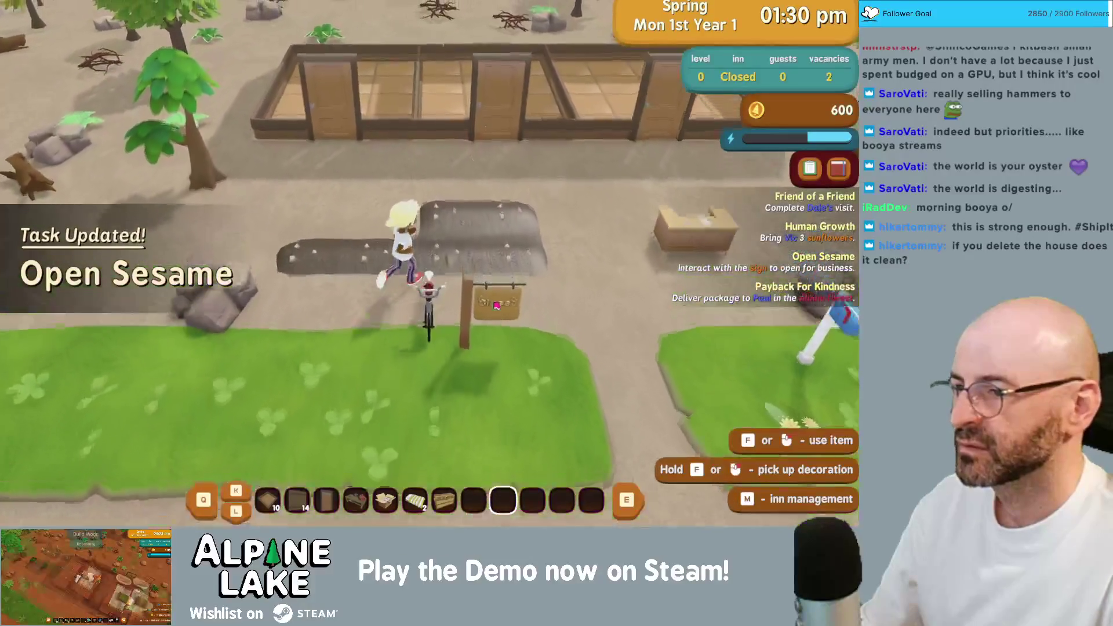
key(f)
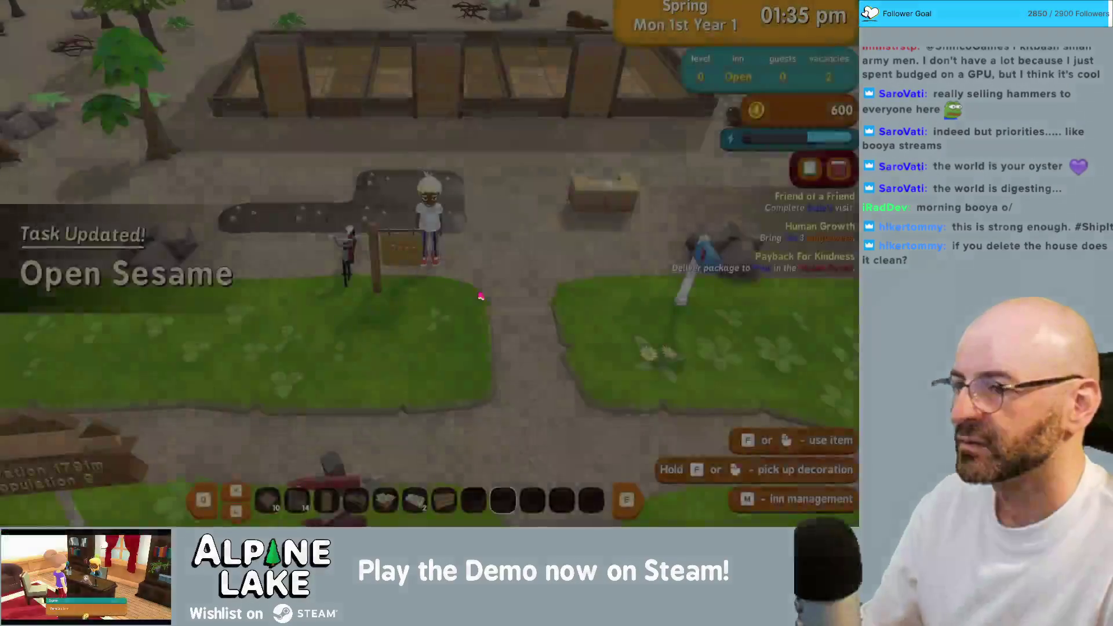
- Enter the inn, try the sleeping bag in the room, then run east along the path
key(w)
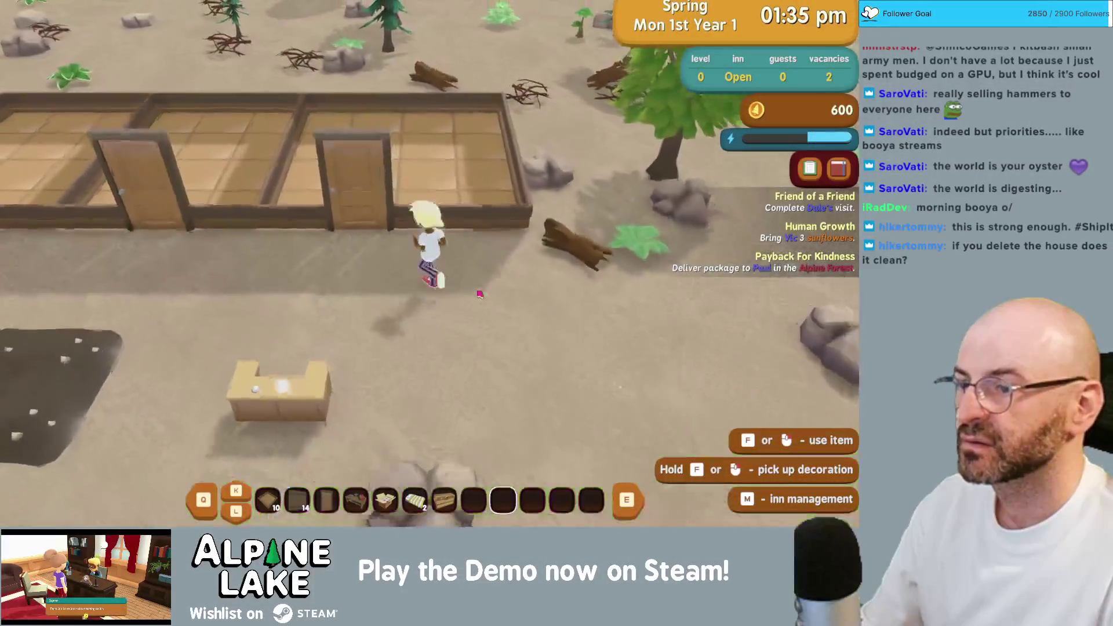
key(d)
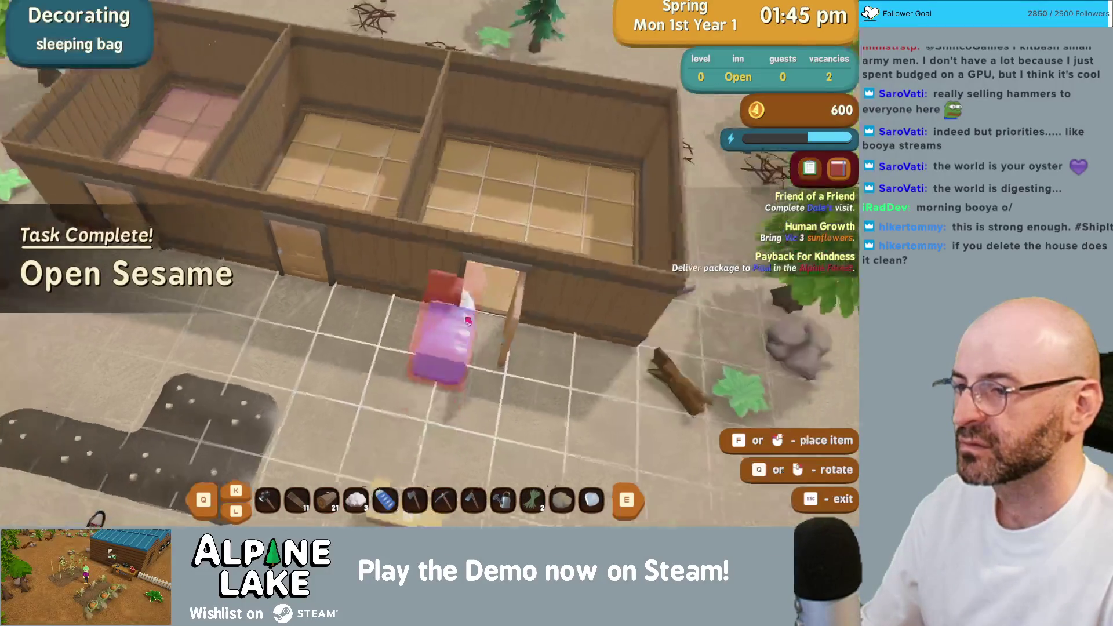
key(w)
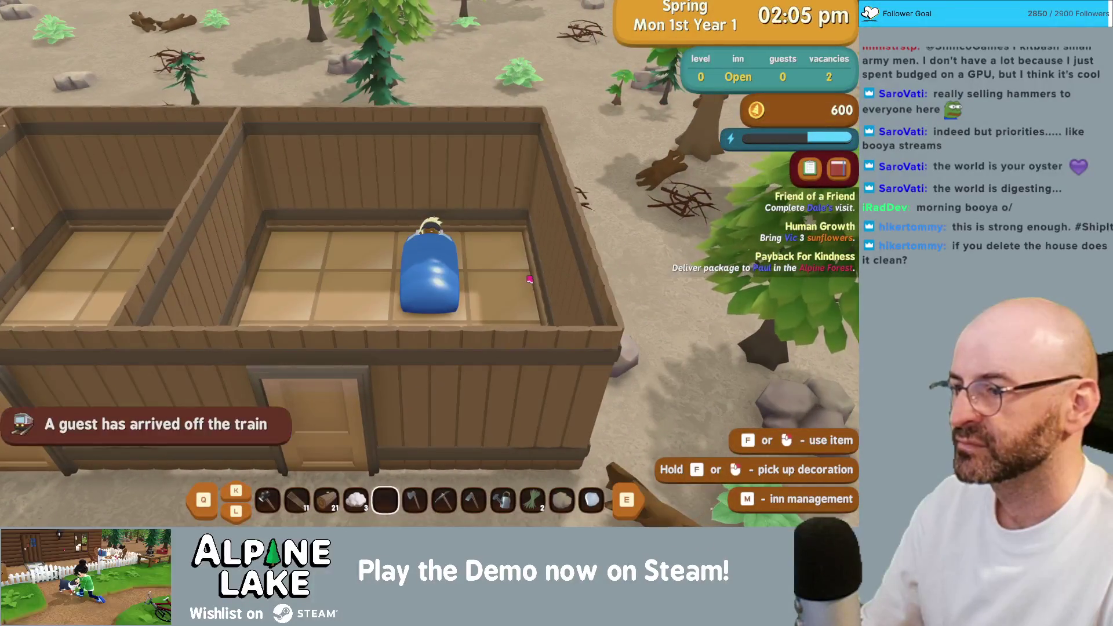
key(a)
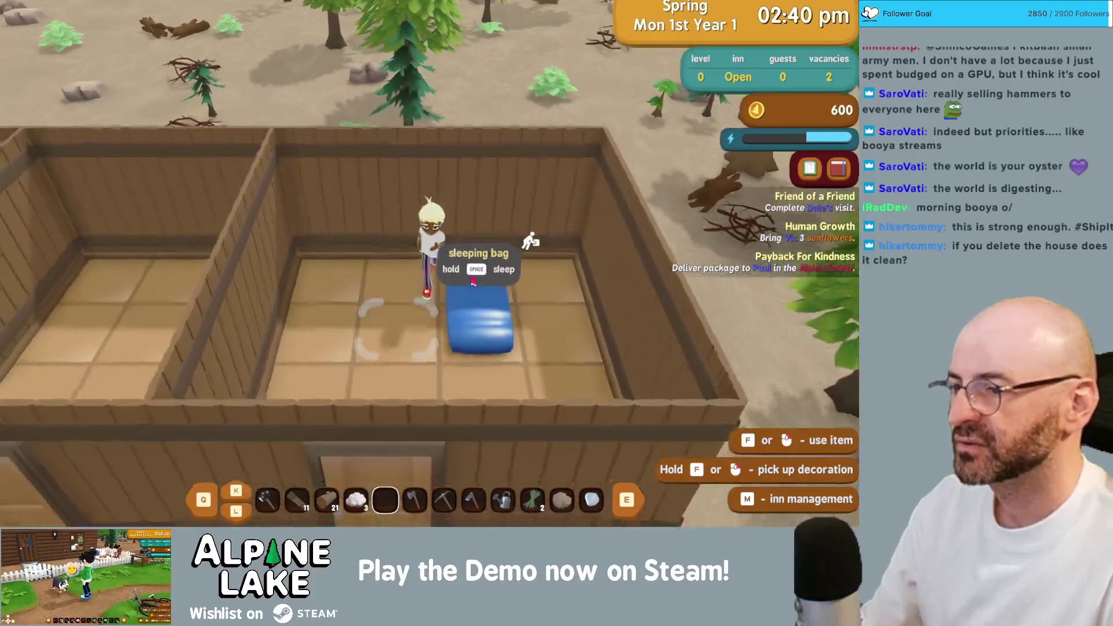
key(s)
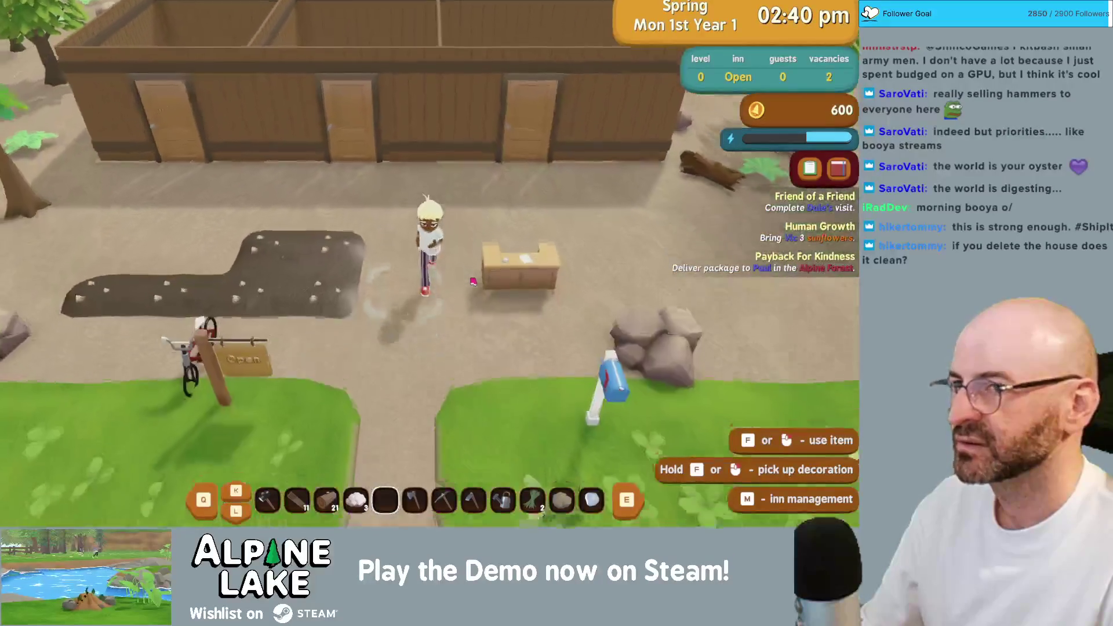
key(d)
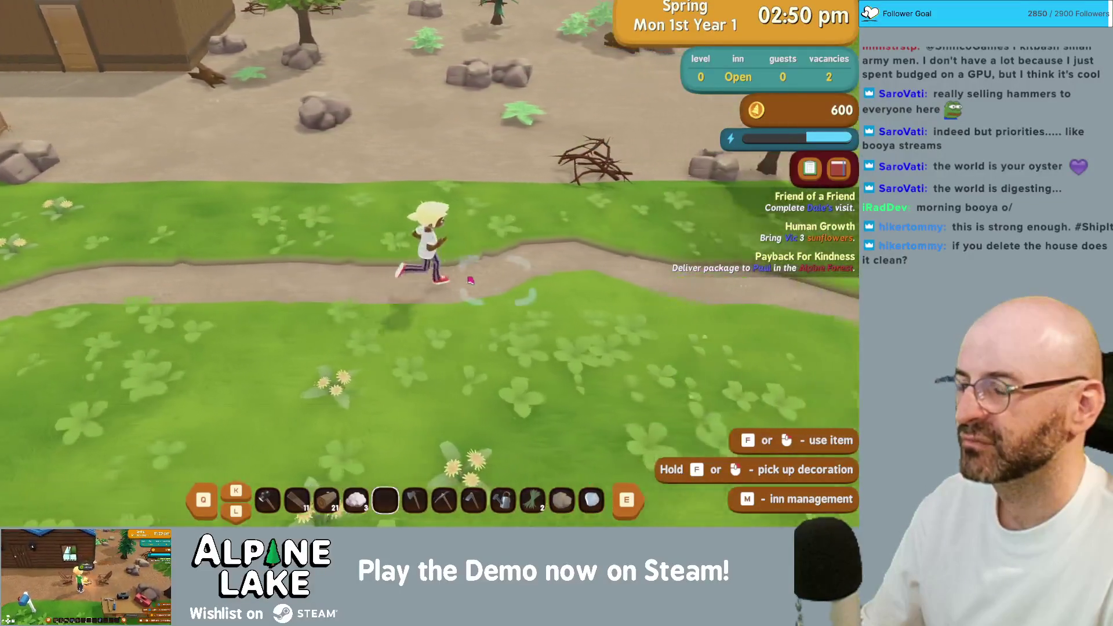
key(d)
key(d)
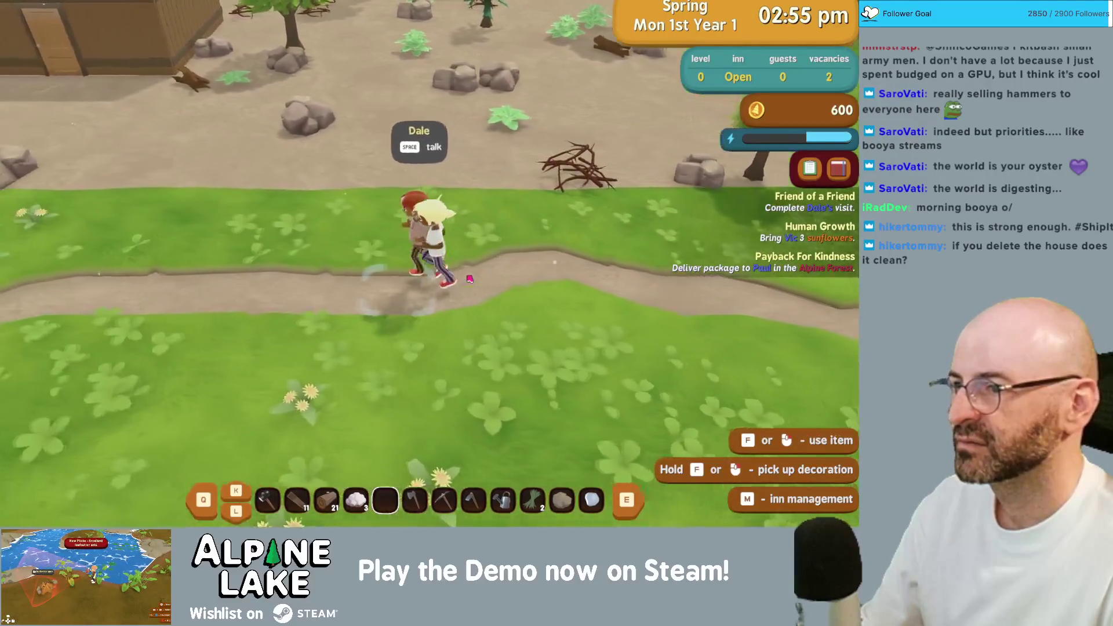
- Run back west to Dale, hear his room request, and answer 'Let me check!'
key(a)
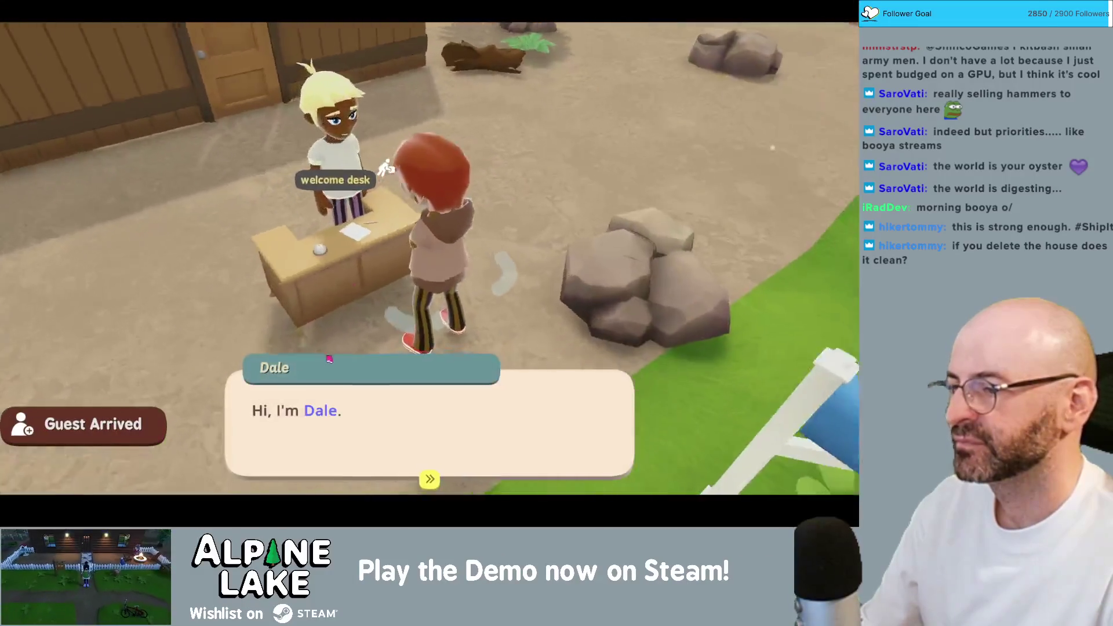
click(328, 366)
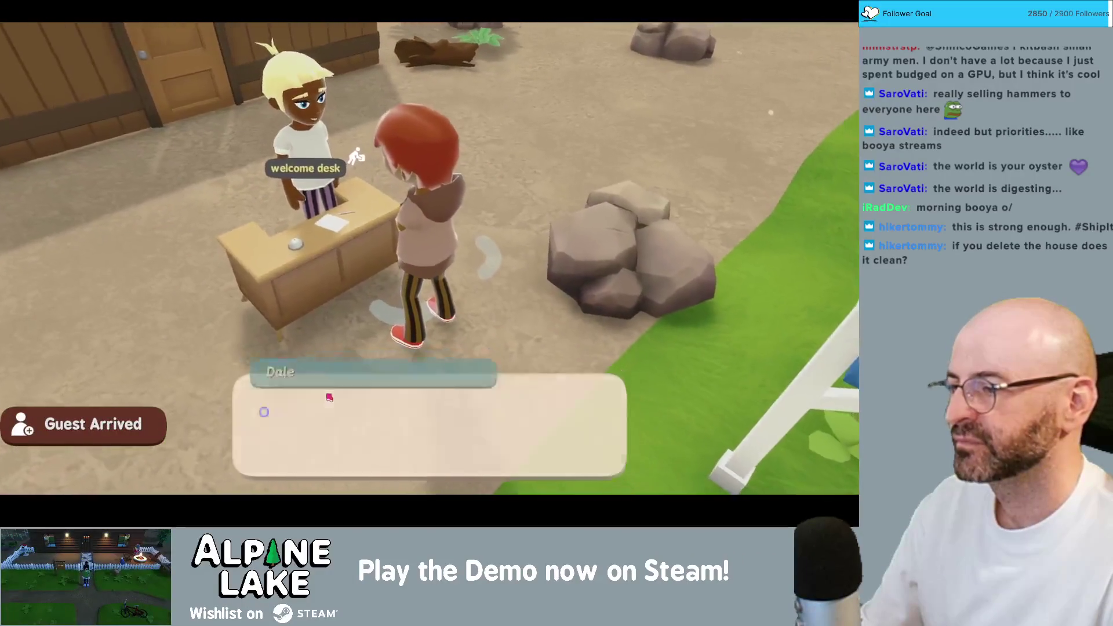
click(326, 388)
click(325, 392)
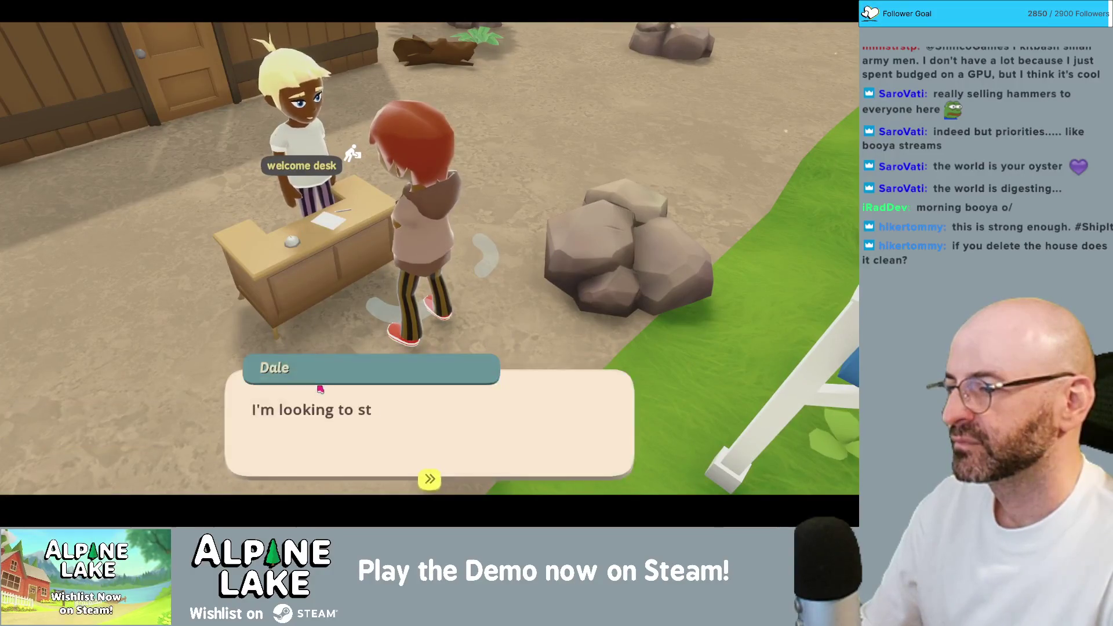
click(324, 388)
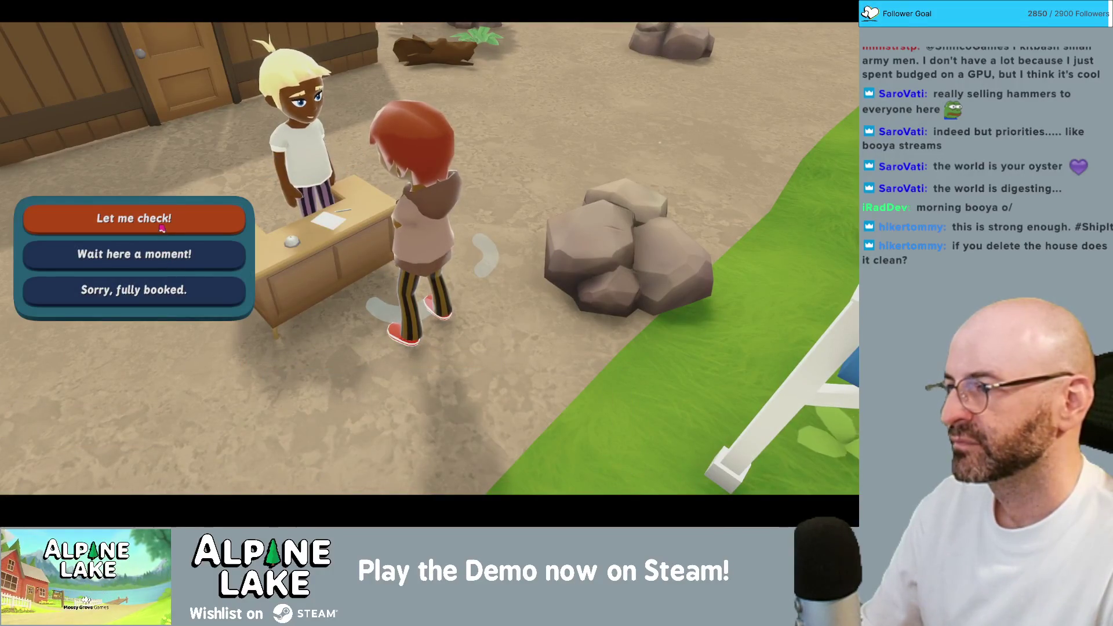
click(163, 243)
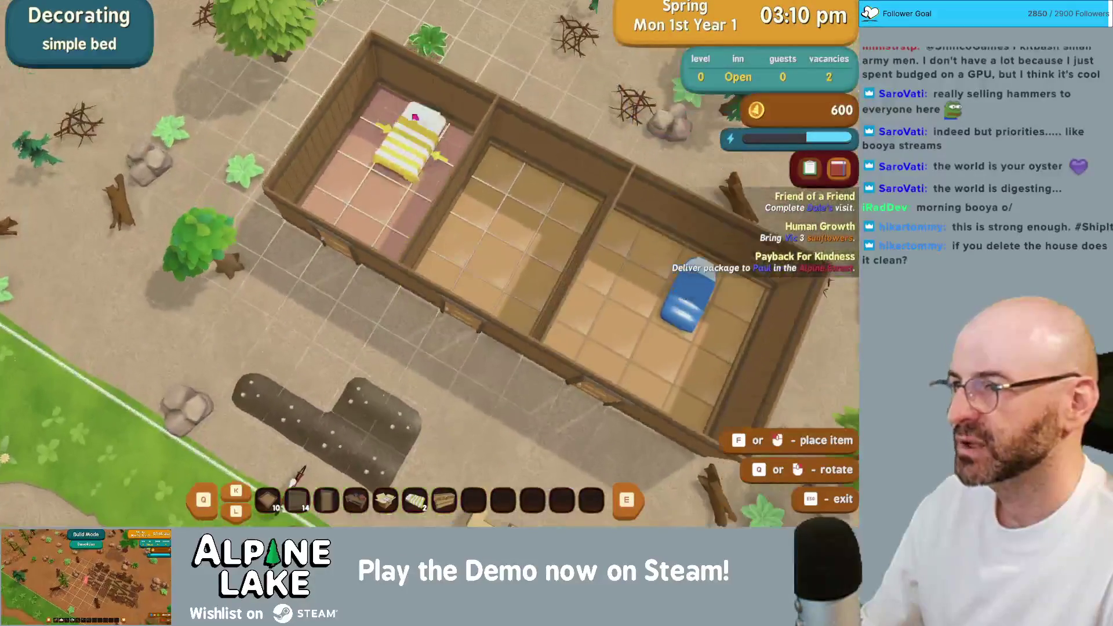
- Place a simple bed in the inn and assign Dale a room
click(423, 113)
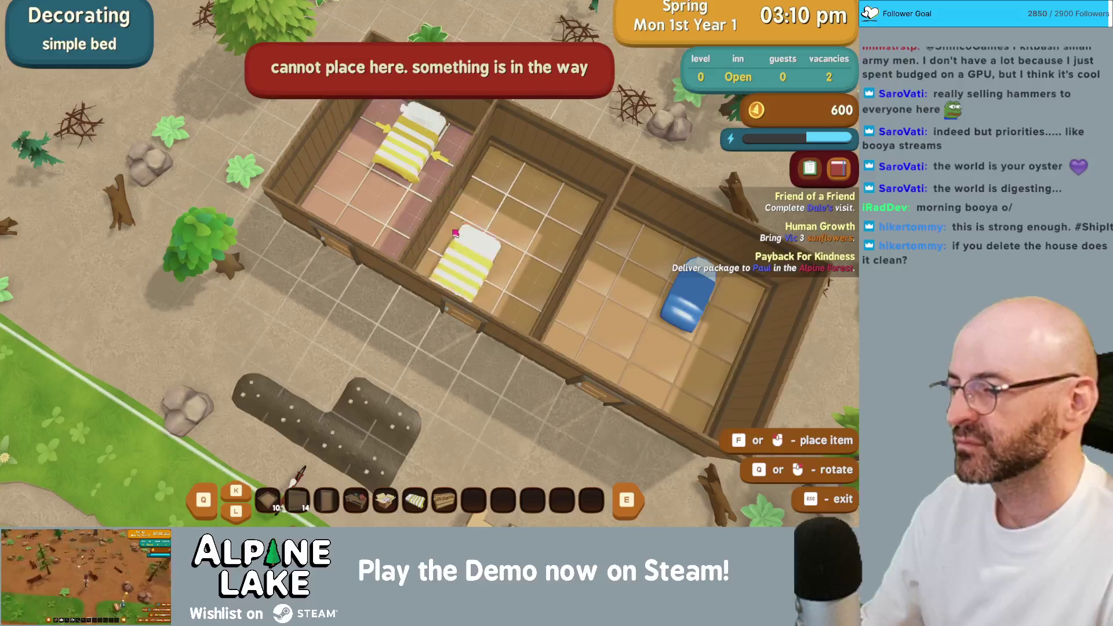
key(Escape)
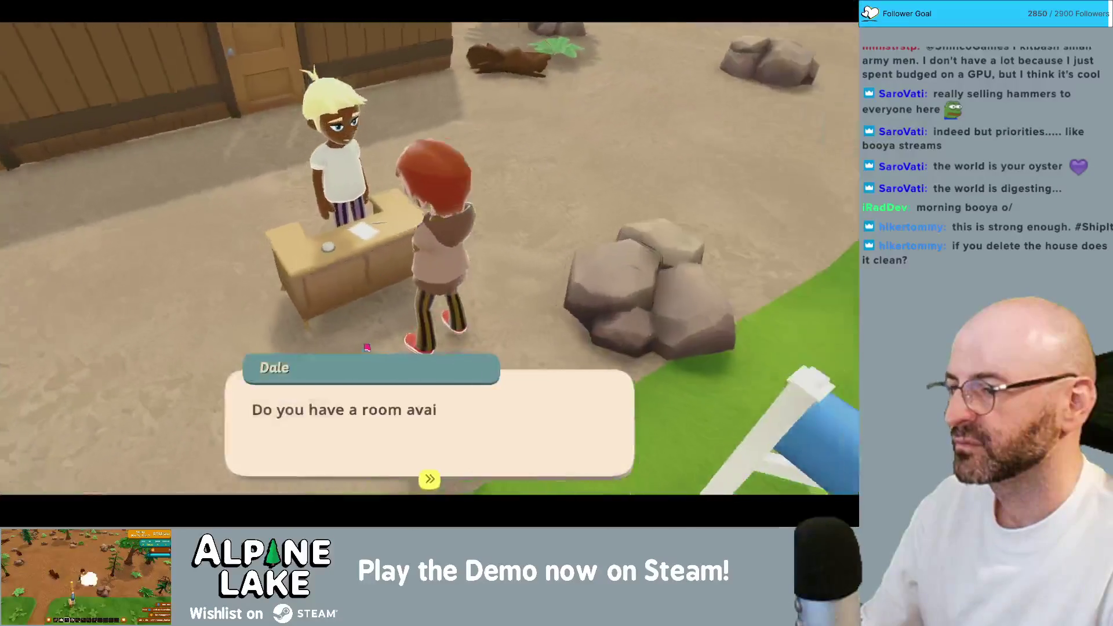
click(274, 372)
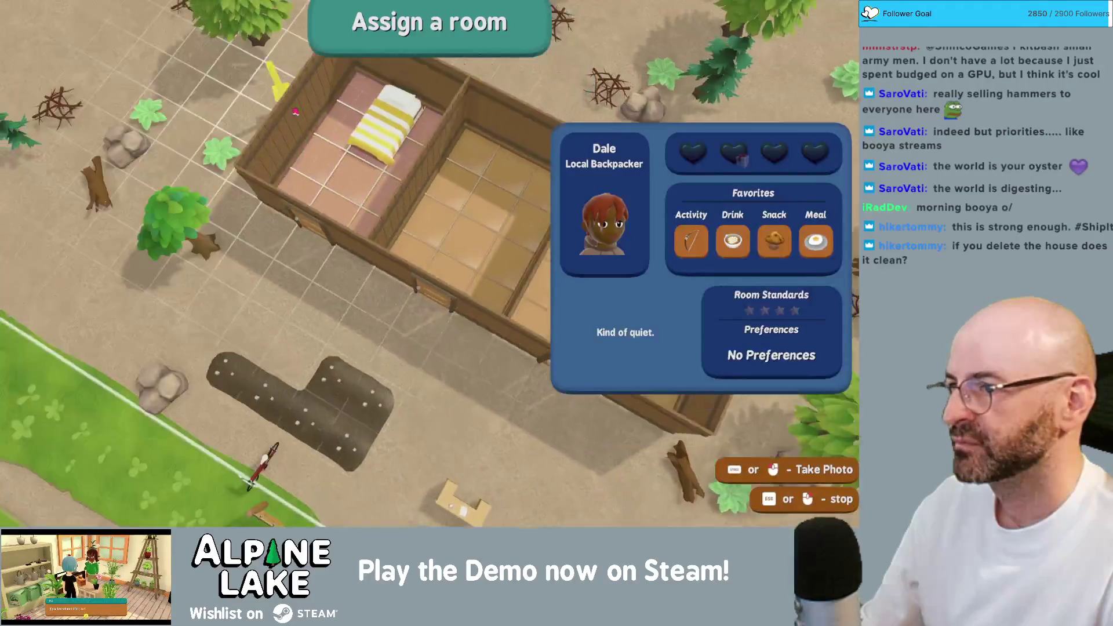
click(429, 249)
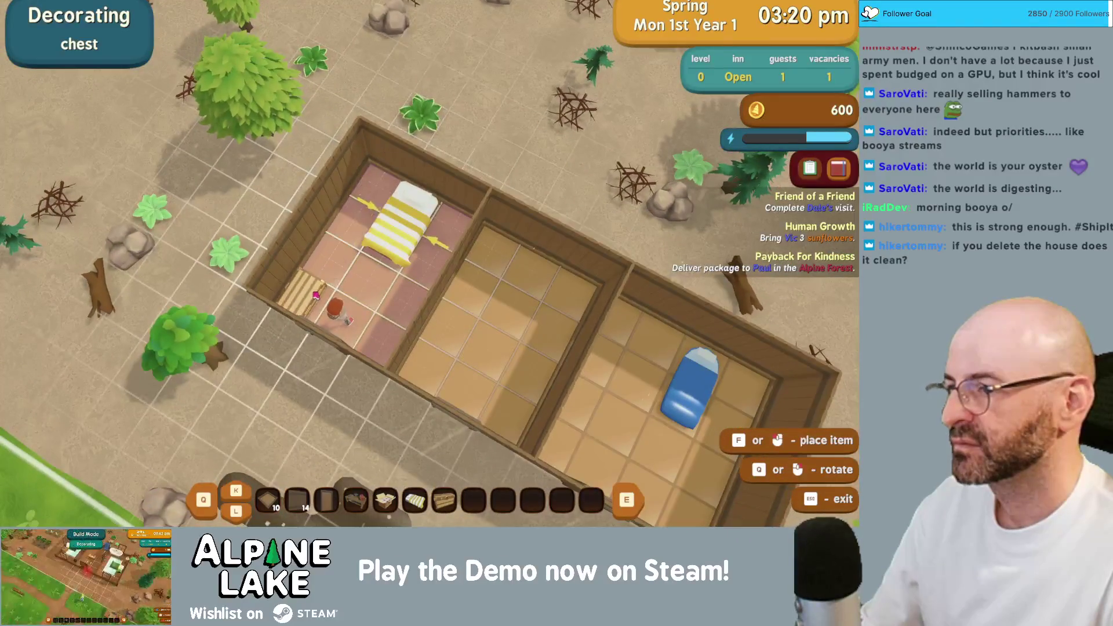
- Look inside the chest's storage twice, then walk out past the room wall
key(space)
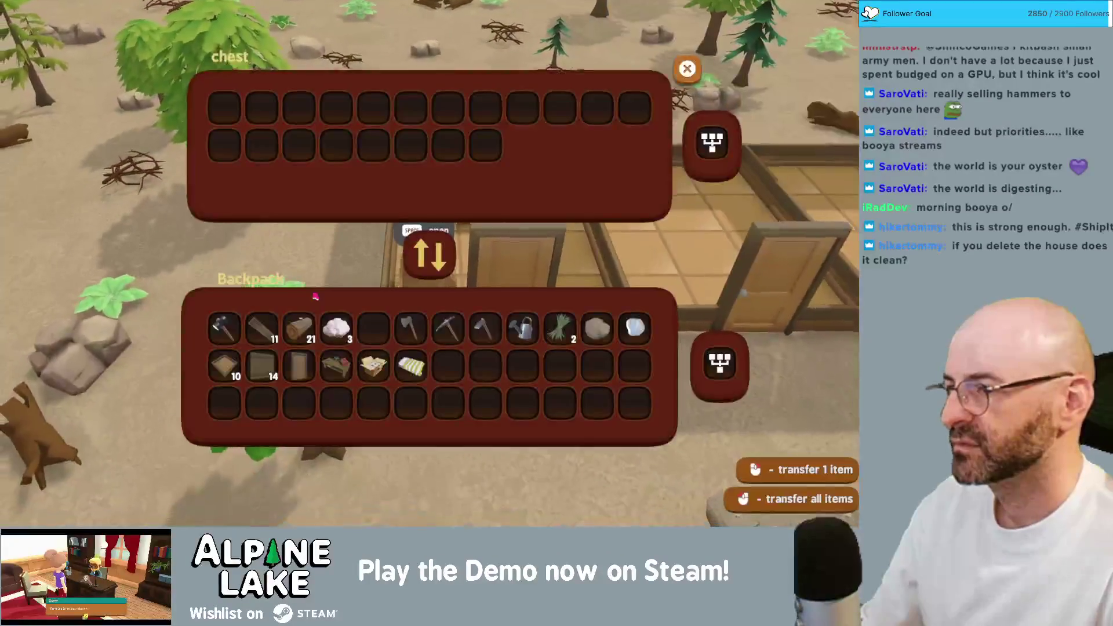
key(Escape)
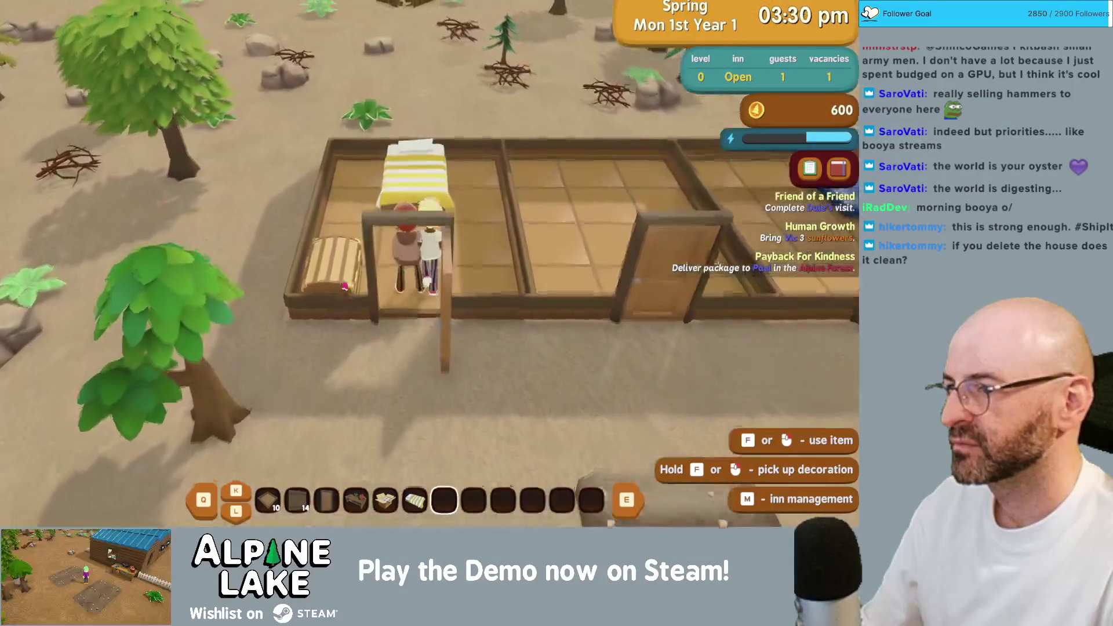
key(space)
key(Escape)
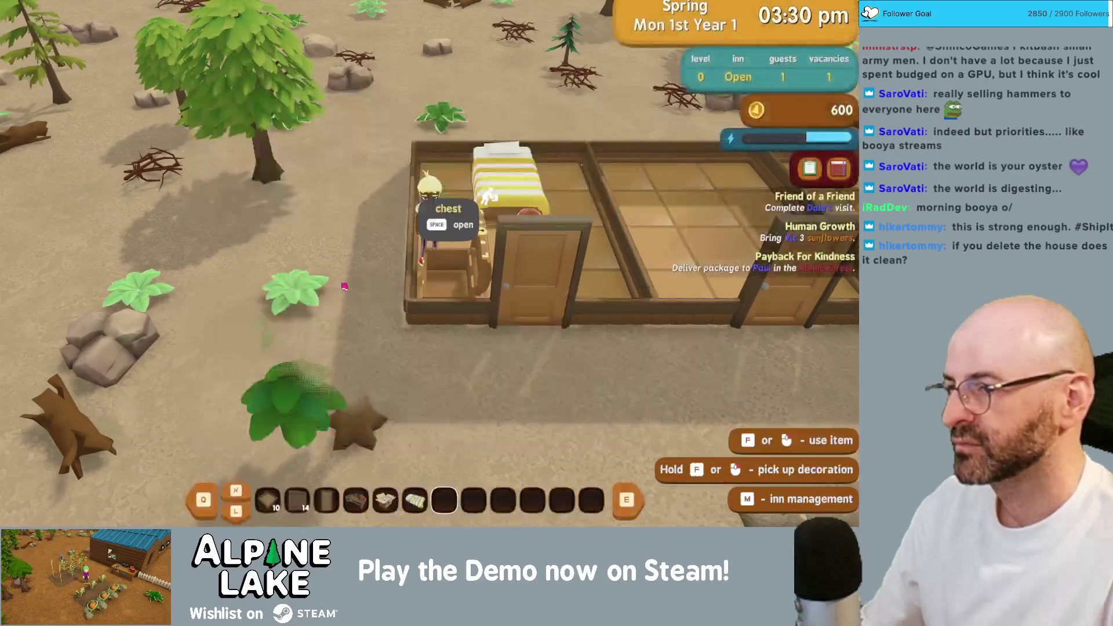
key(s)
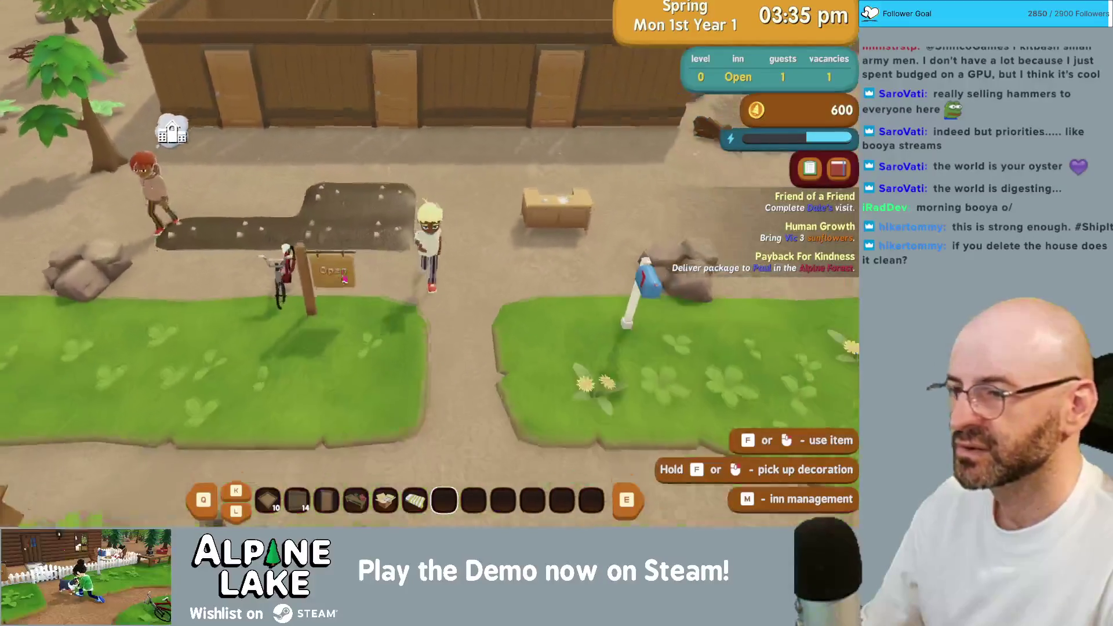
- Talk to Dale, pick the answer that opens the map, check the Antique Store, and close it
key(space)
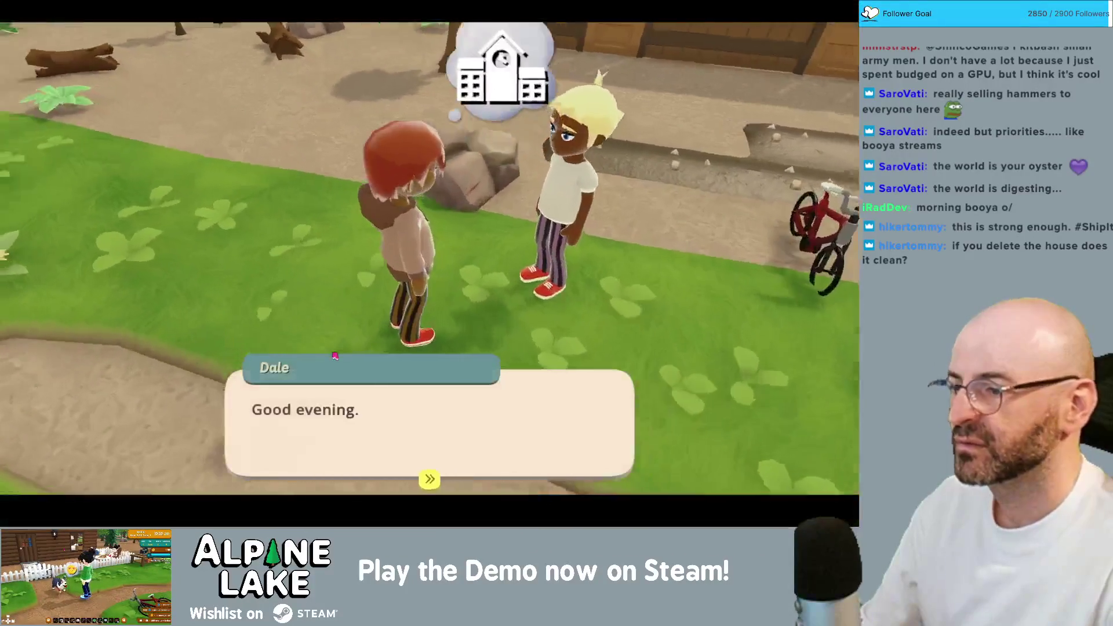
key(space)
click(193, 228)
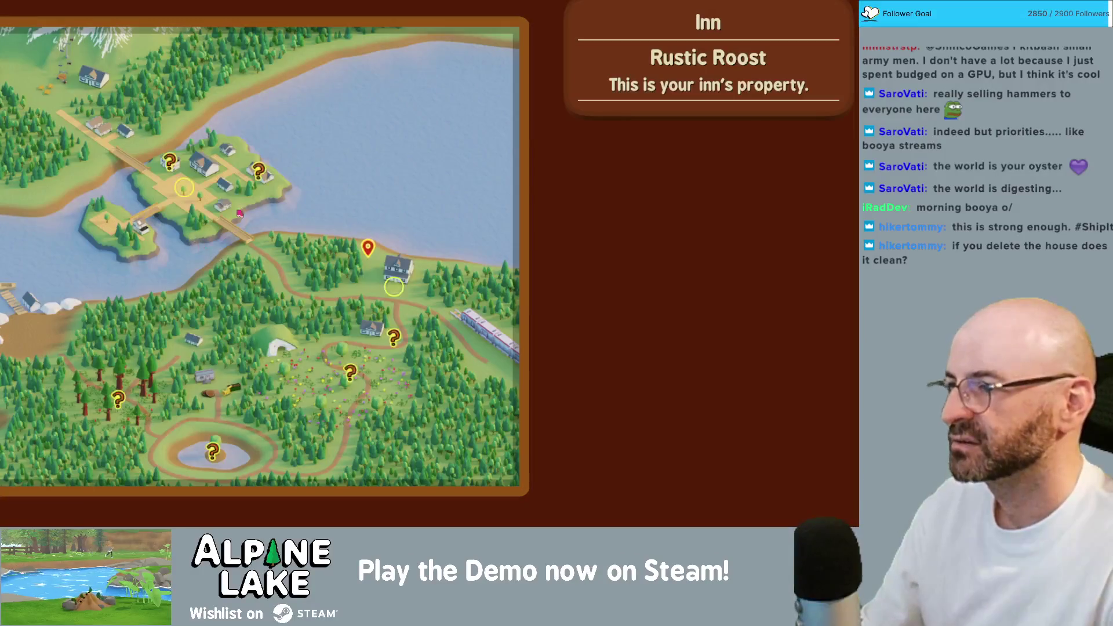
mouse_move(259, 178)
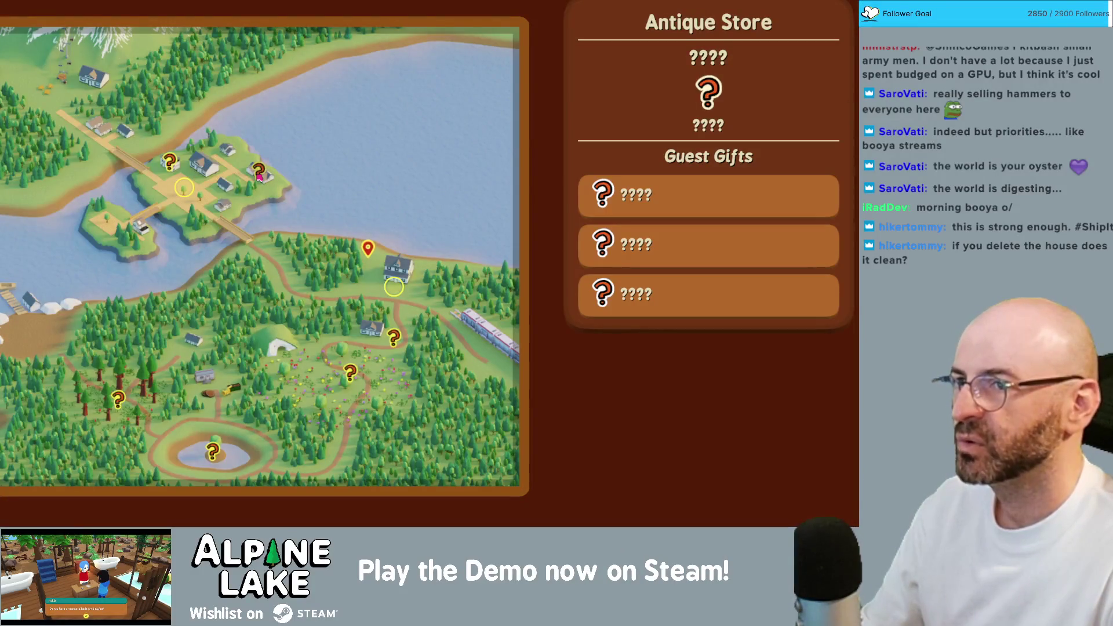
key(Escape)
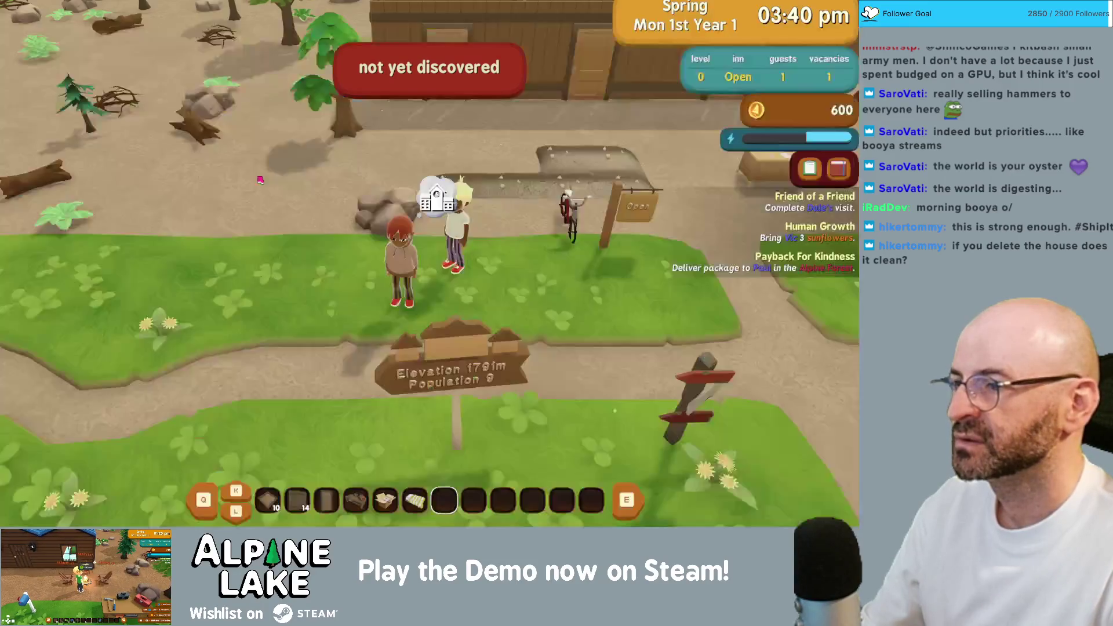
- Sleep in the inn's sleeping bag through to Tuesday and get past the daily totals
key(d)
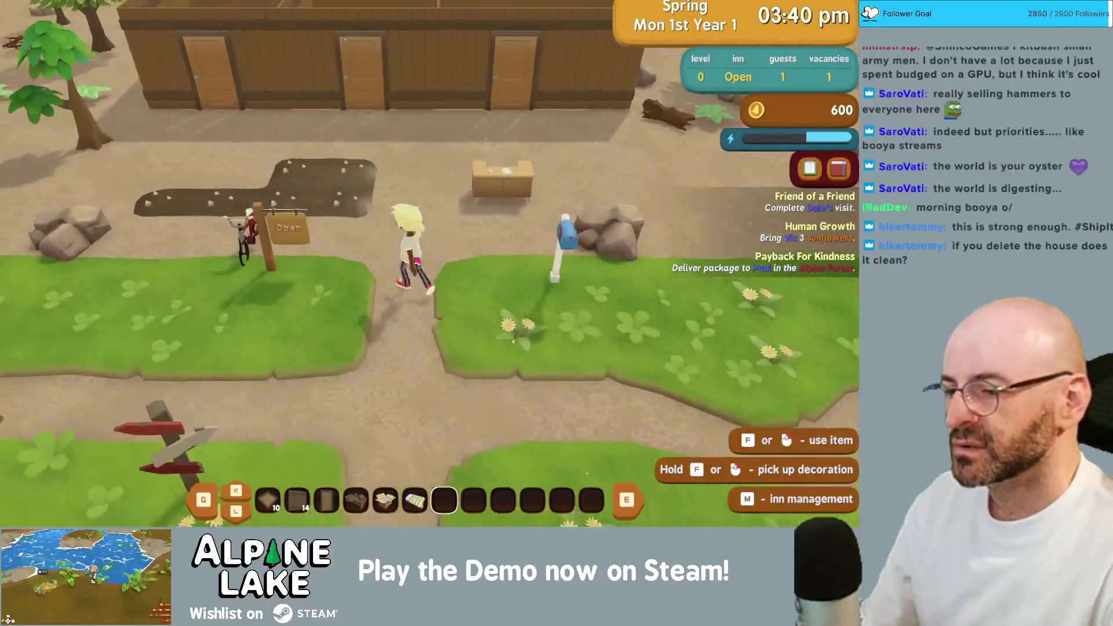
key(w)
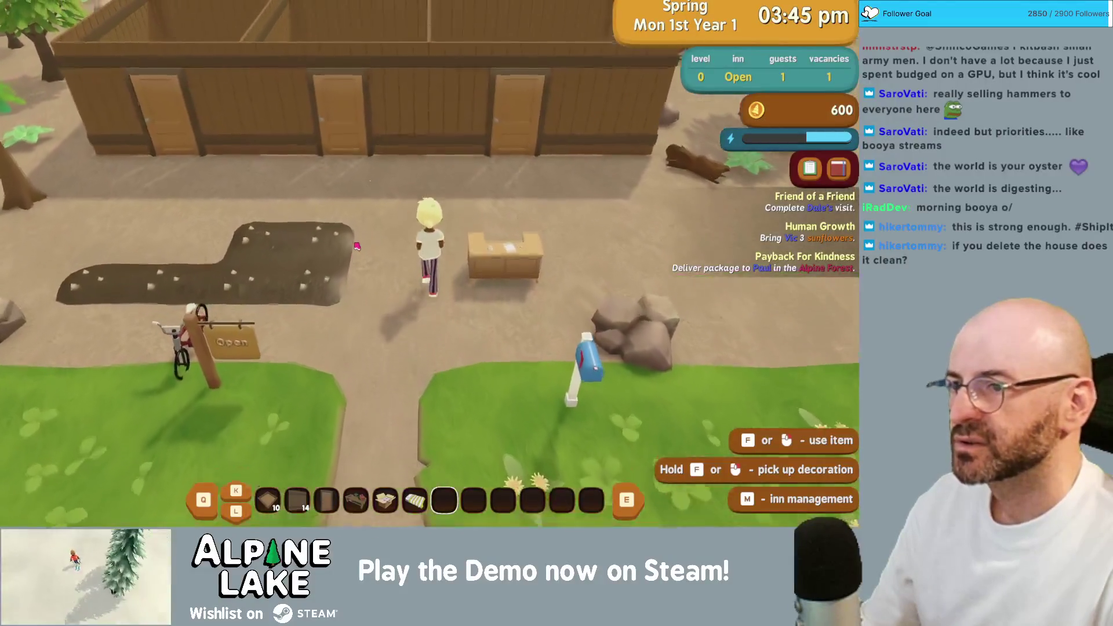
key(d)
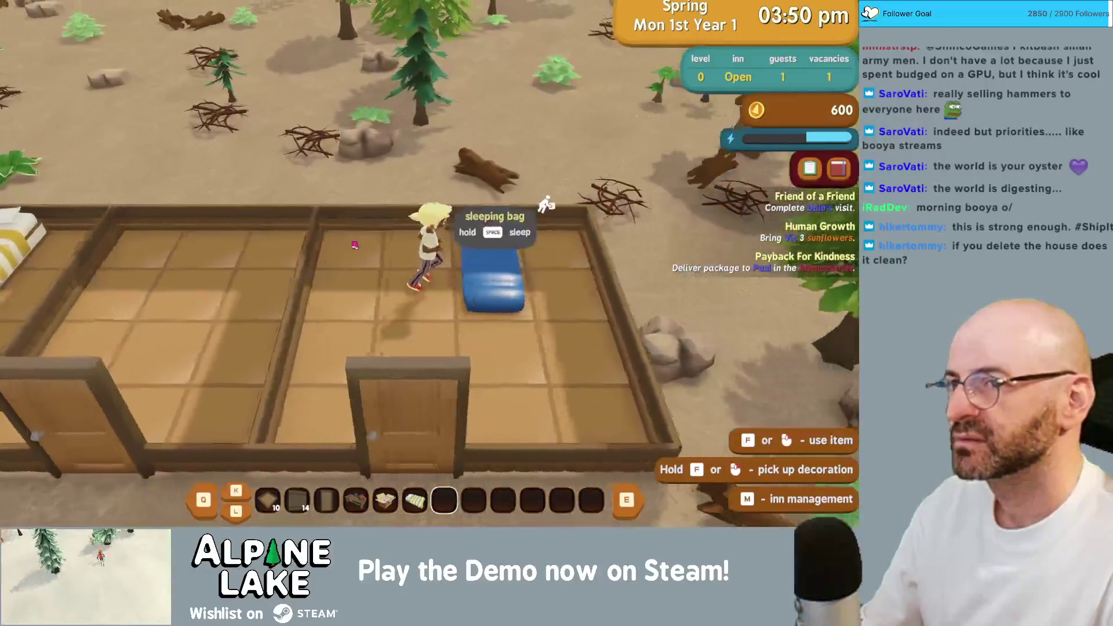
key(space)
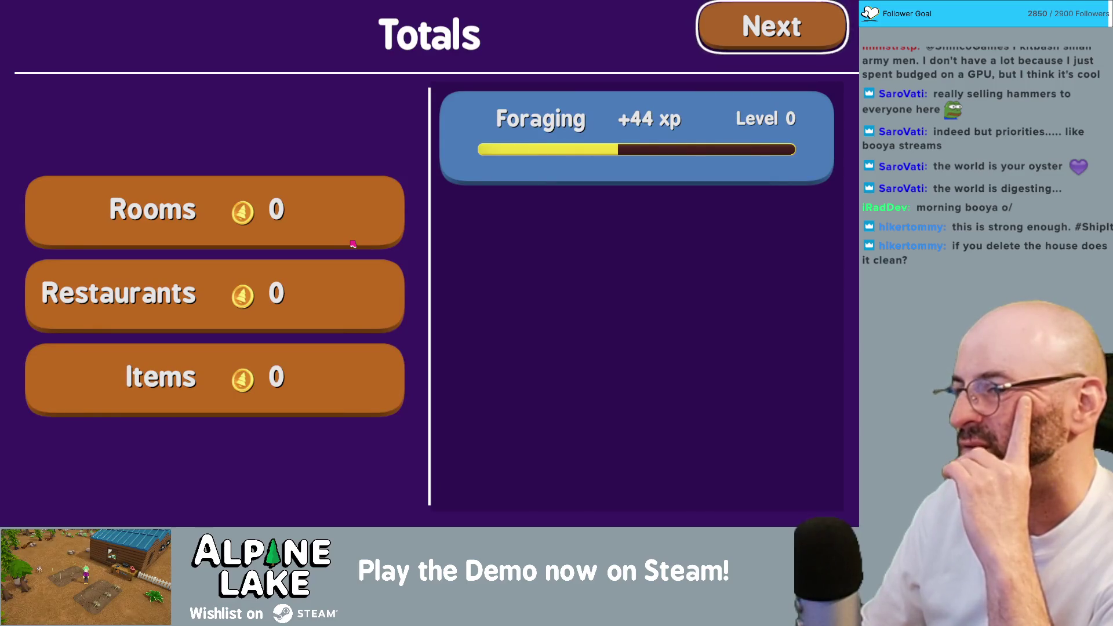
key(Return)
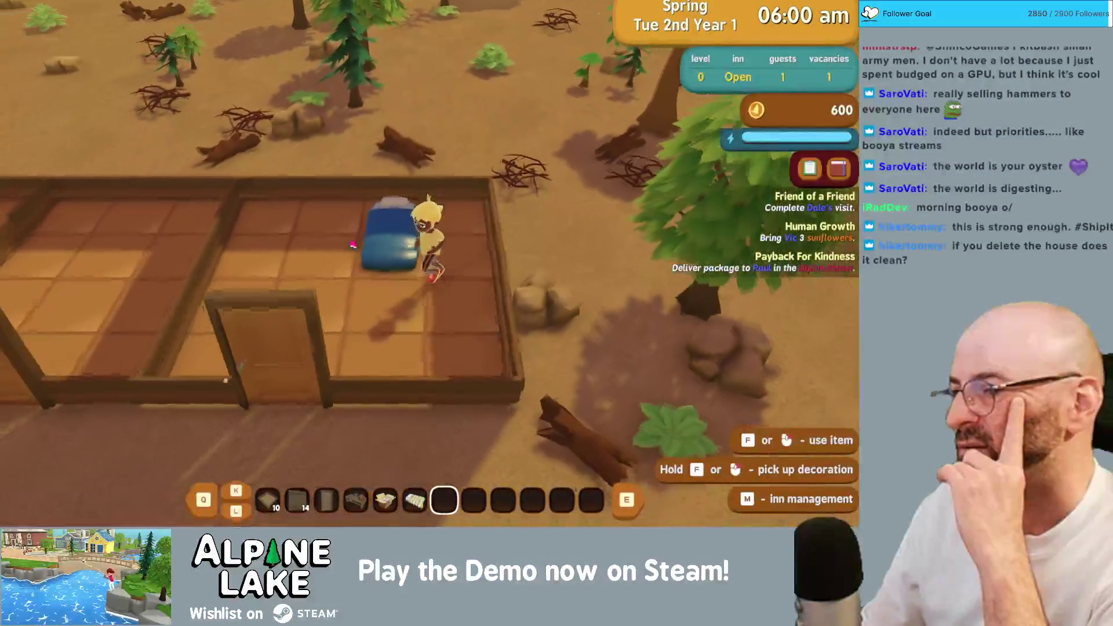
- Walk around in front of the inn, then quit the game to the desktop
key(s)
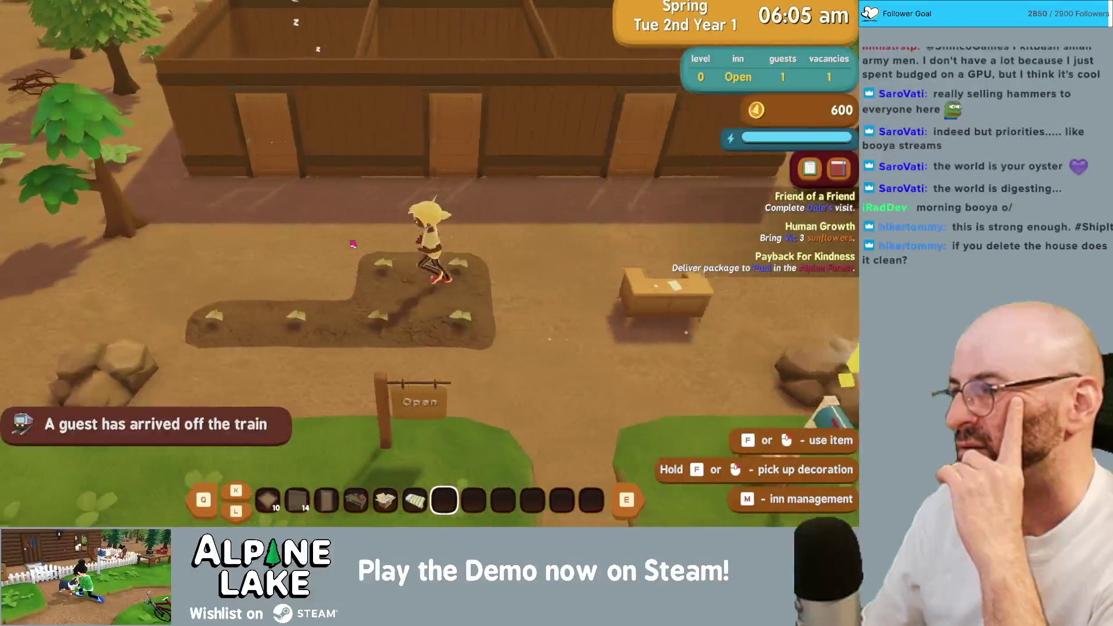
key(d)
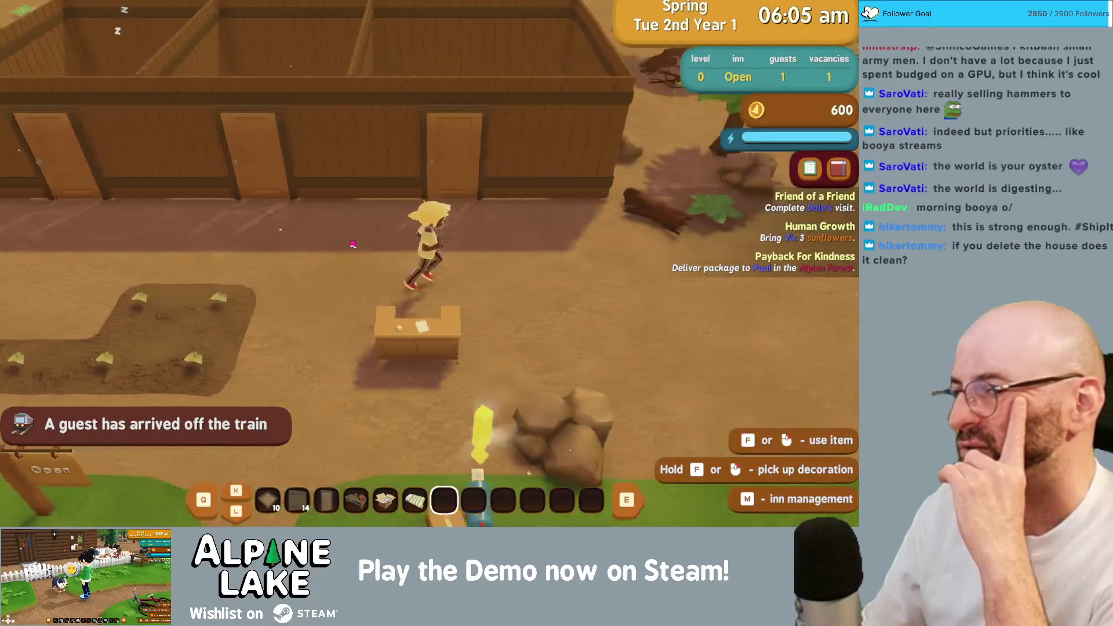
key(a)
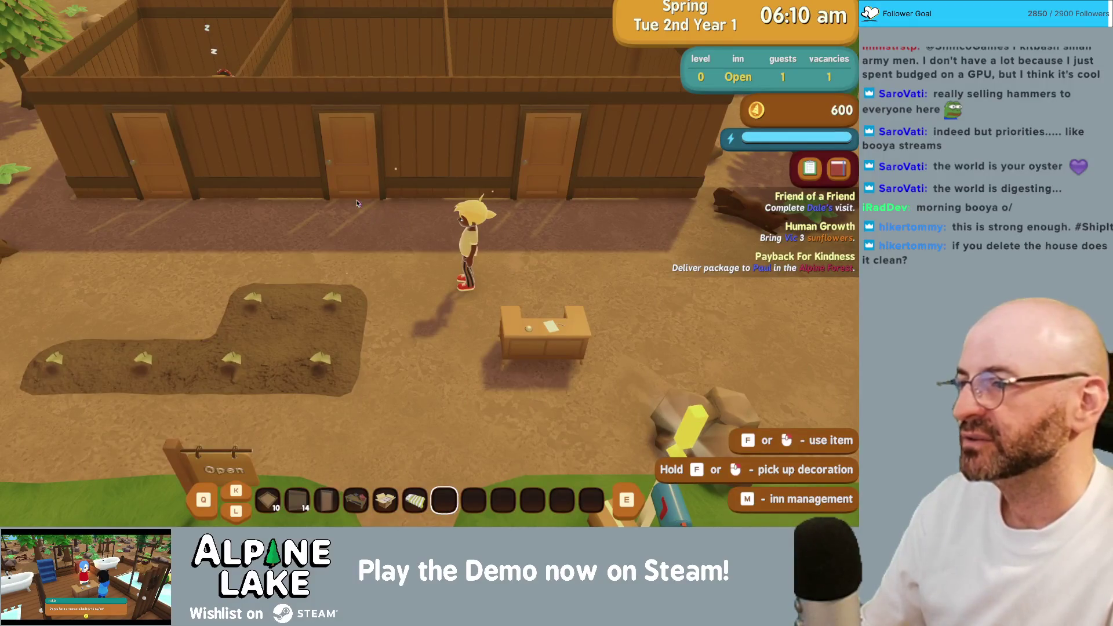
key(super+q)
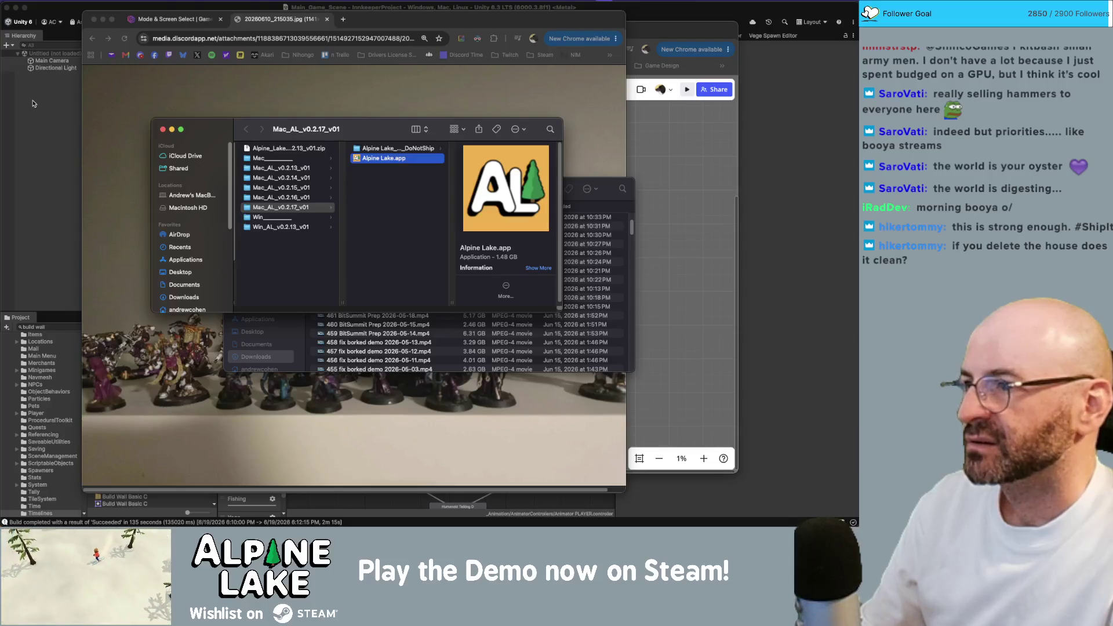
- Focus the Unity inn project window and run the game in play mode
click(33, 104)
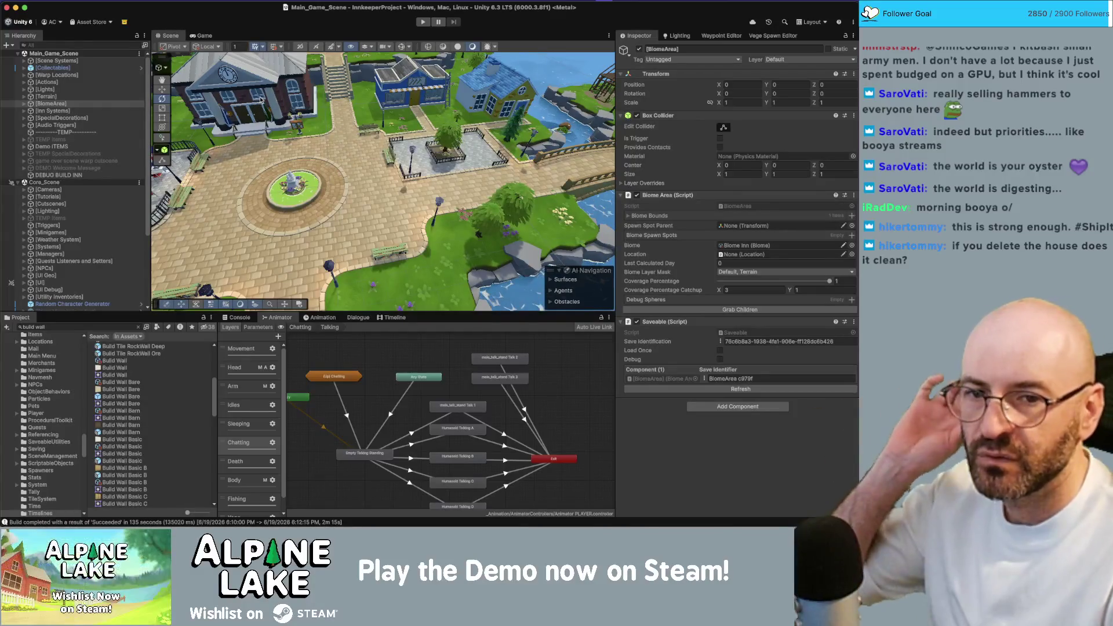
click(422, 22)
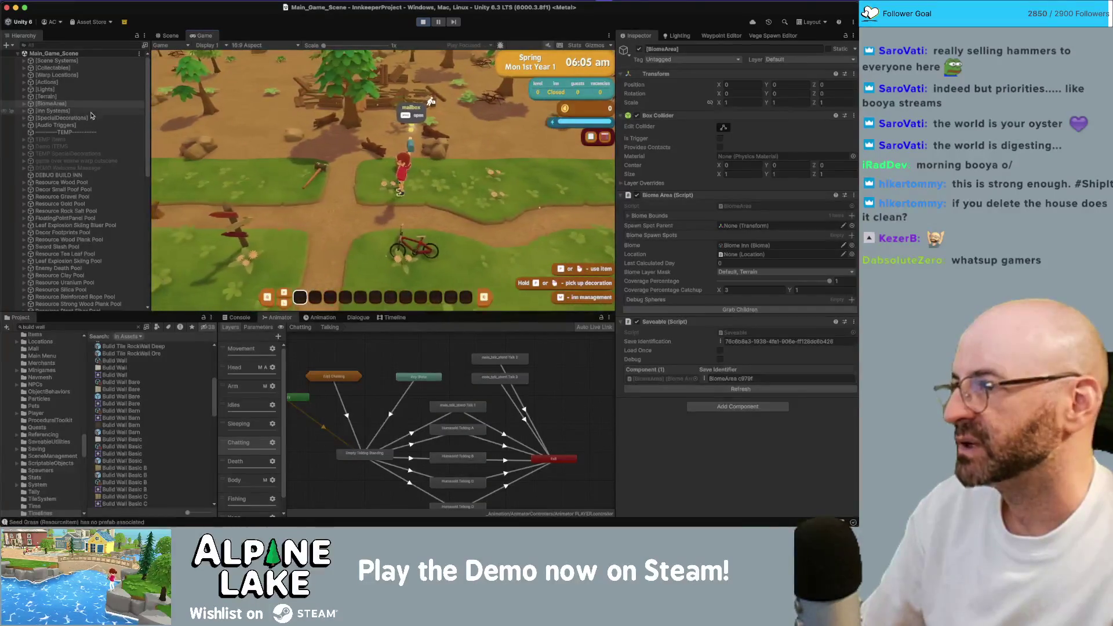
- Build the inn via the DEBUG BUILD INN object, walk inside, and open Room 222's options
scroll(88, 122, down, 1)
click(84, 166)
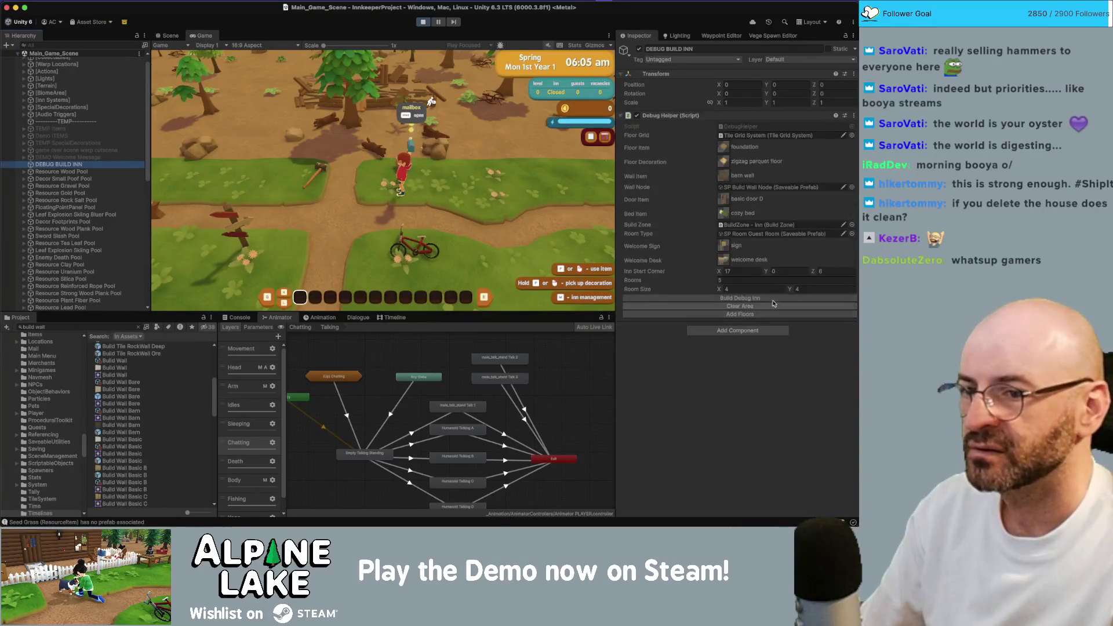
click(751, 298)
key(w)
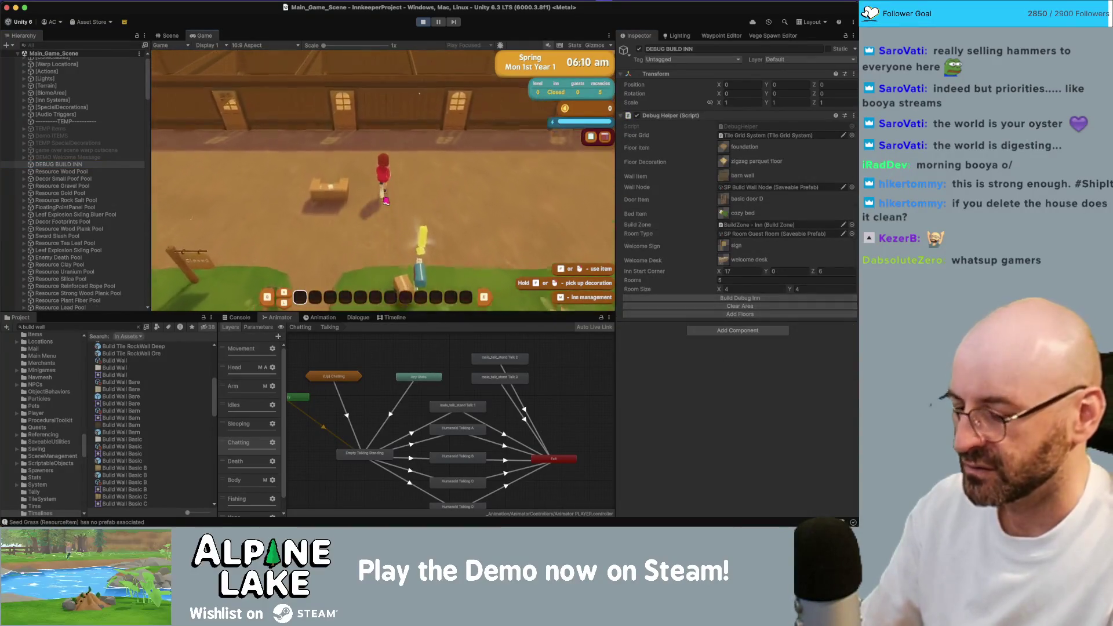
click(383, 234)
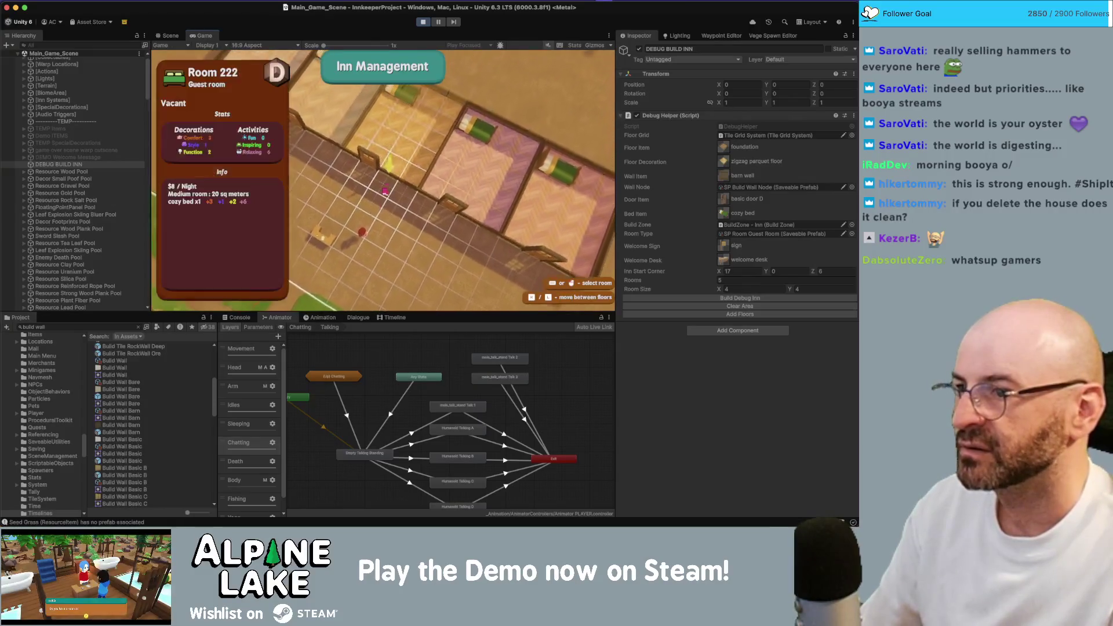
click(425, 232)
- Make Rooms 333 and 444 guest rooms, then leave inn management
key(w)
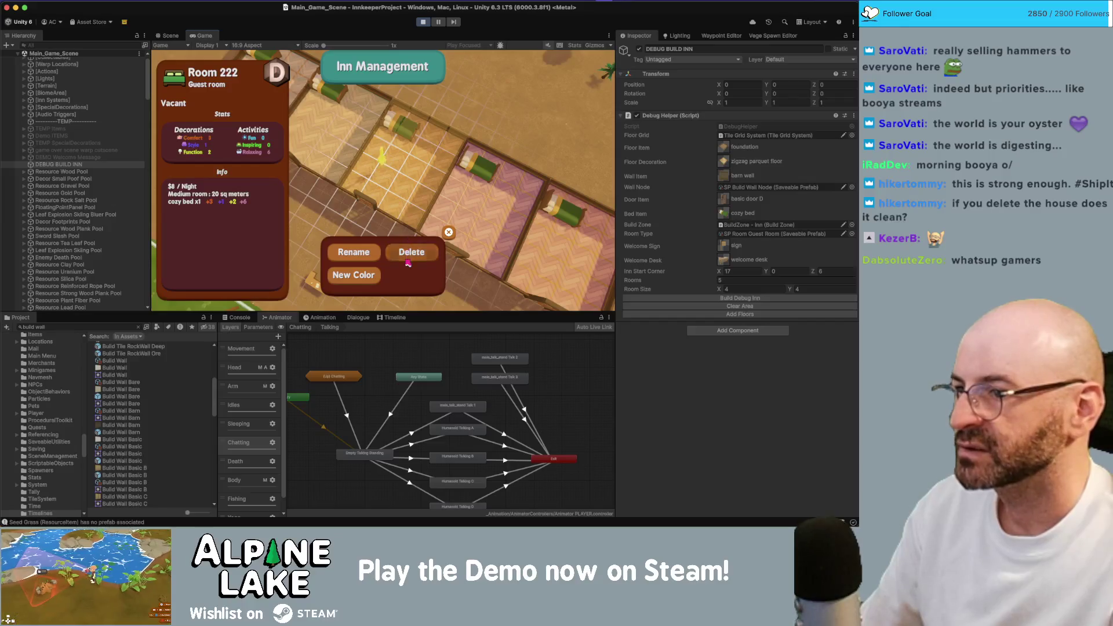
key(d)
click(421, 254)
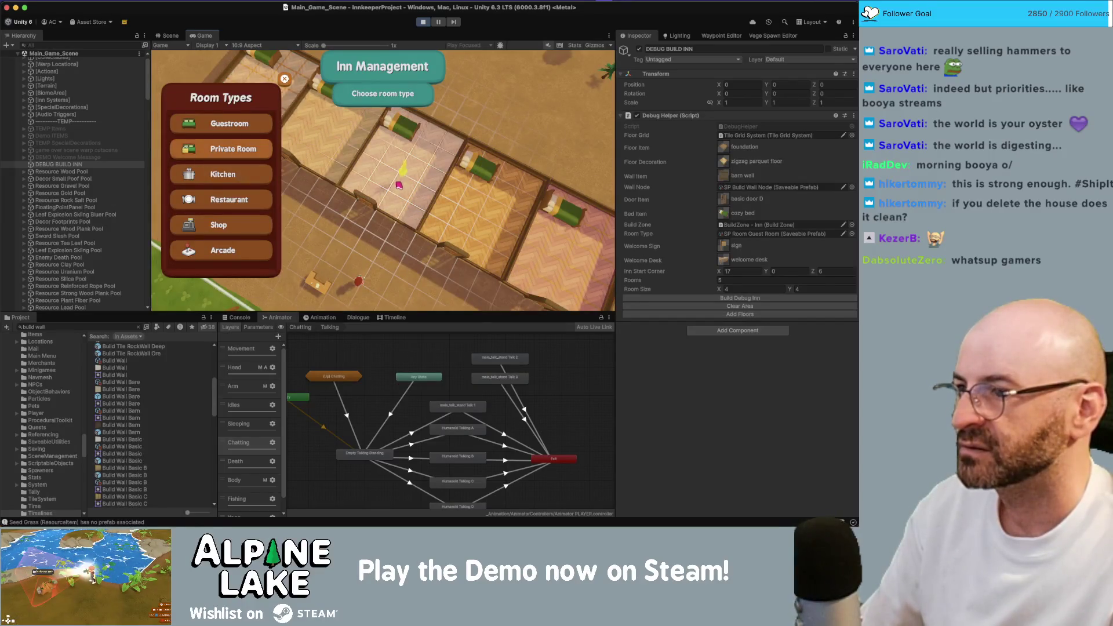
click(229, 123)
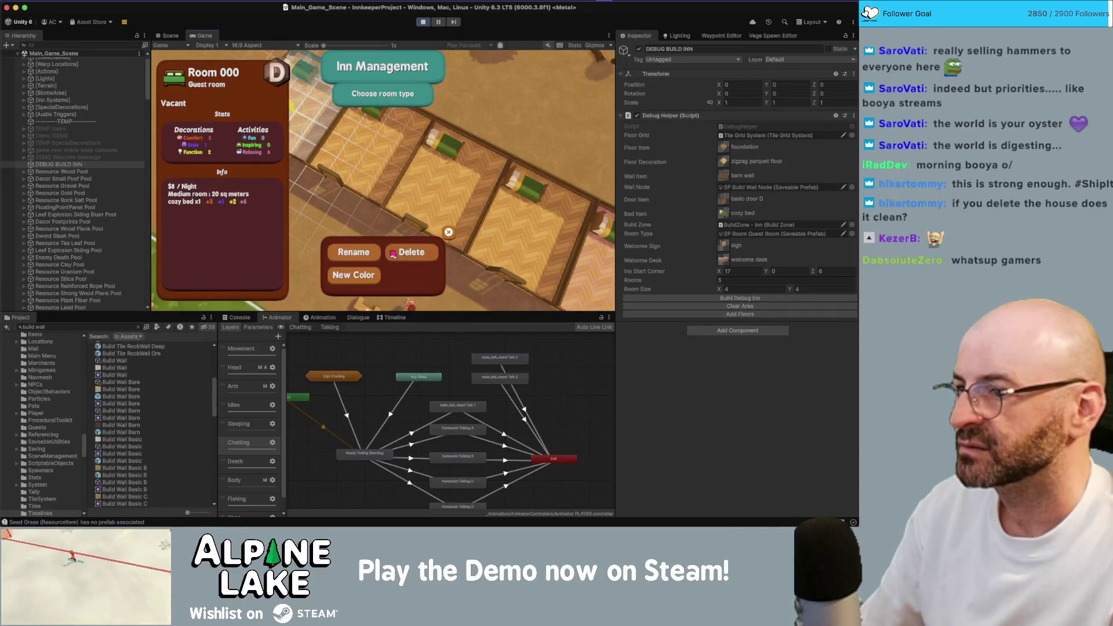
key(d)
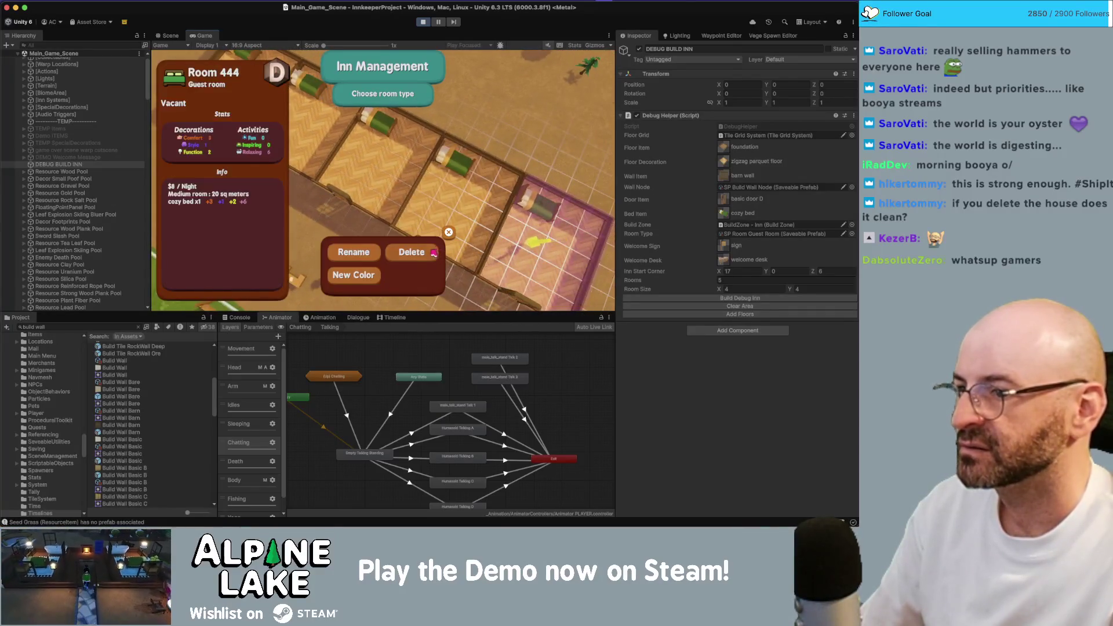
click(433, 253)
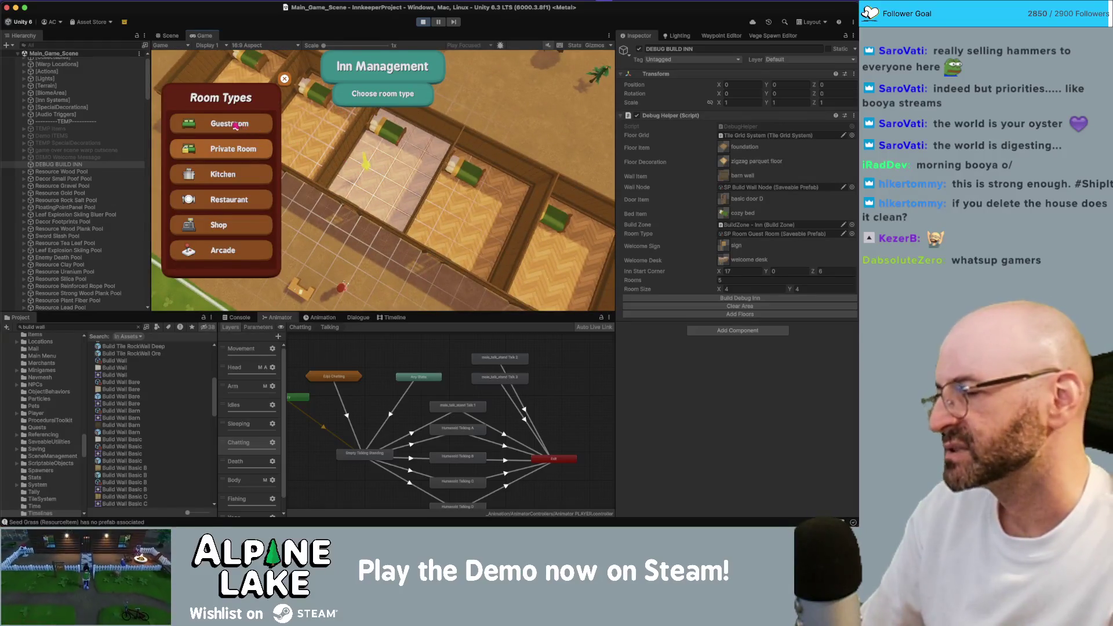
click(284, 80)
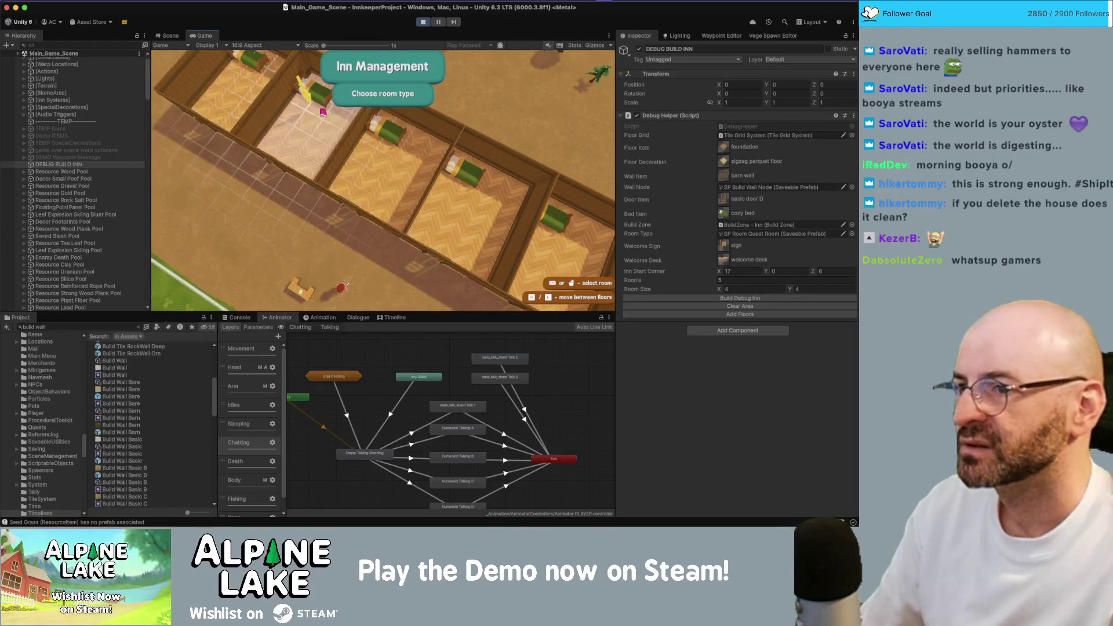
click(597, 139)
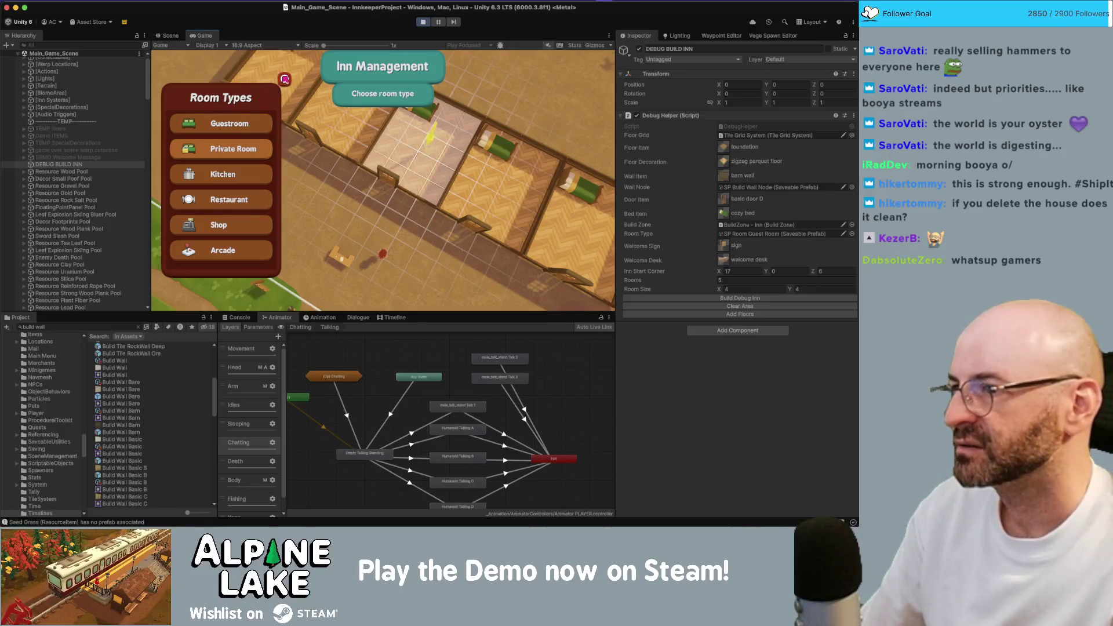
click(287, 79)
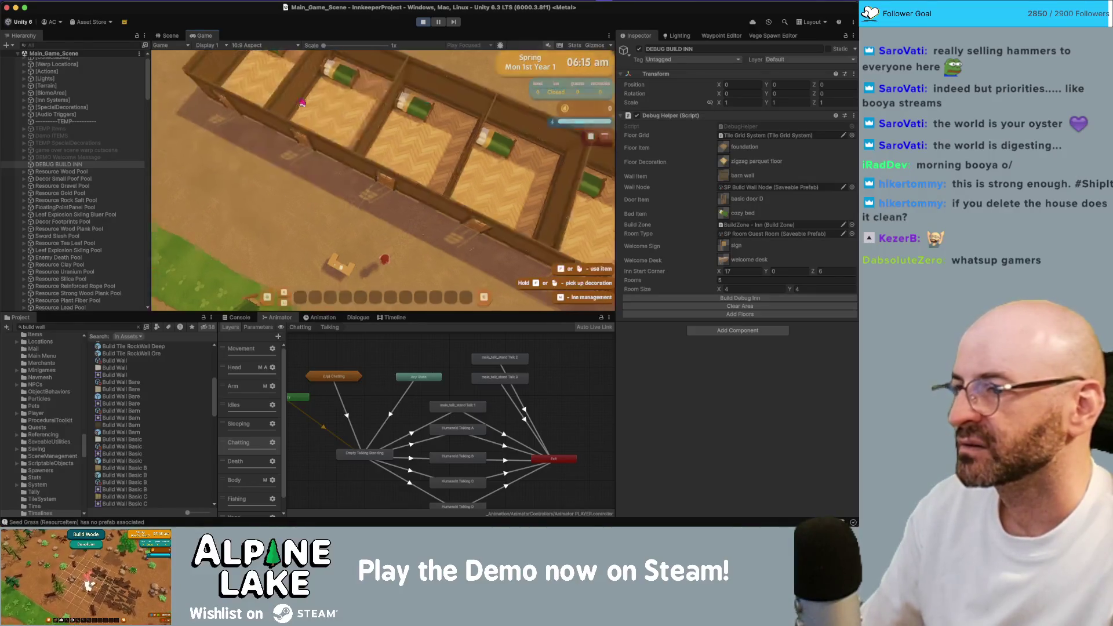
- Collect the first letter's housewarming gift from the mailbox and ride the bicycle west
key(s)
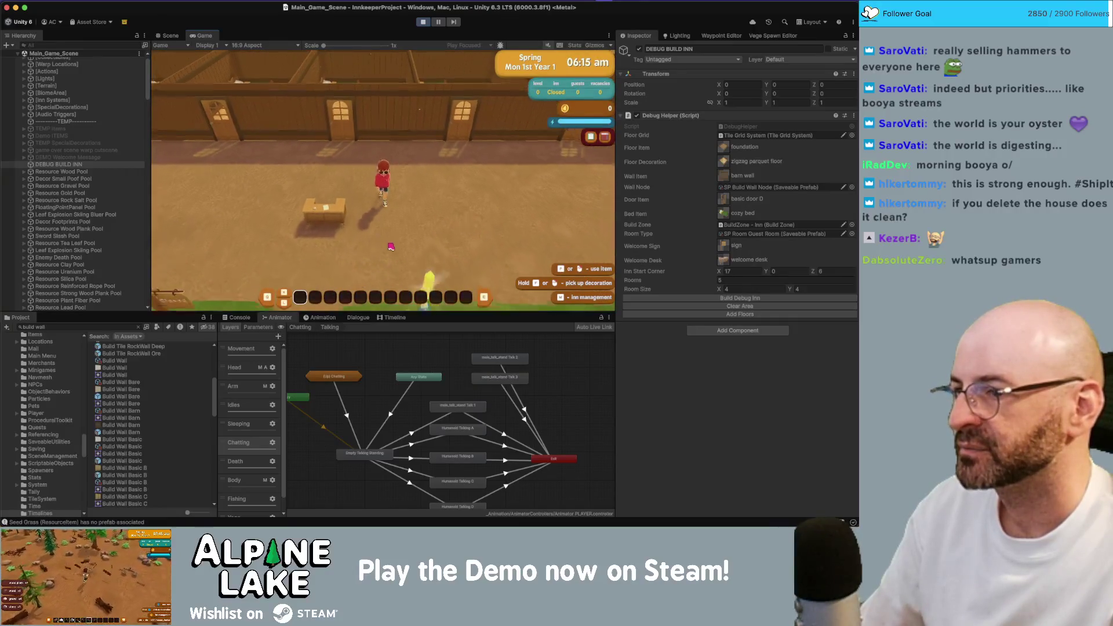
key(w)
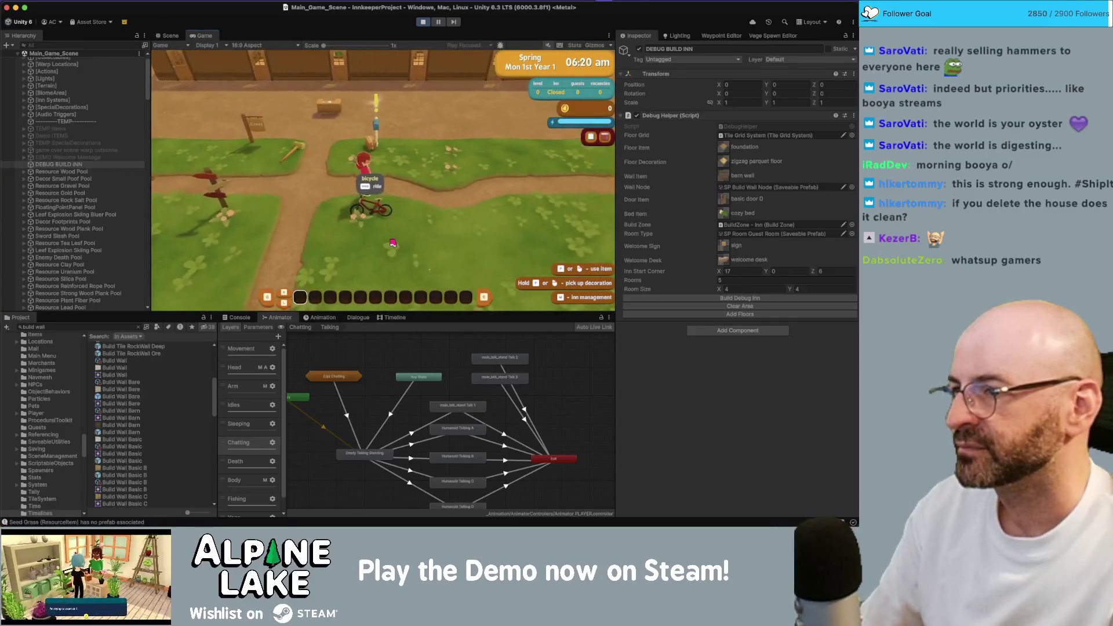
key(e)
click(306, 152)
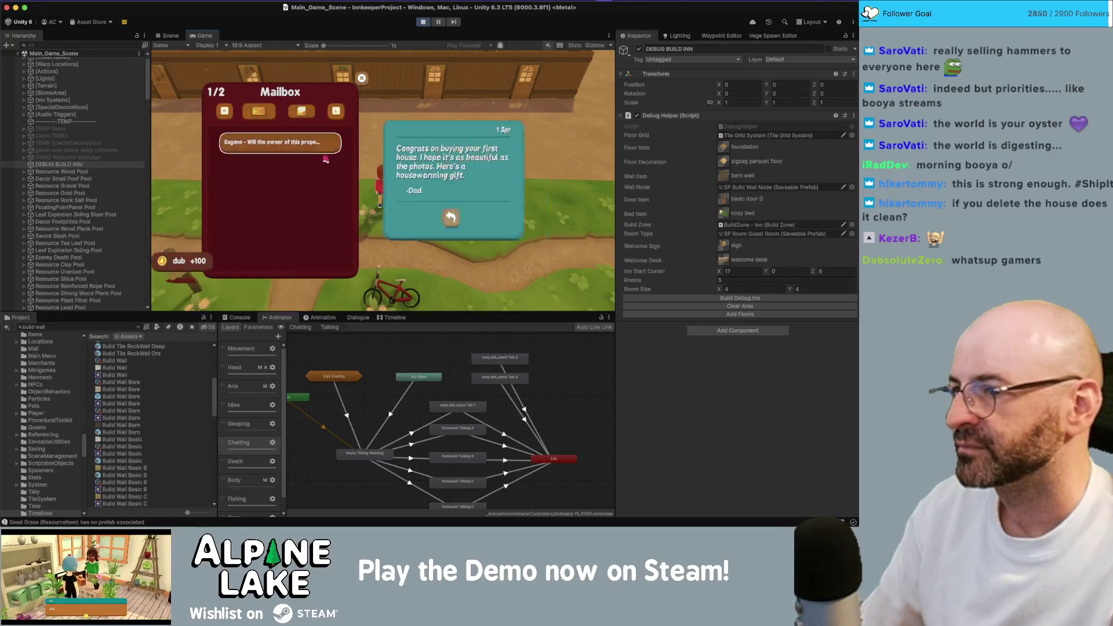
click(367, 172)
key(Escape)
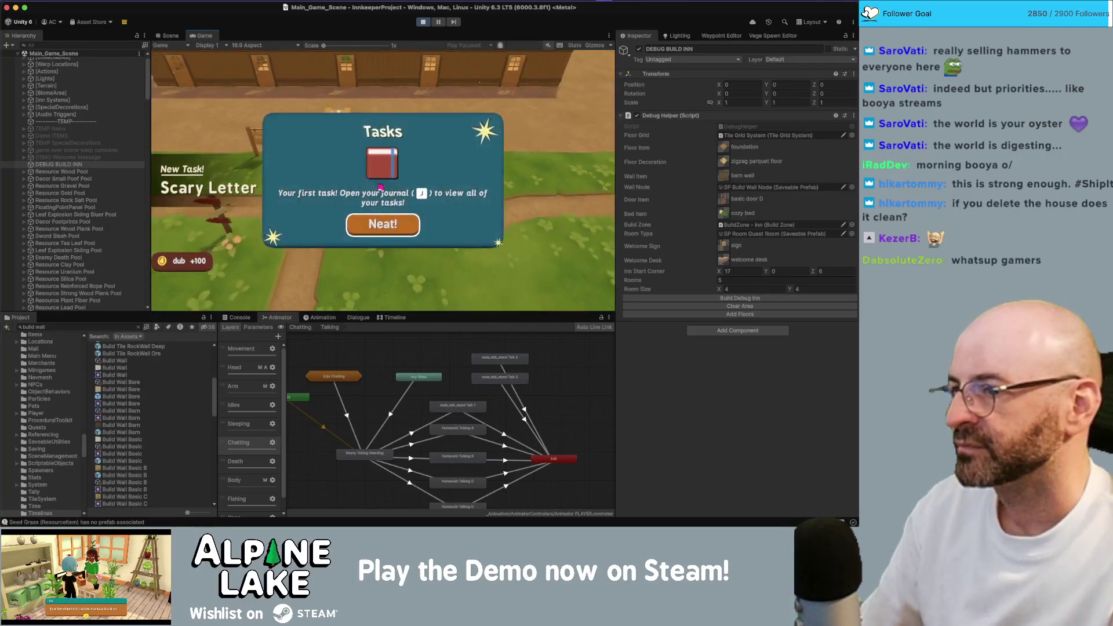
click(382, 226)
key(e)
key(a)
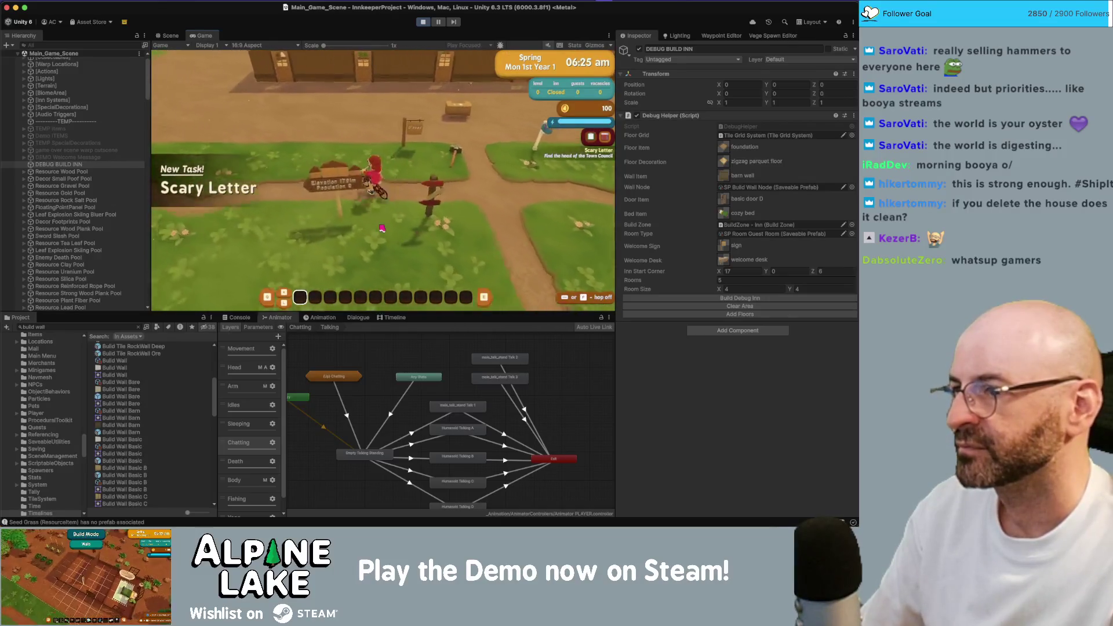
key(a)
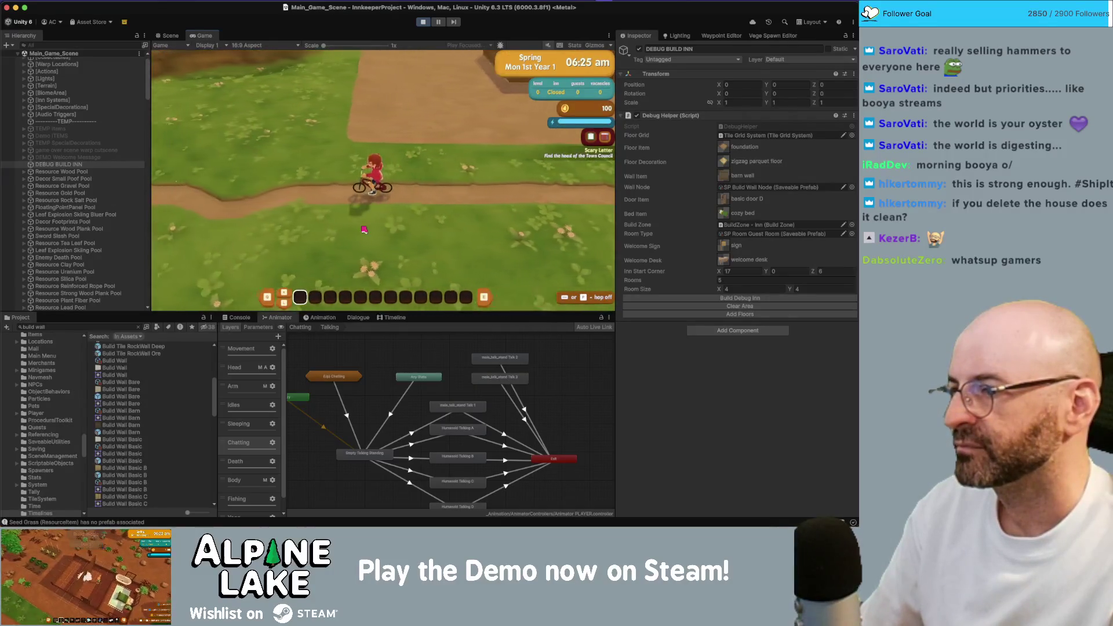
- In the Dialogue Watches view choose Add All Quests, then review the list including Mystery Favor
click(395, 317)
click(358, 317)
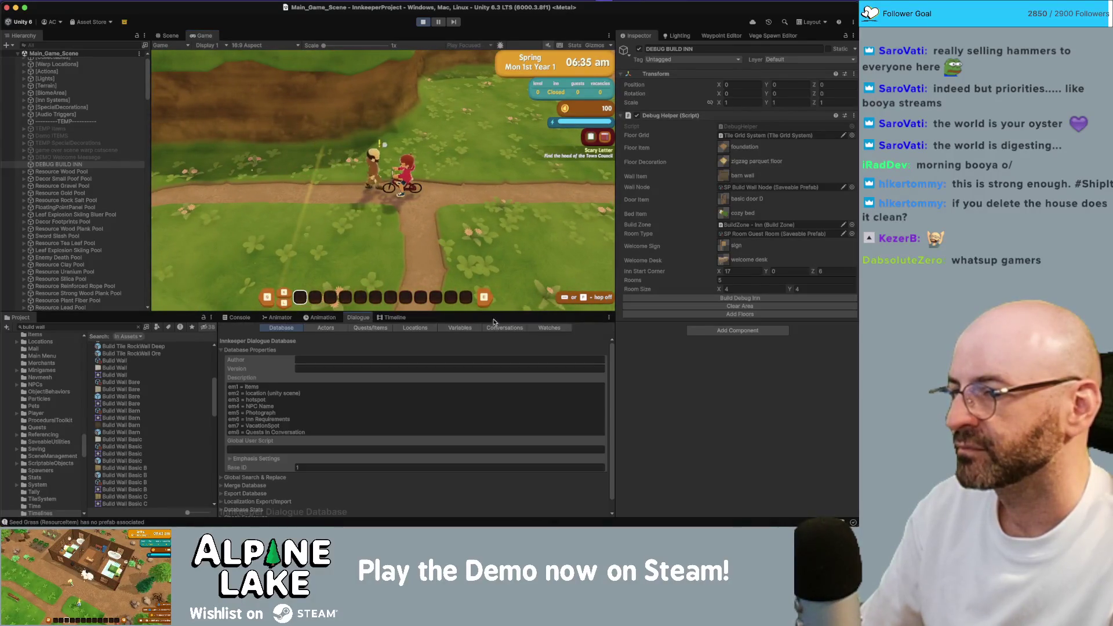
click(540, 329)
click(594, 342)
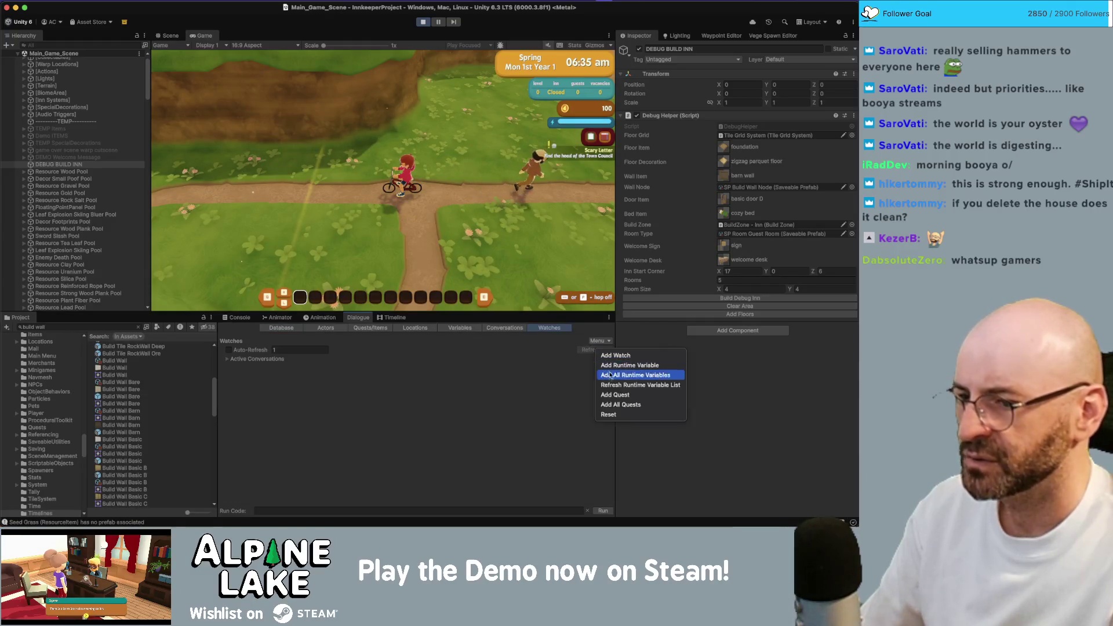
click(614, 404)
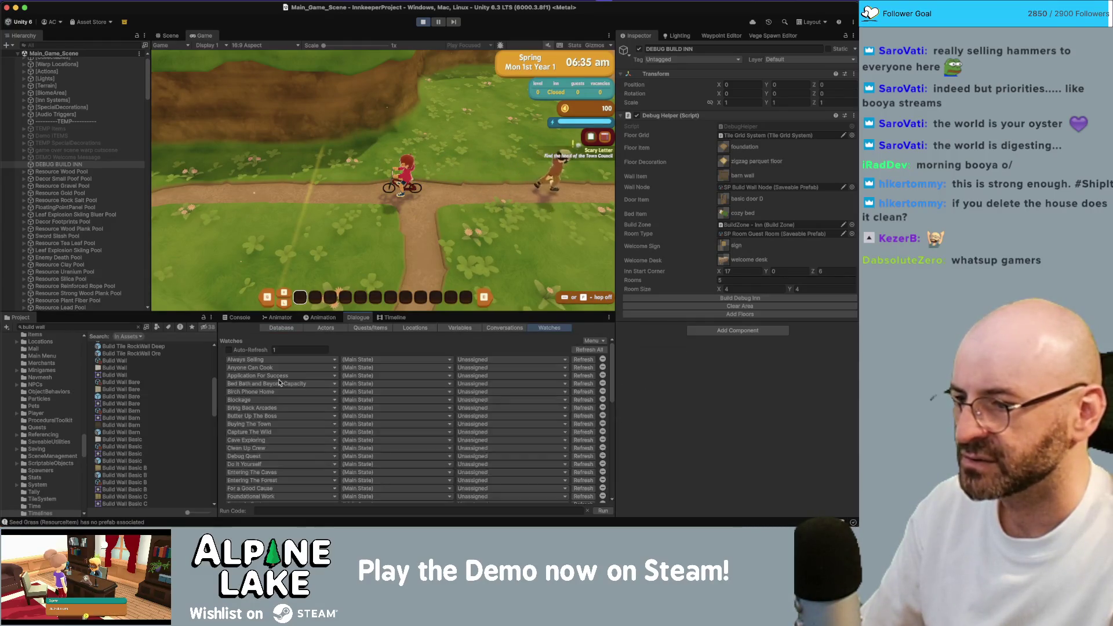
scroll(286, 399, down, 10)
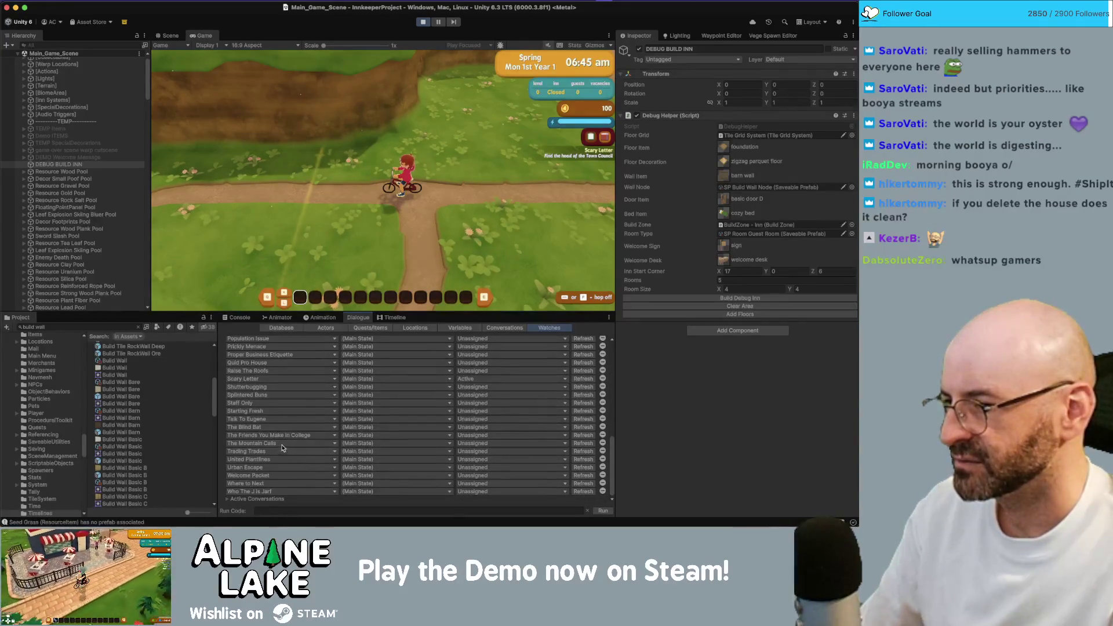
scroll(283, 471, up, 3)
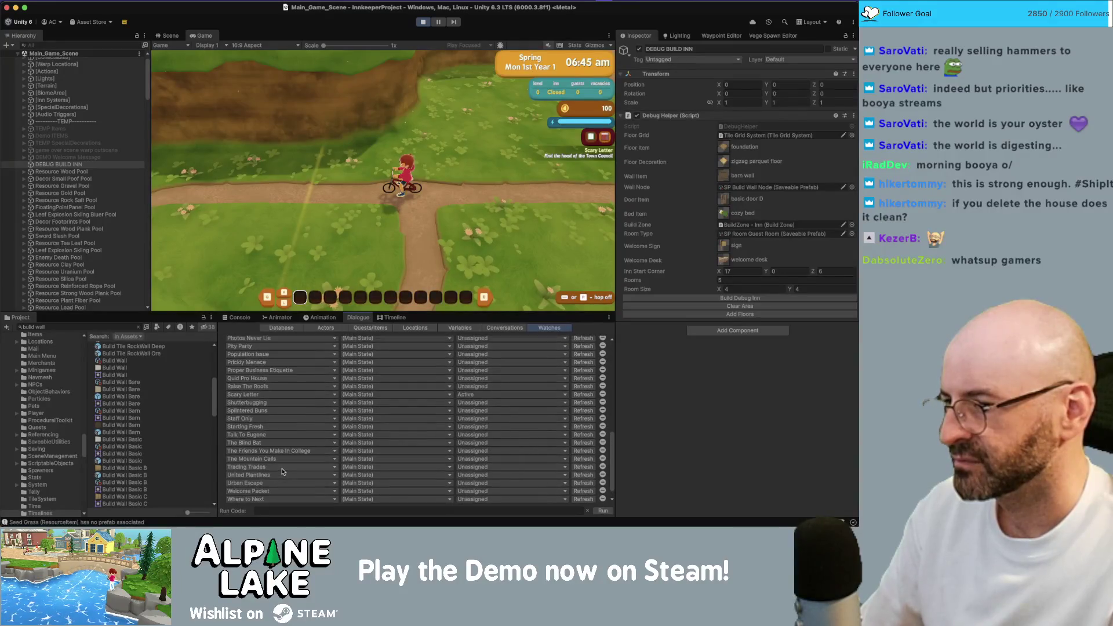
scroll(282, 470, up, 3)
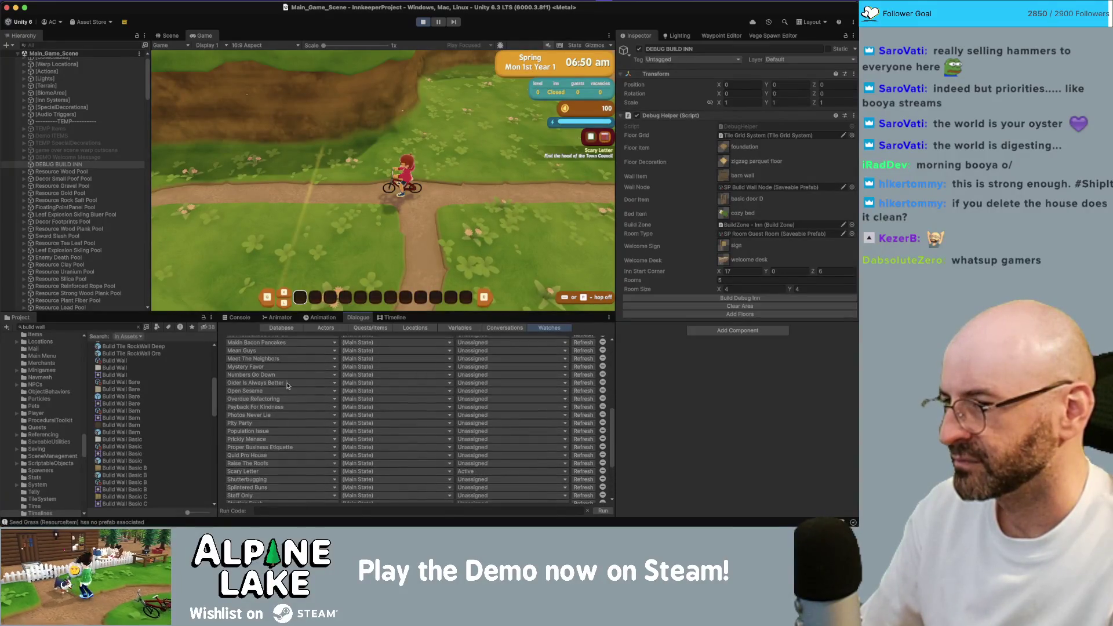
click(473, 366)
click(422, 226)
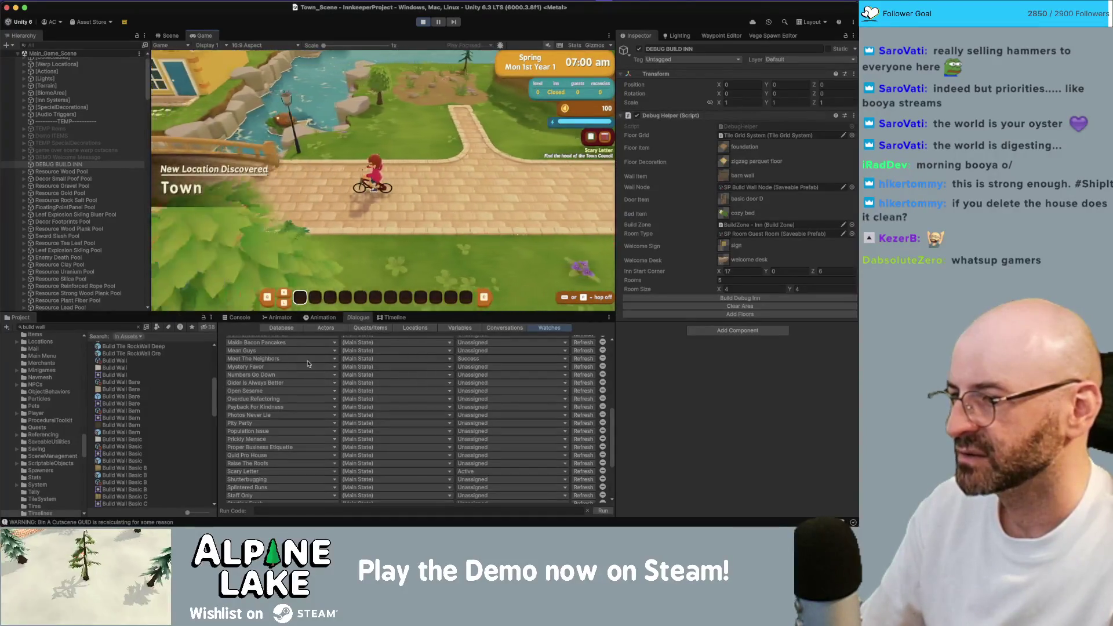
- Watch the Meet The Neighbors quest, set it Active, and choose its Return to Eugene step
click(470, 359)
click(476, 382)
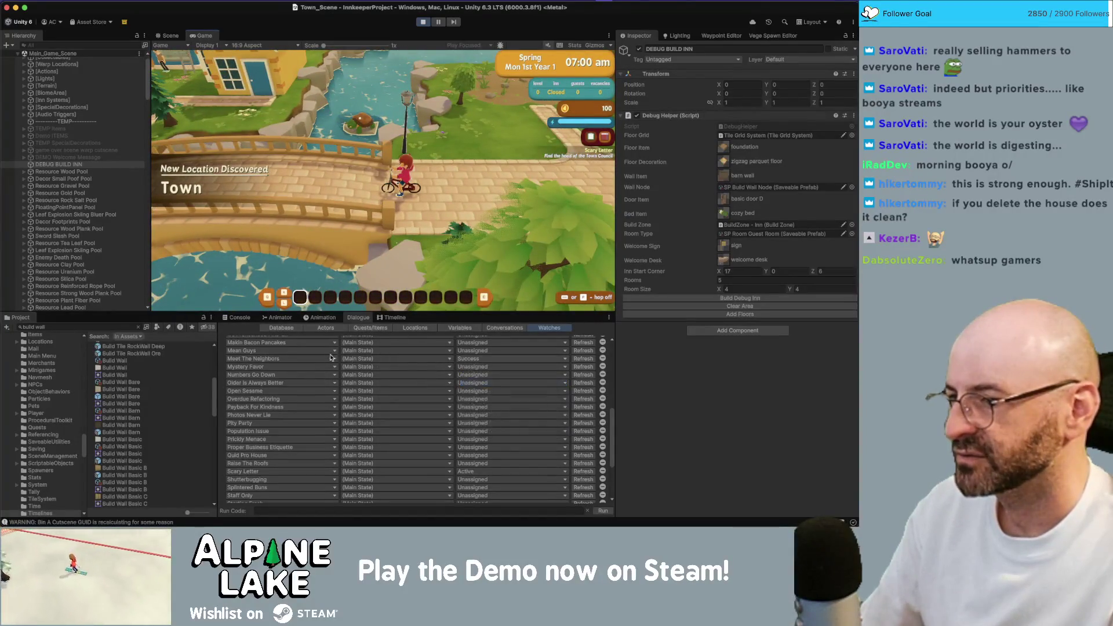
click(276, 367)
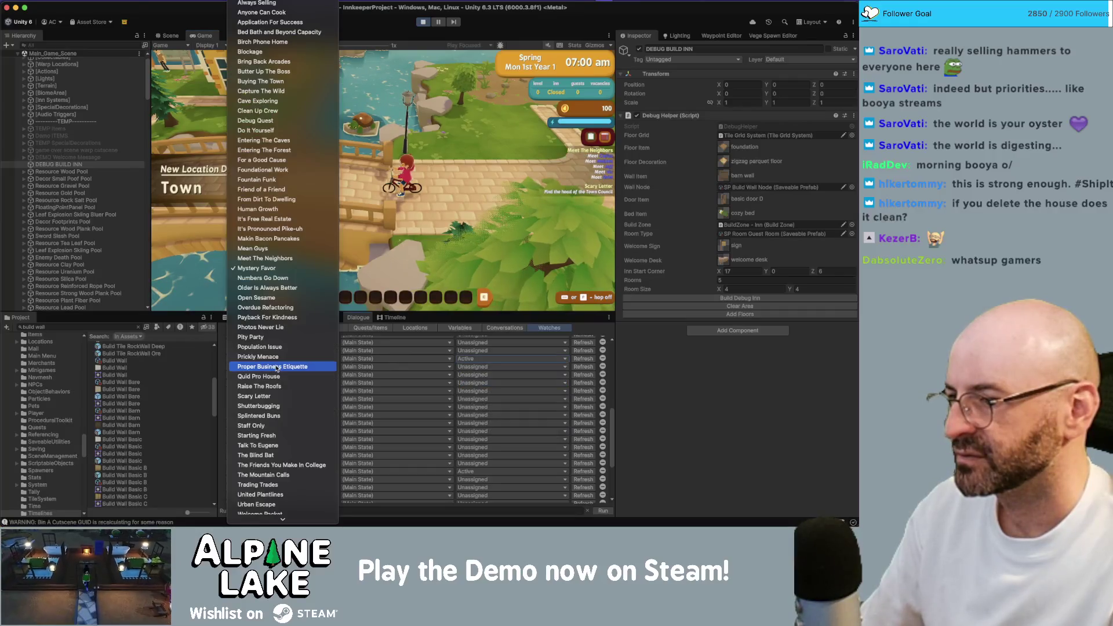
click(264, 258)
click(355, 368)
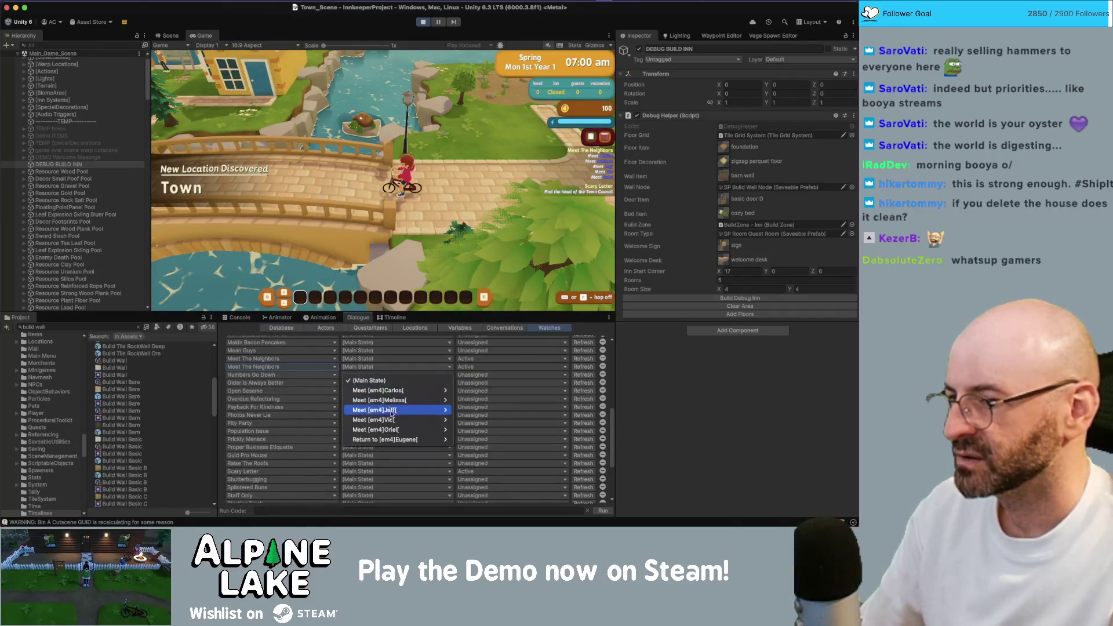
click(470, 444)
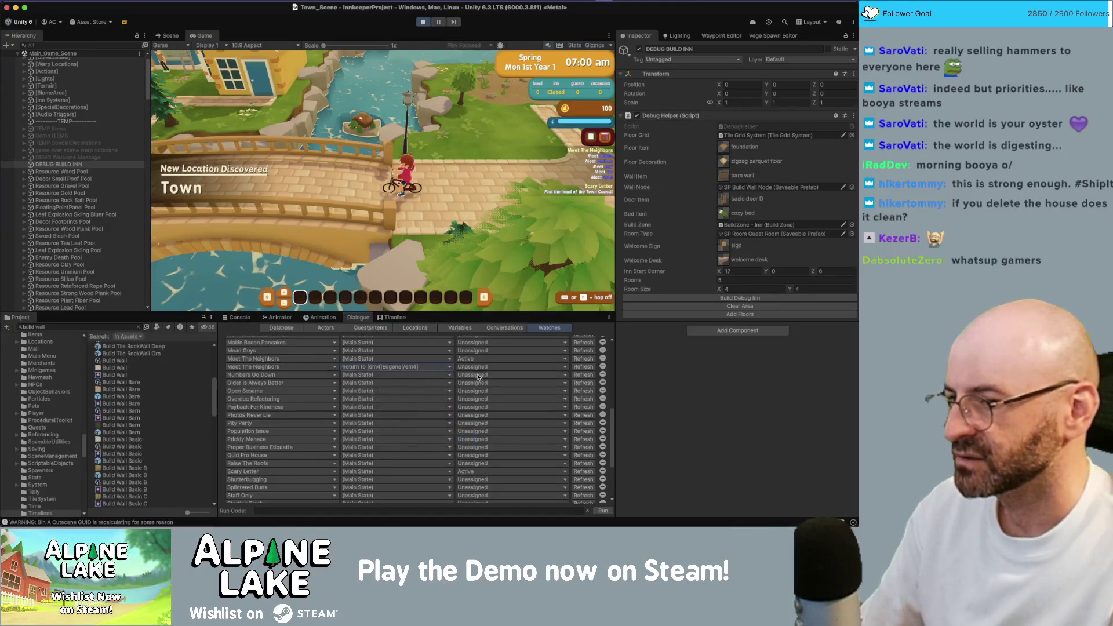
- Make that step active, then ride across the bridge and acknowledge the Town Square discovery
click(473, 367)
click(474, 374)
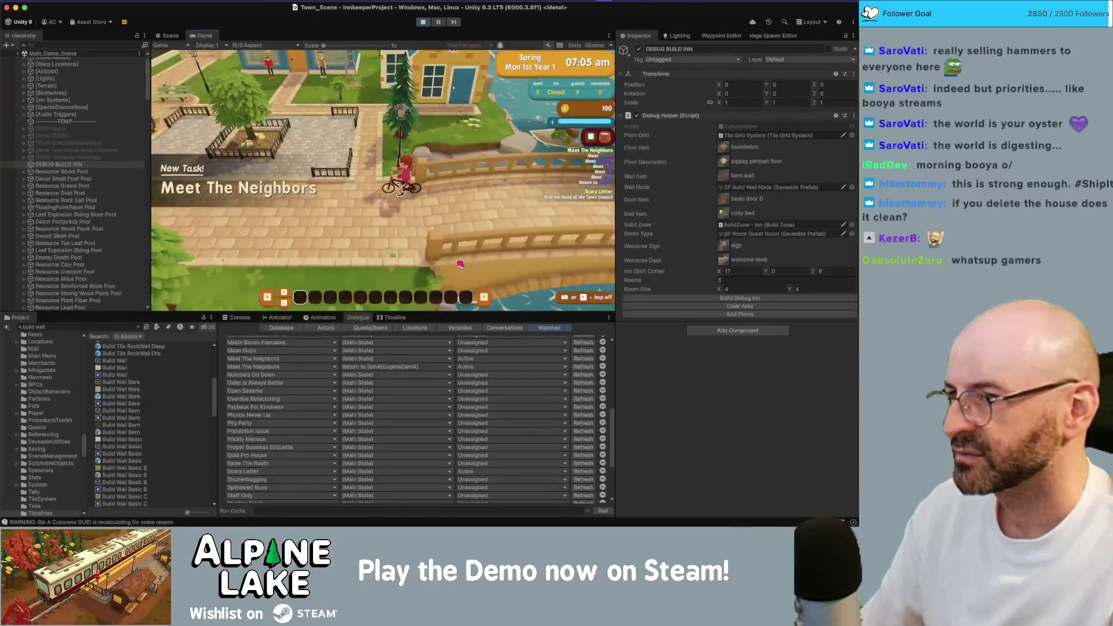
key(a)
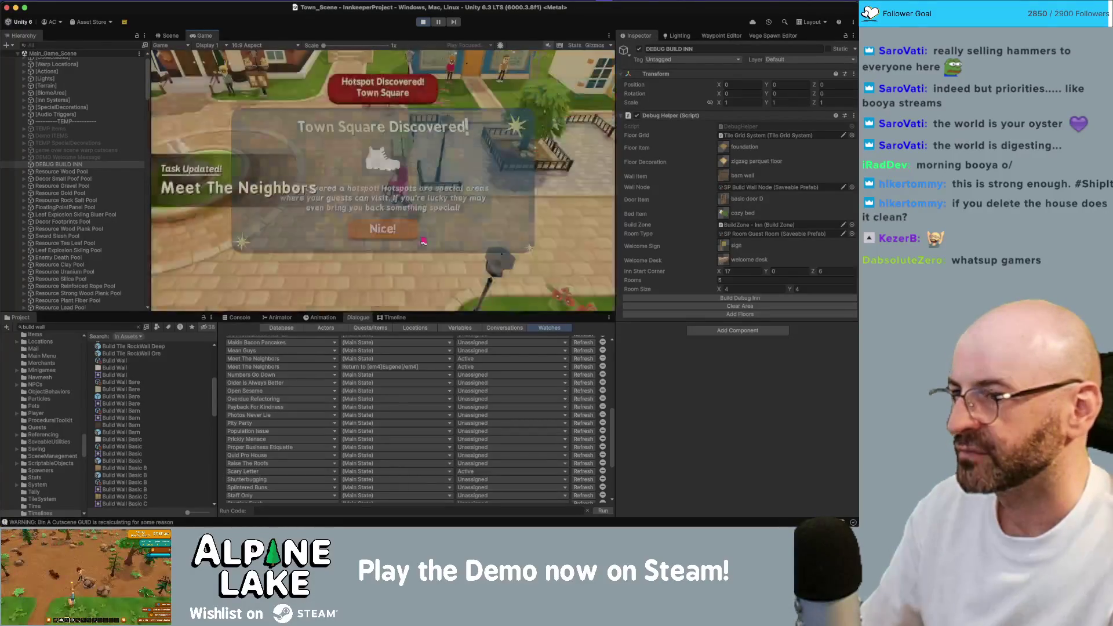
click(410, 234)
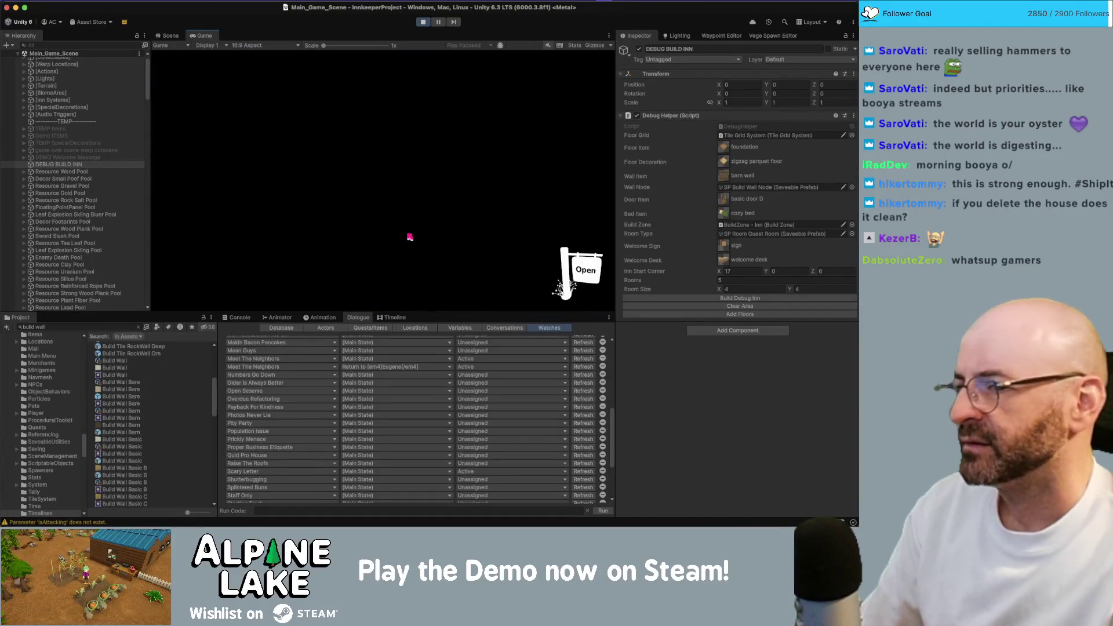
- Ride north back to the inn and open the inn management view
key(w)
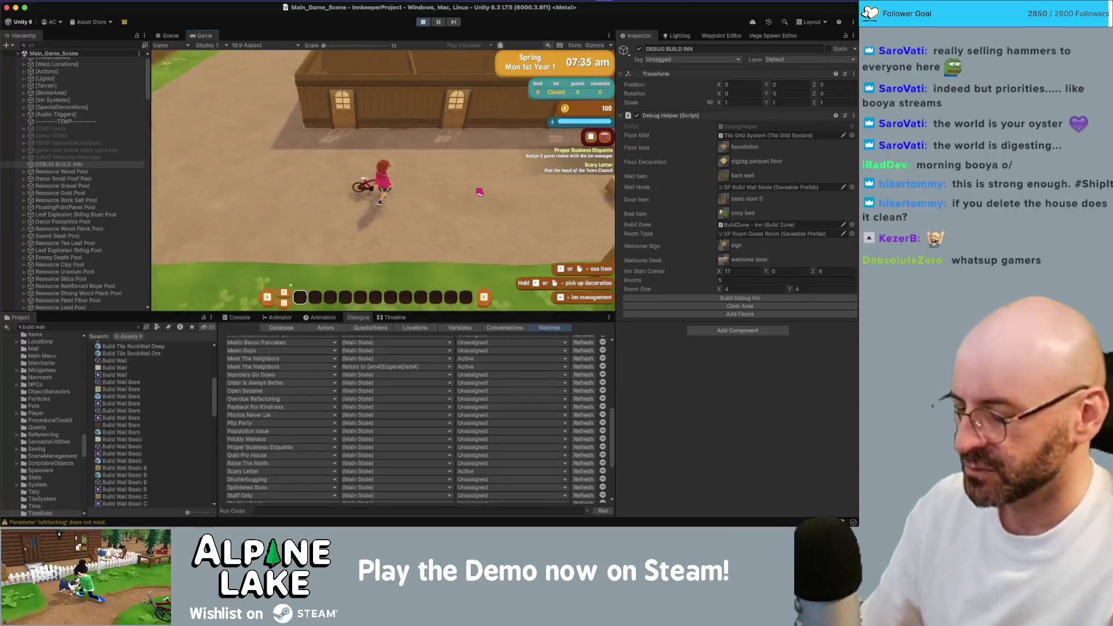
key(b)
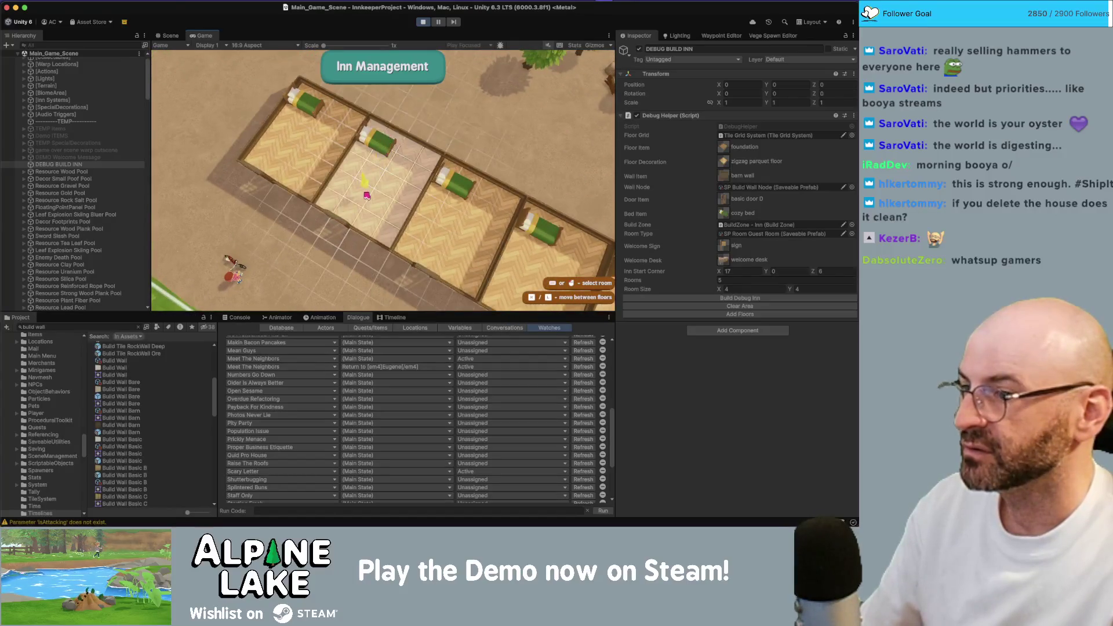
key(b)
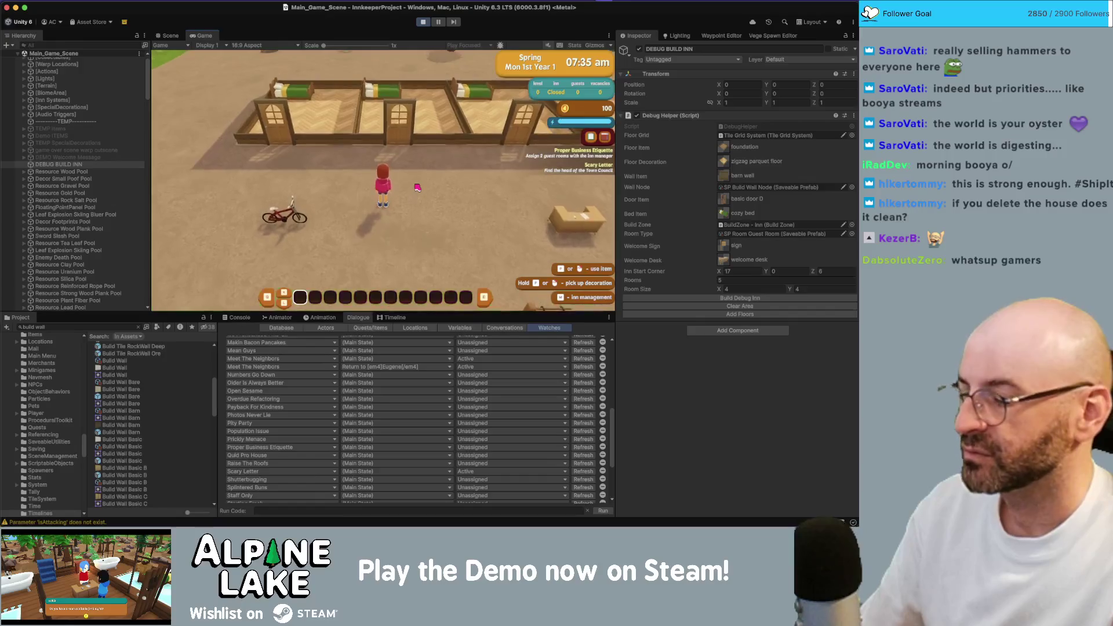
key(b)
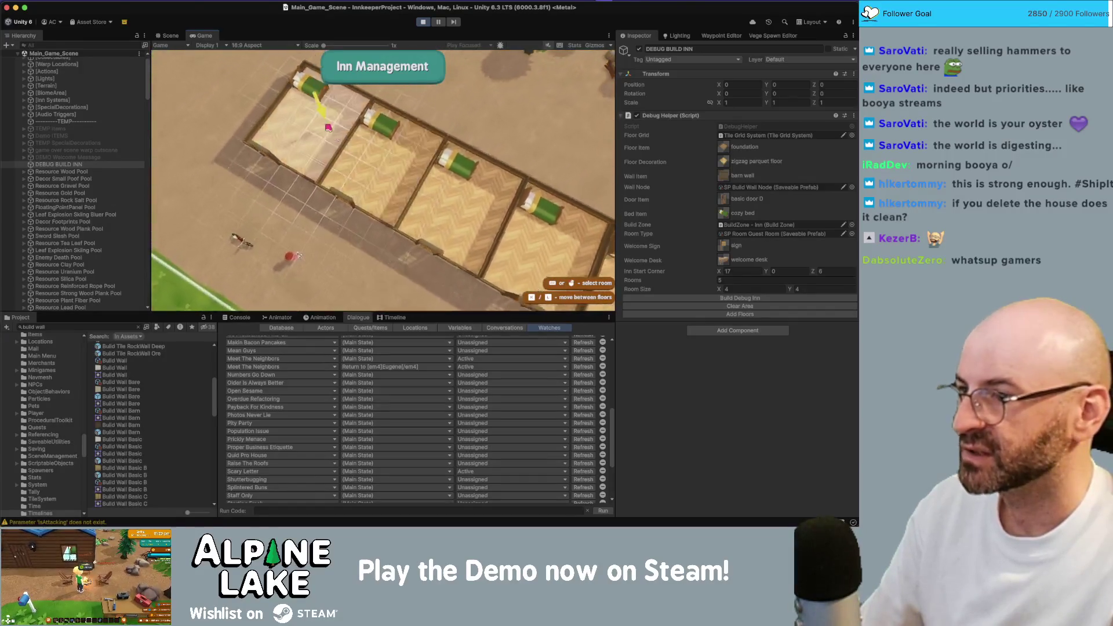
scroll(89, 190, down, 10)
scroll(88, 190, down, 10)
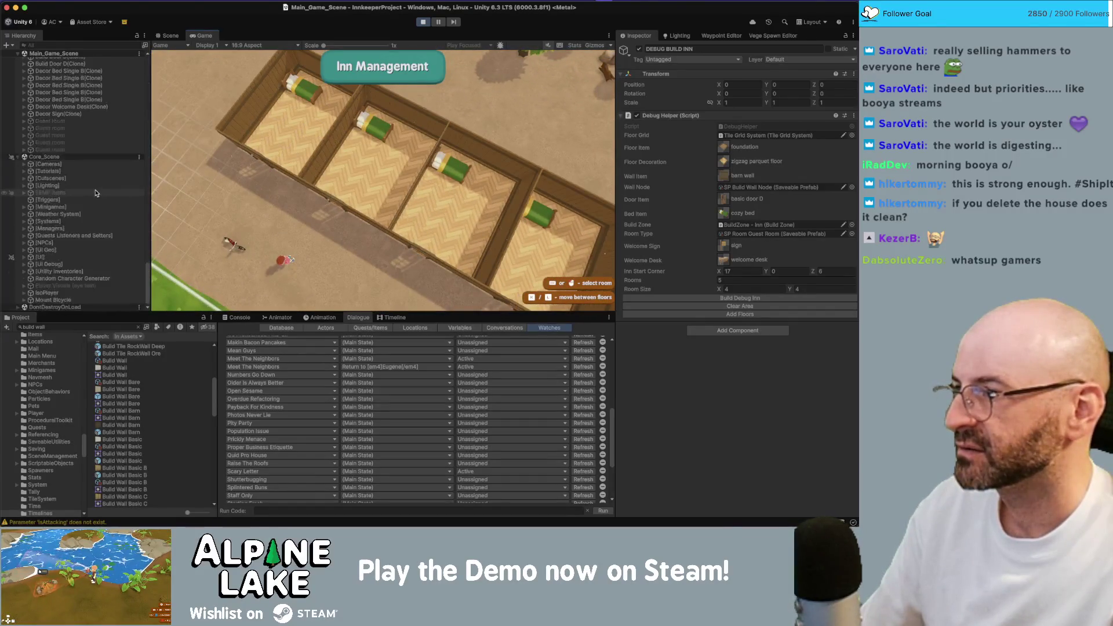
- Select [UI] > MarkerInventoryManager in the Hierarchy, then pick the middle bedroom
click(103, 258)
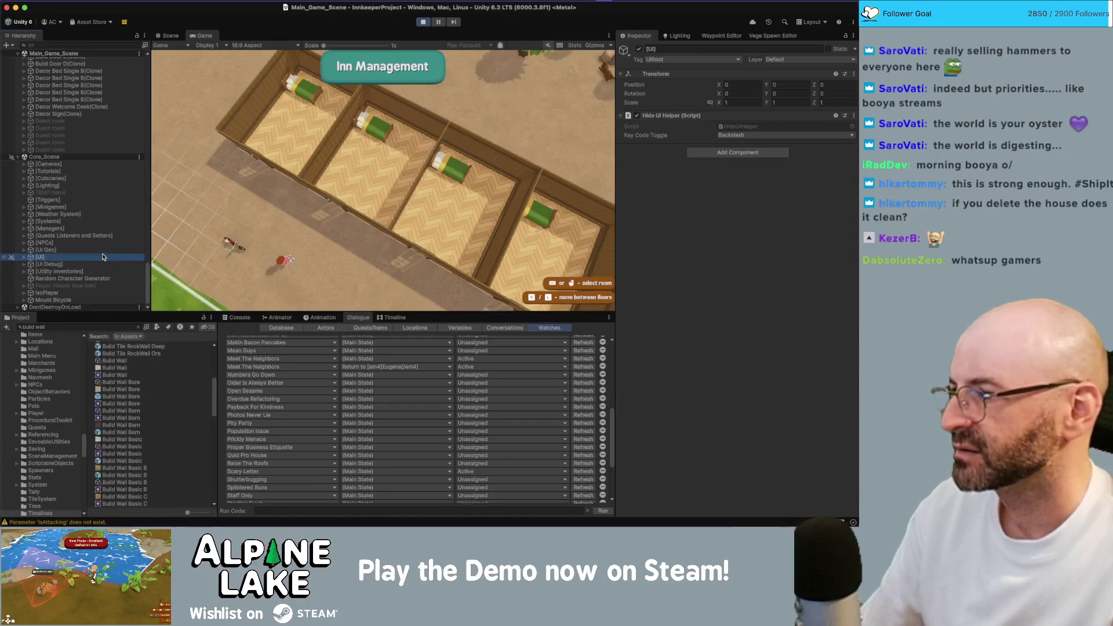
key(Right)
key(Down)
key(Down)
key(Down)
scroll(110, 253, down, 5)
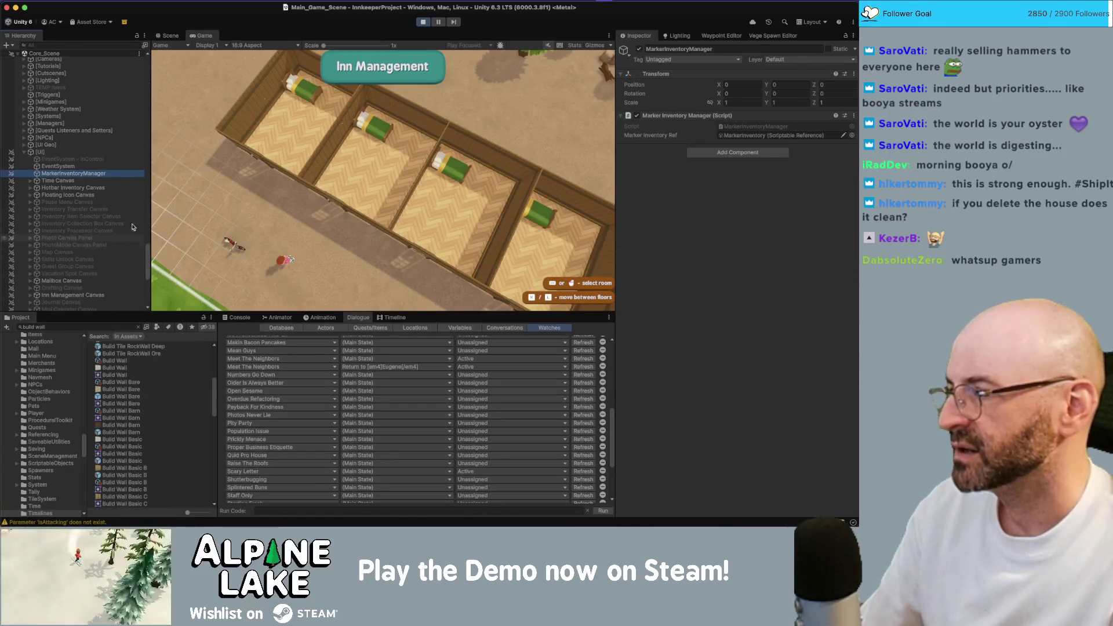
click(371, 174)
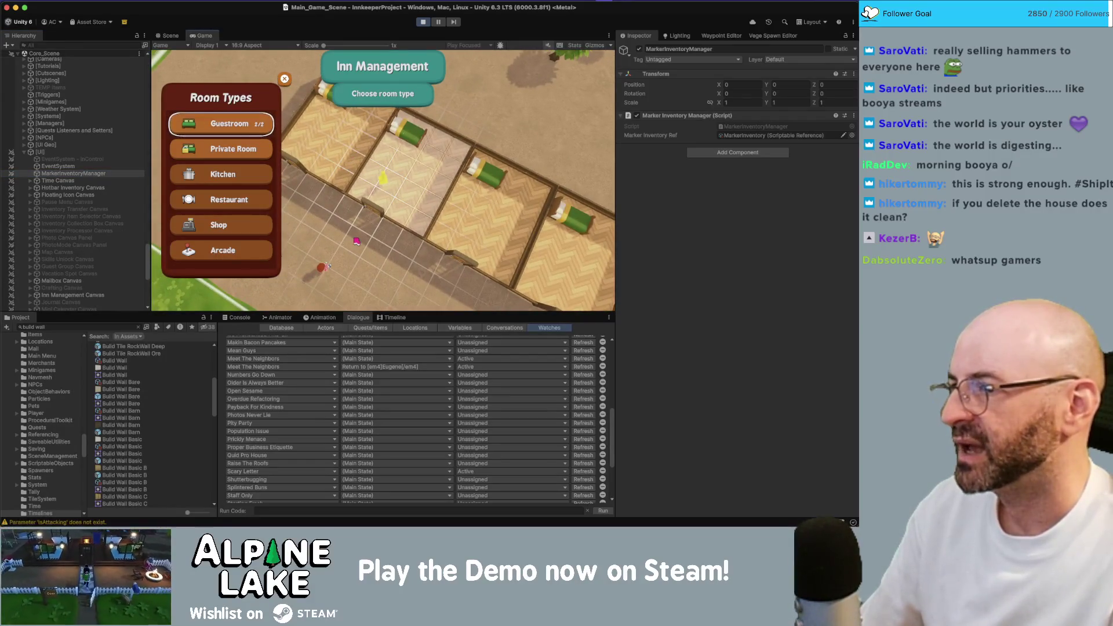
- Turn an empty inn room into a Guestroom and check its details
key(Escape)
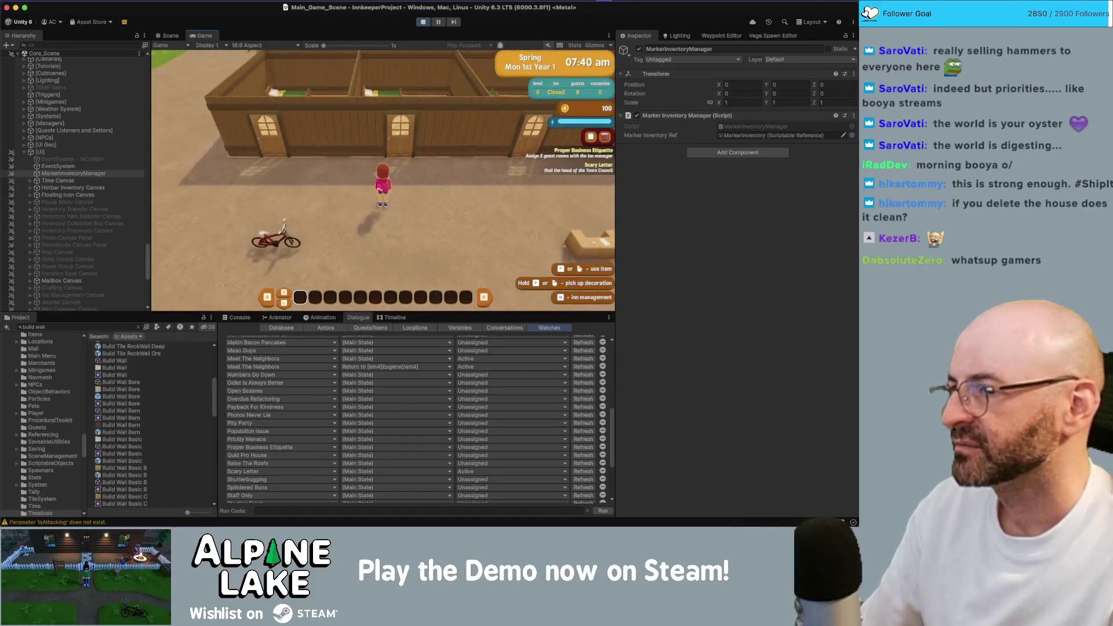
key(i)
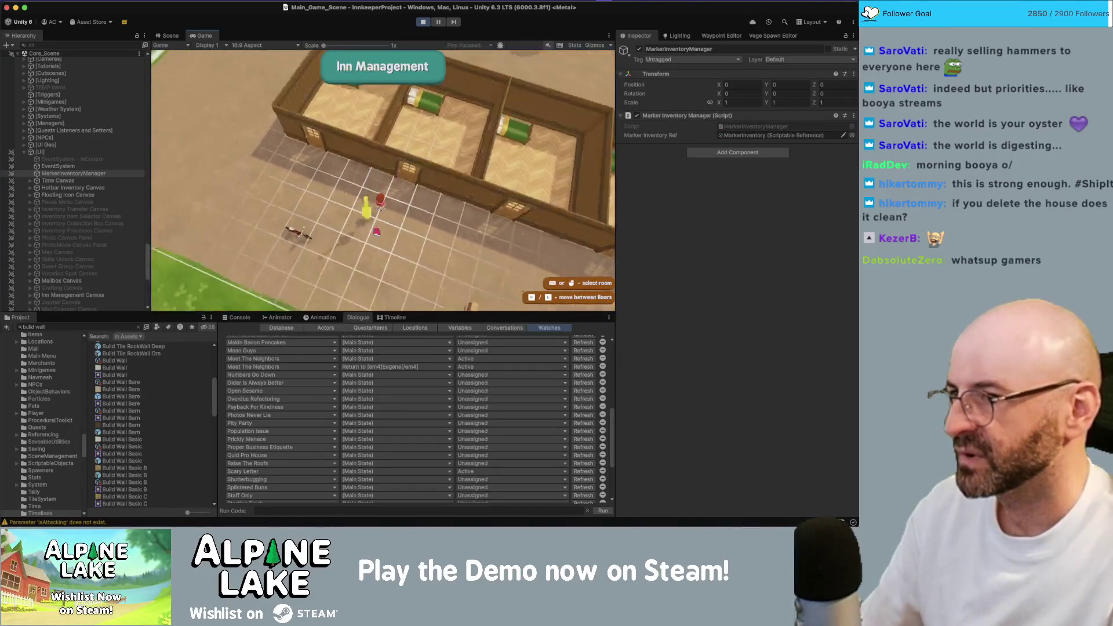
key(Return)
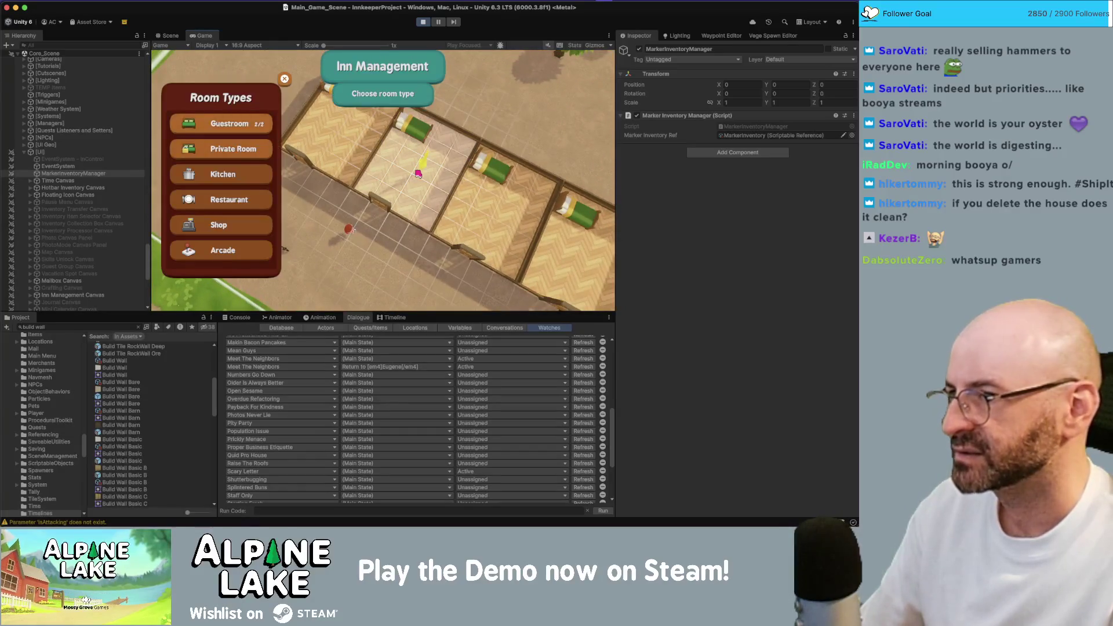
scroll(110, 160, up, 10)
click(221, 132)
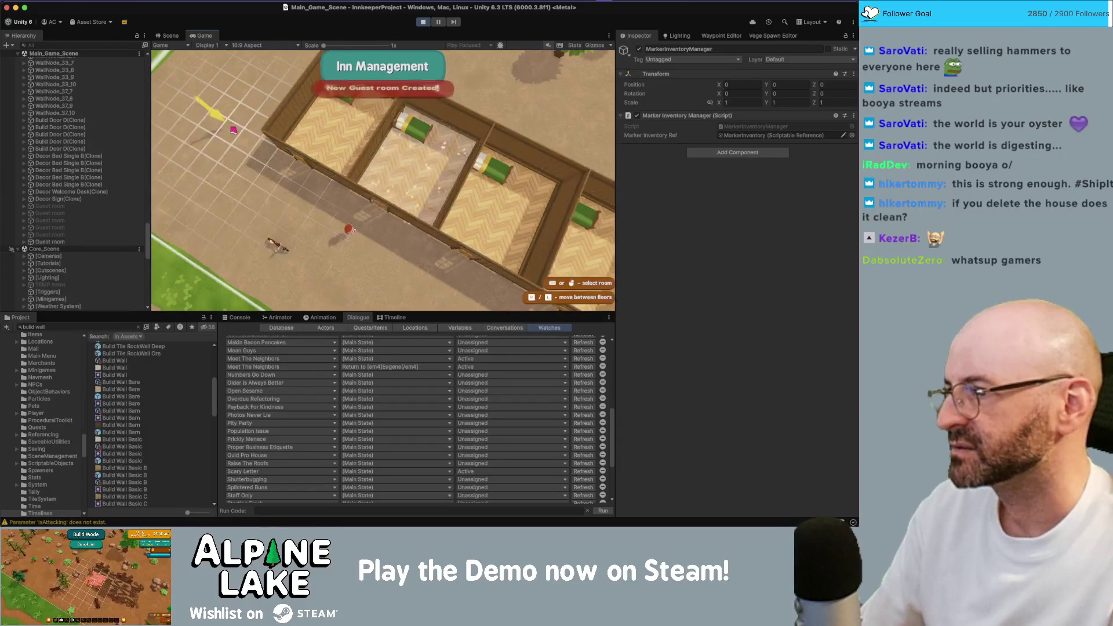
click(319, 168)
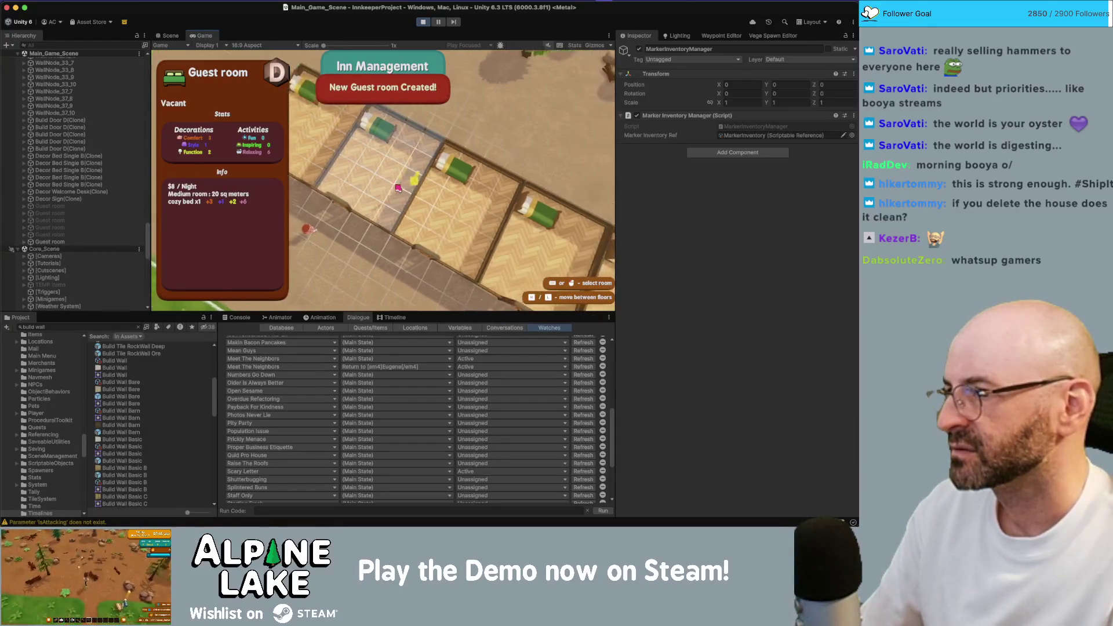
key(Escape)
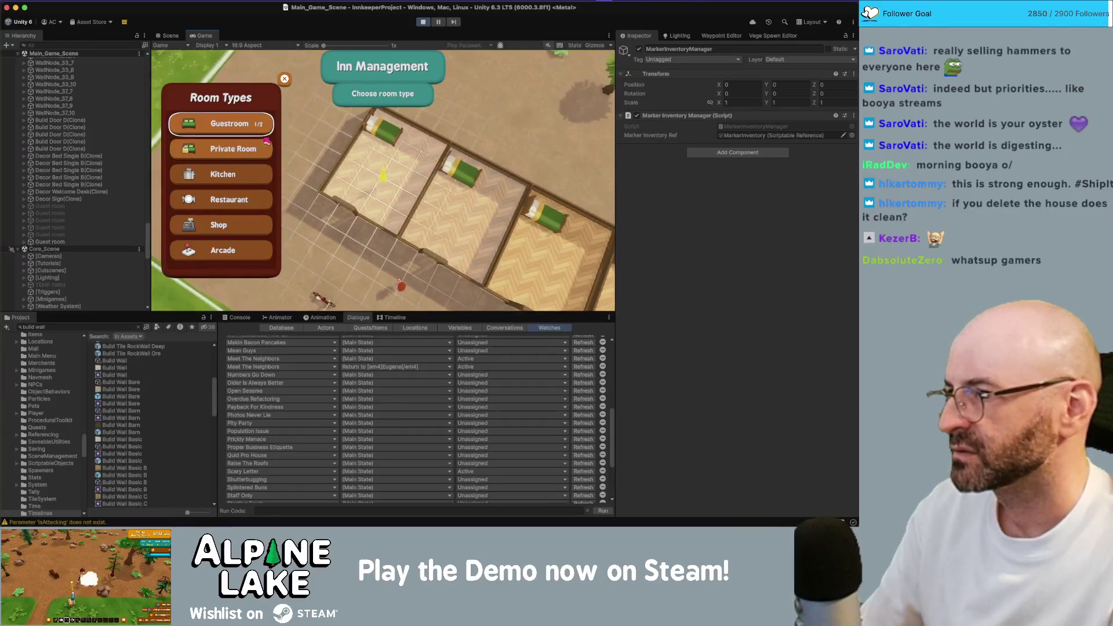
- Remove Guest room D and make that room a guest room again
key(Escape)
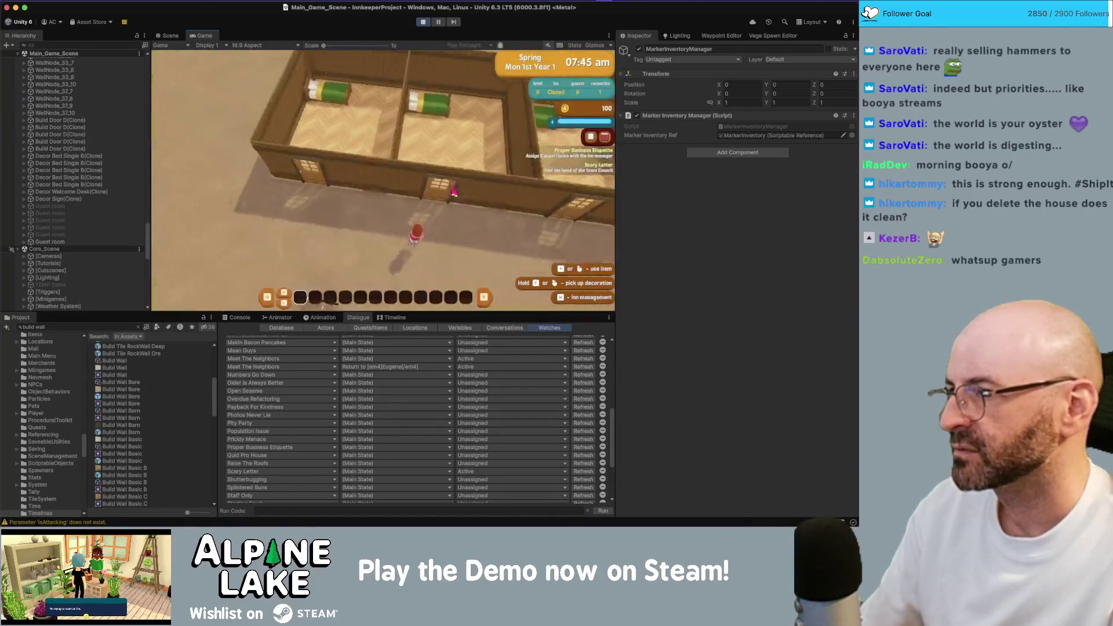
key(i)
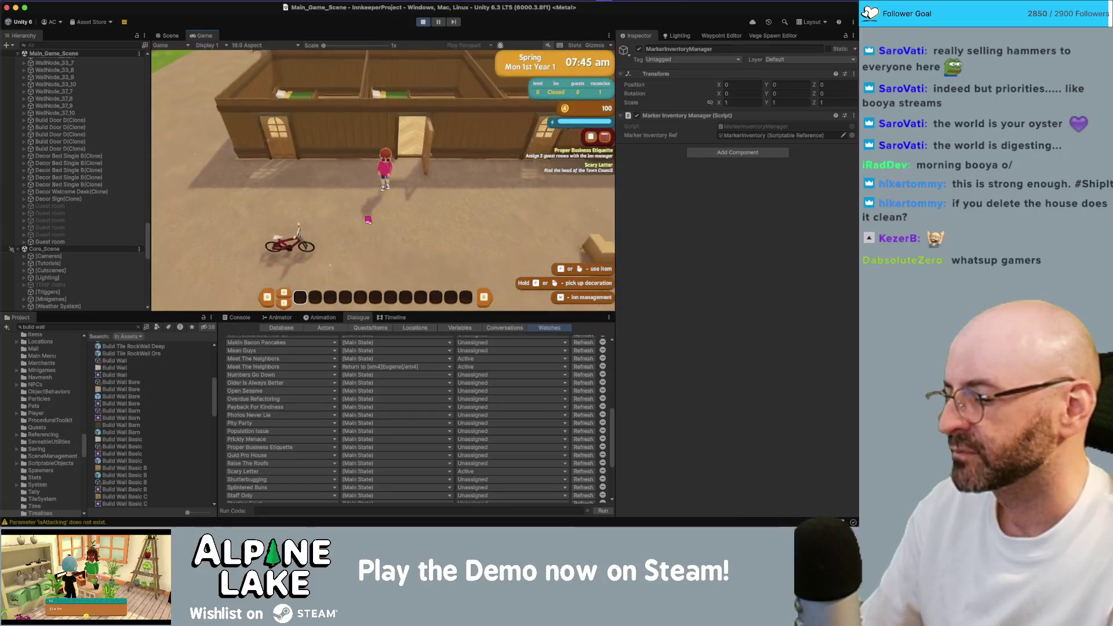
key(Return)
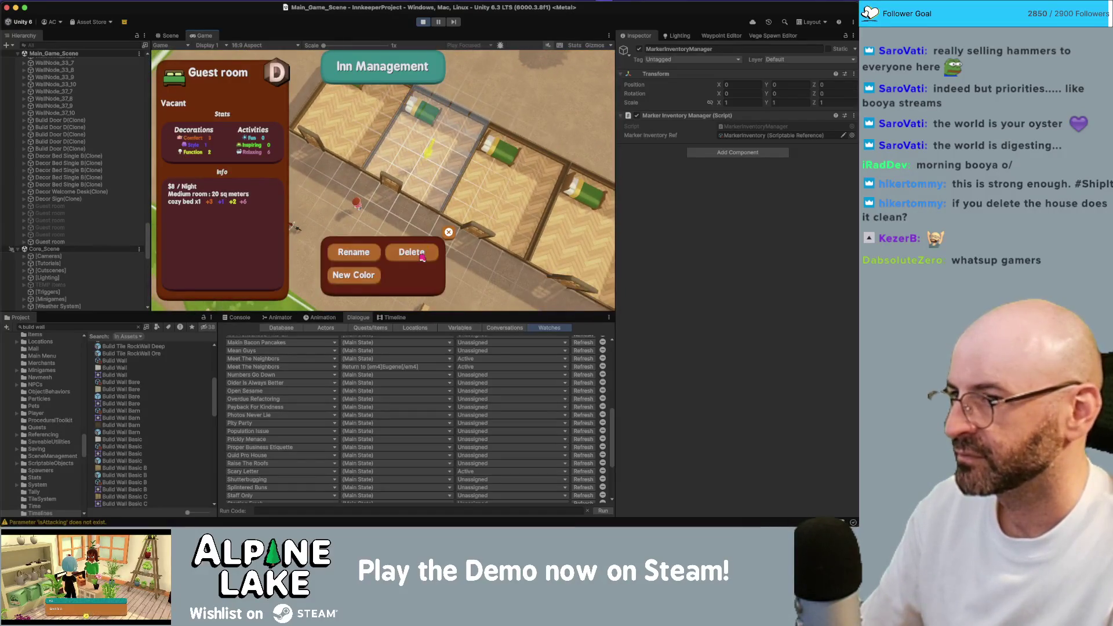
key(Return)
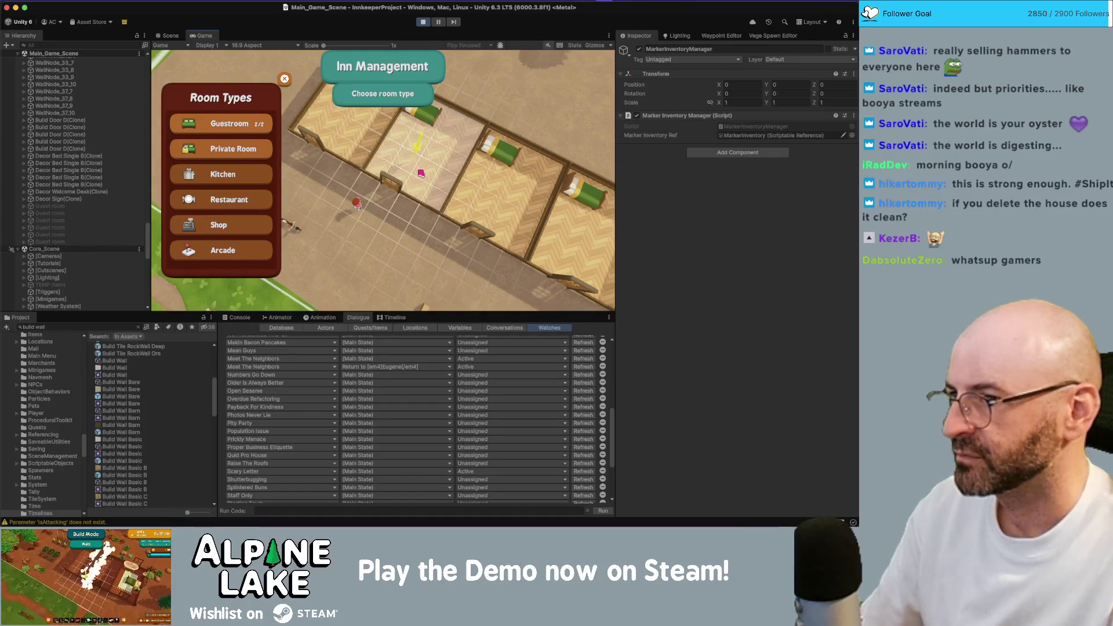
click(267, 124)
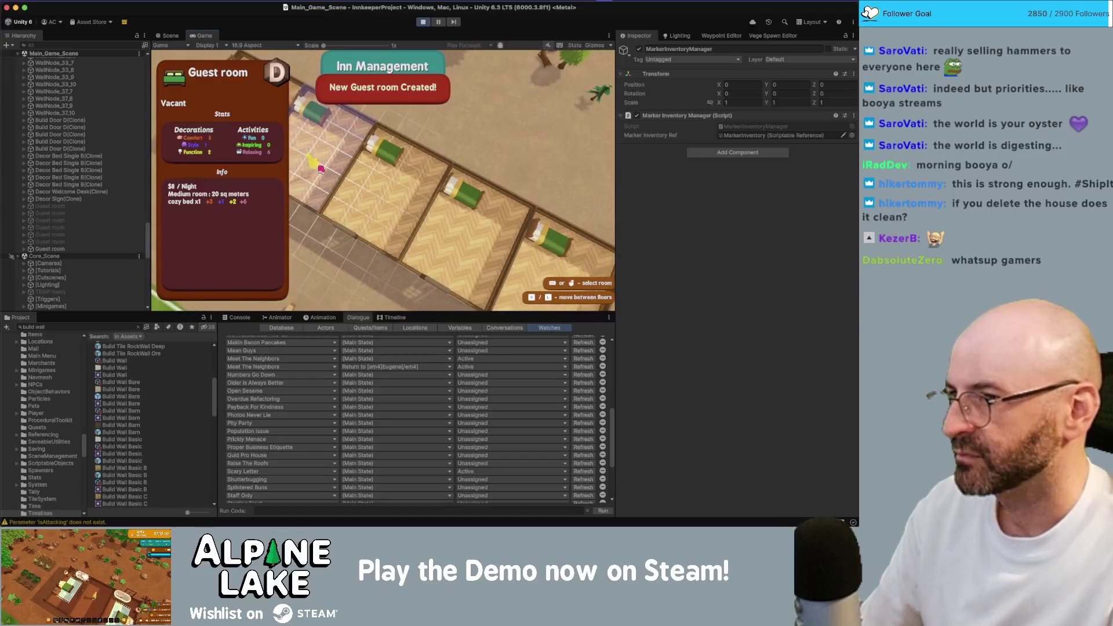
key(Escape)
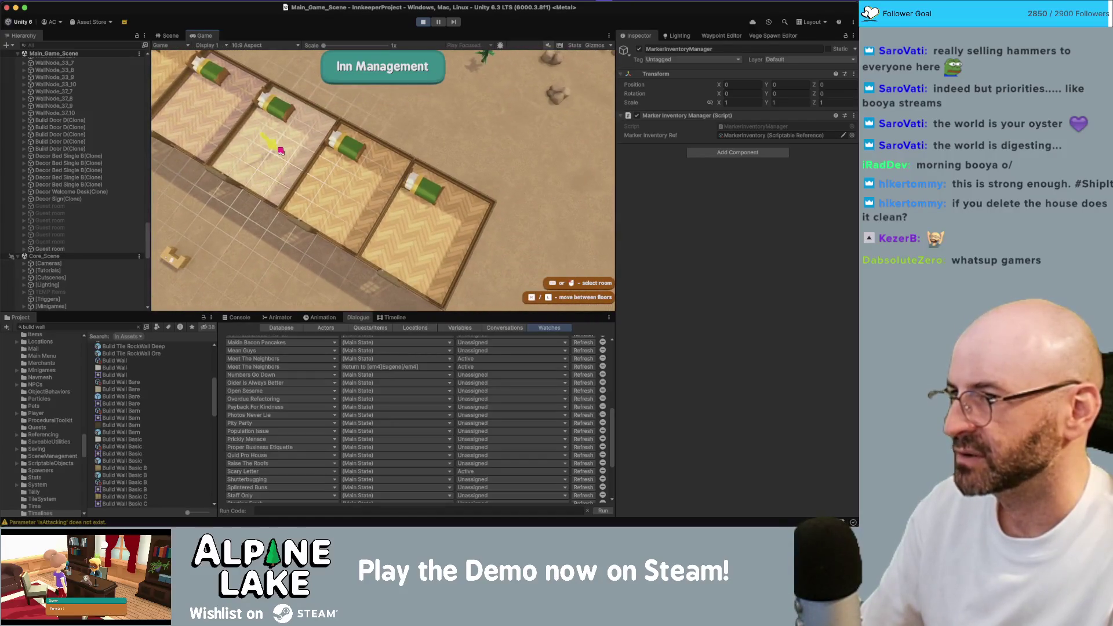
- Make another empty room a guest room and select the next rooms to assign
click(280, 151)
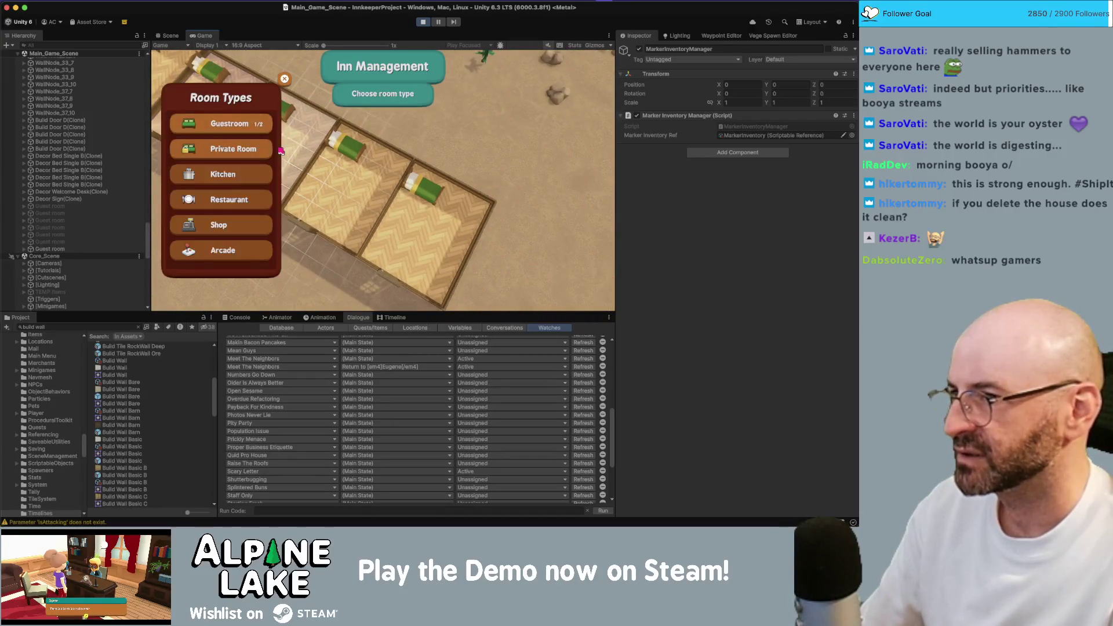
click(266, 131)
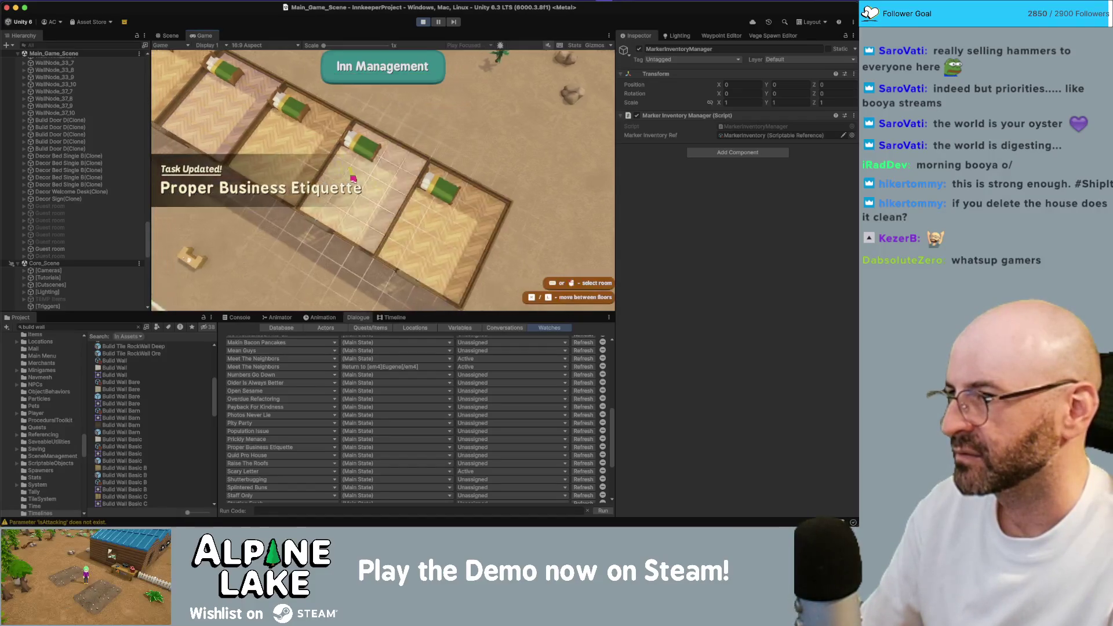
click(391, 238)
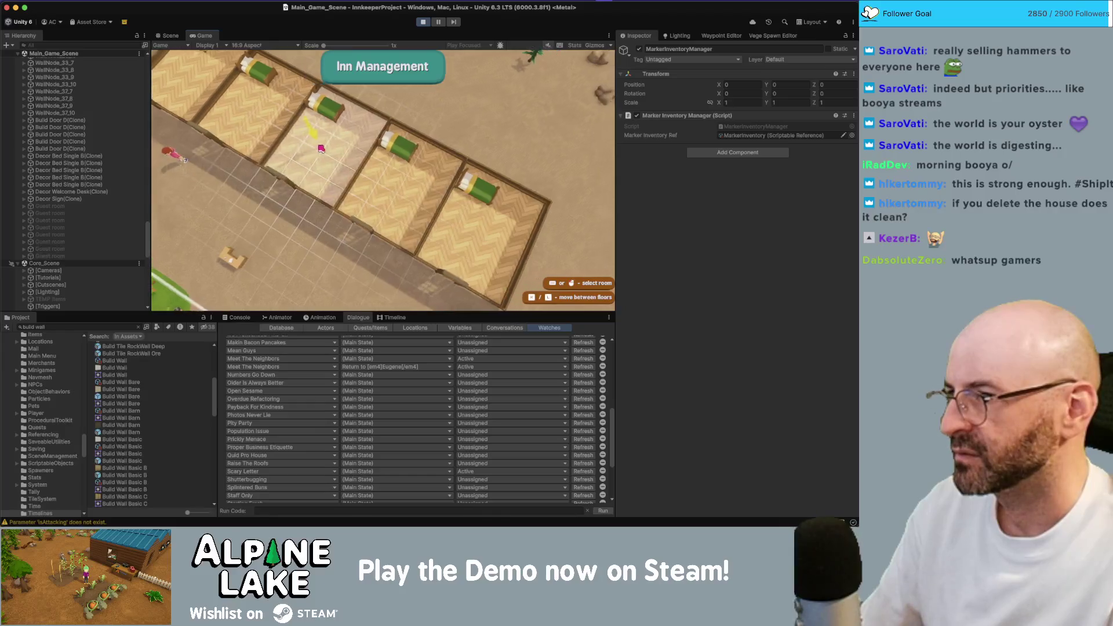
click(285, 158)
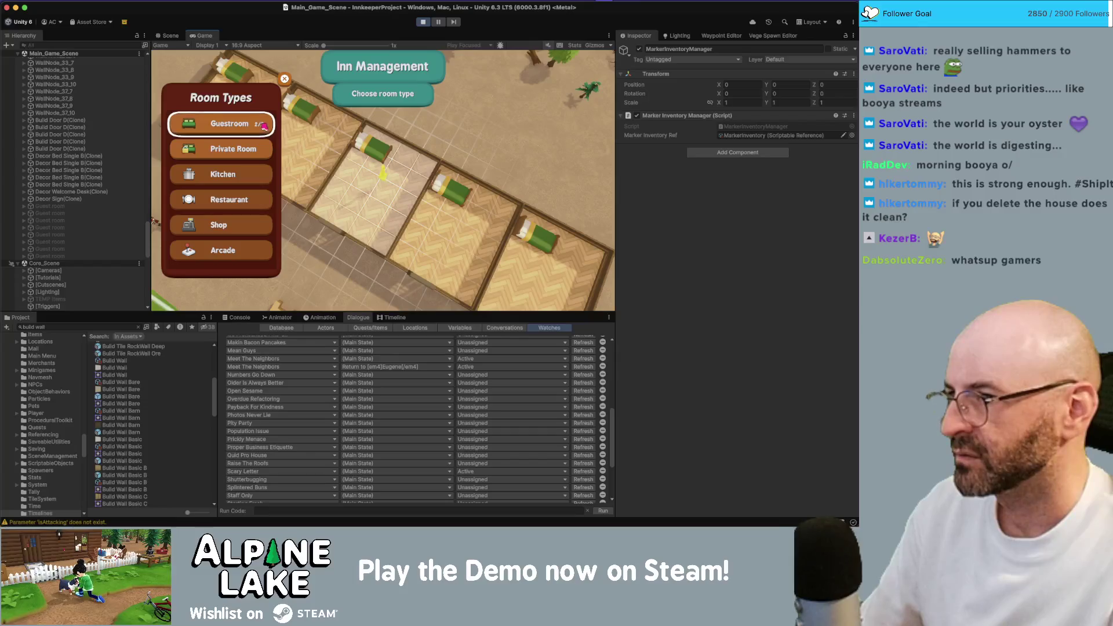
- Create two guest rooms, delete one, then maximize and restore the Game view
click(264, 125)
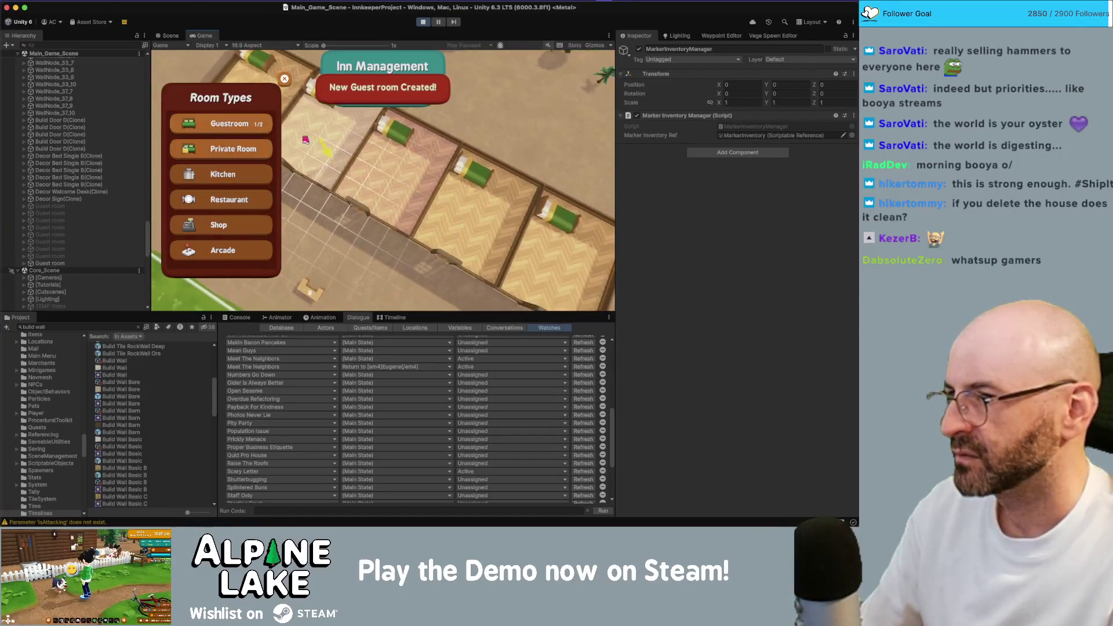
click(264, 124)
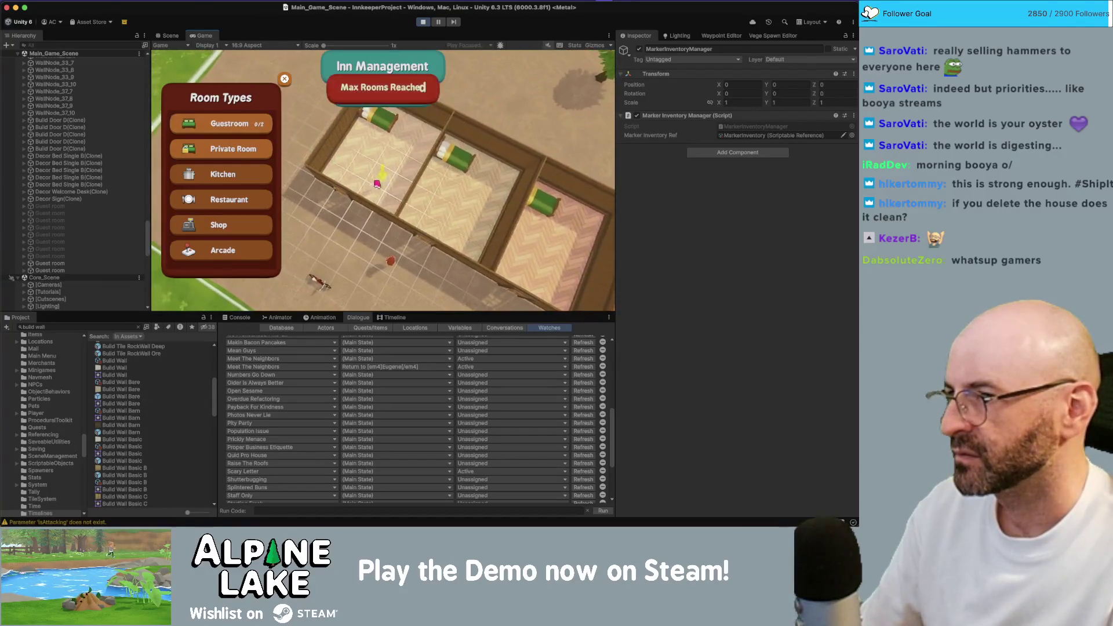
click(447, 202)
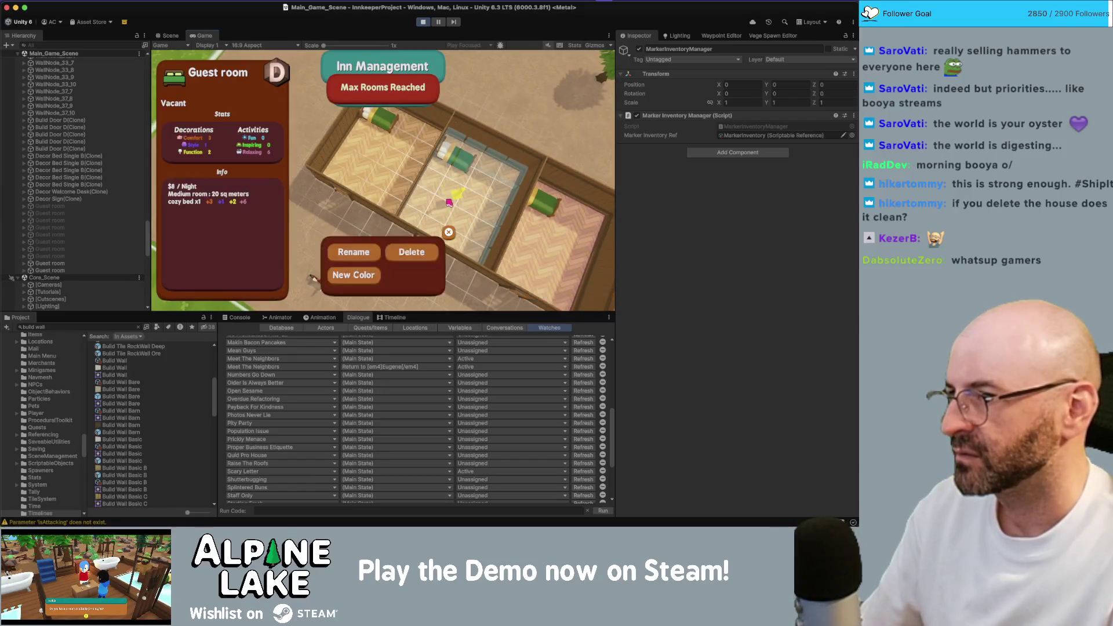
click(423, 250)
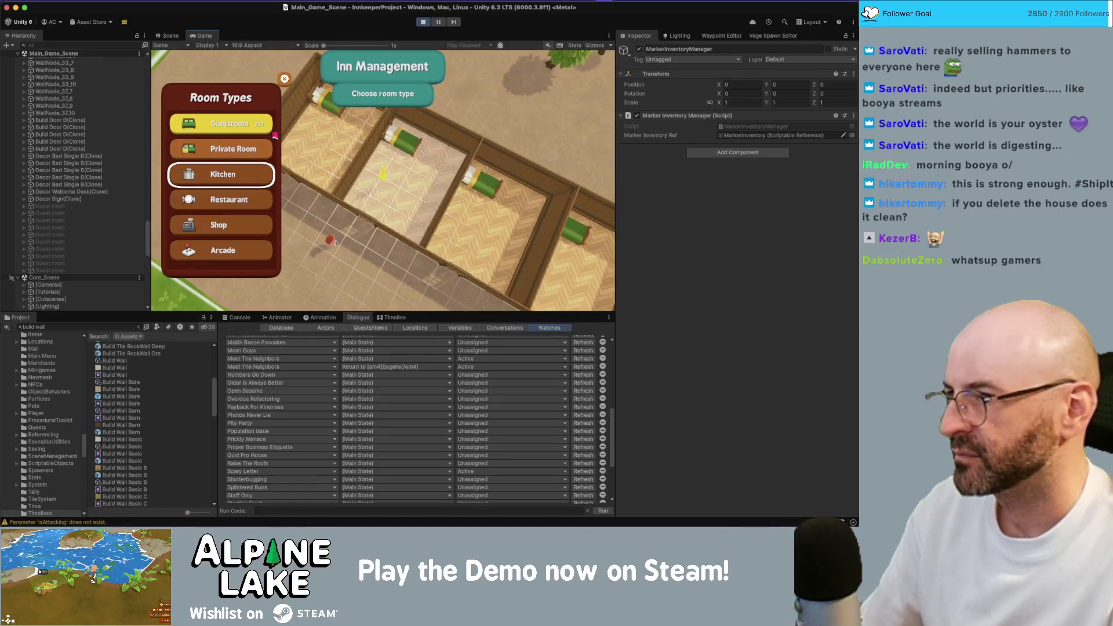
double_click(202, 36)
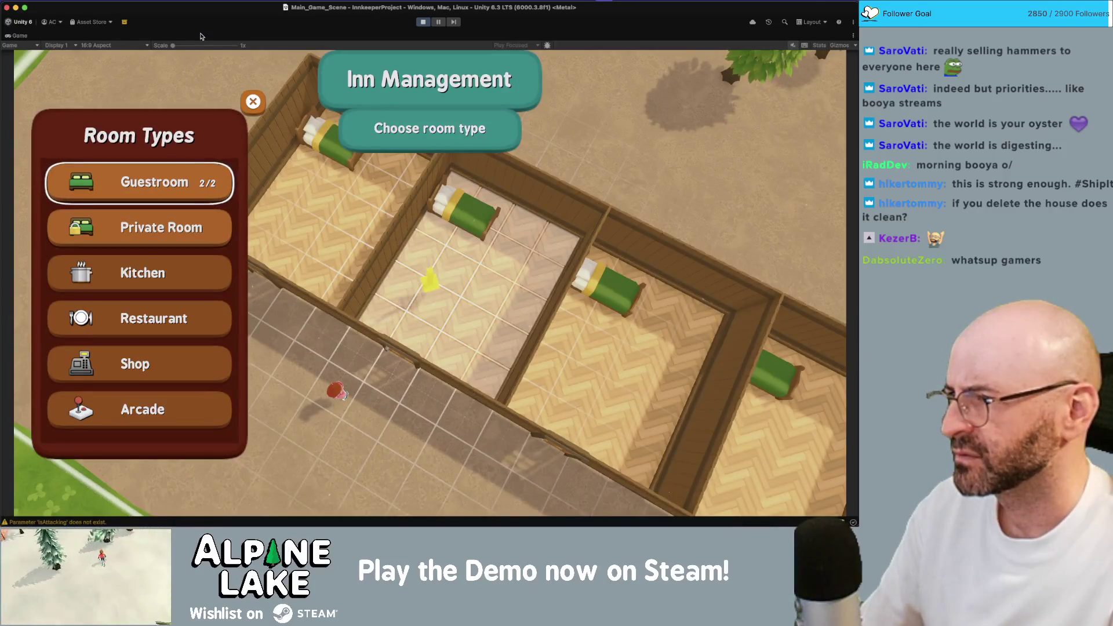
double_click(23, 36)
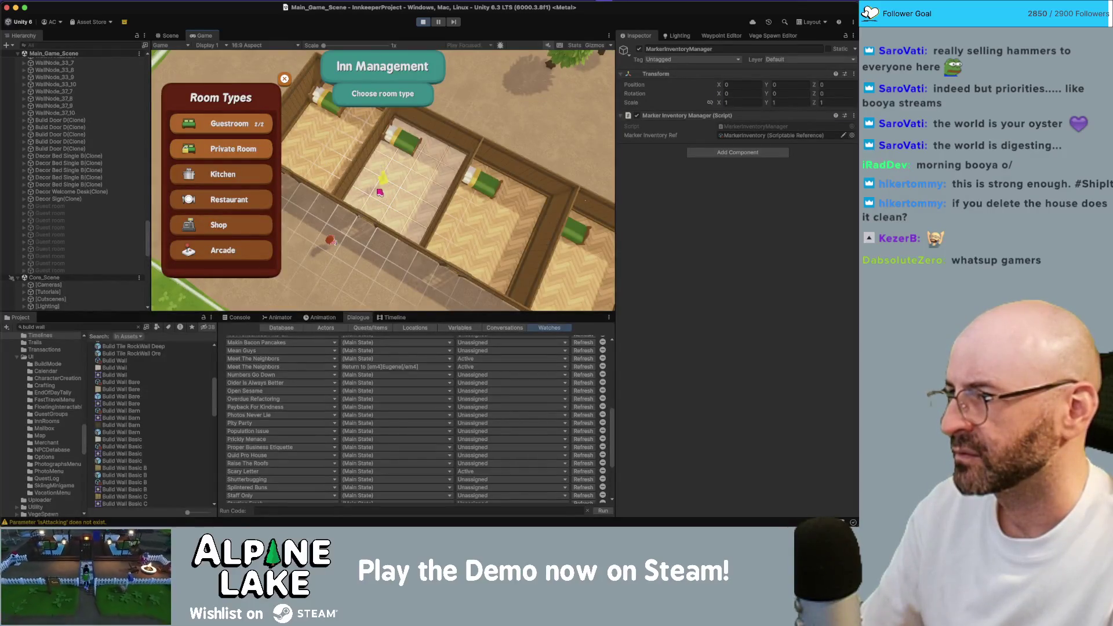
- Make three more rooms guest rooms, delete two, and recreate one in the emptied room
click(239, 124)
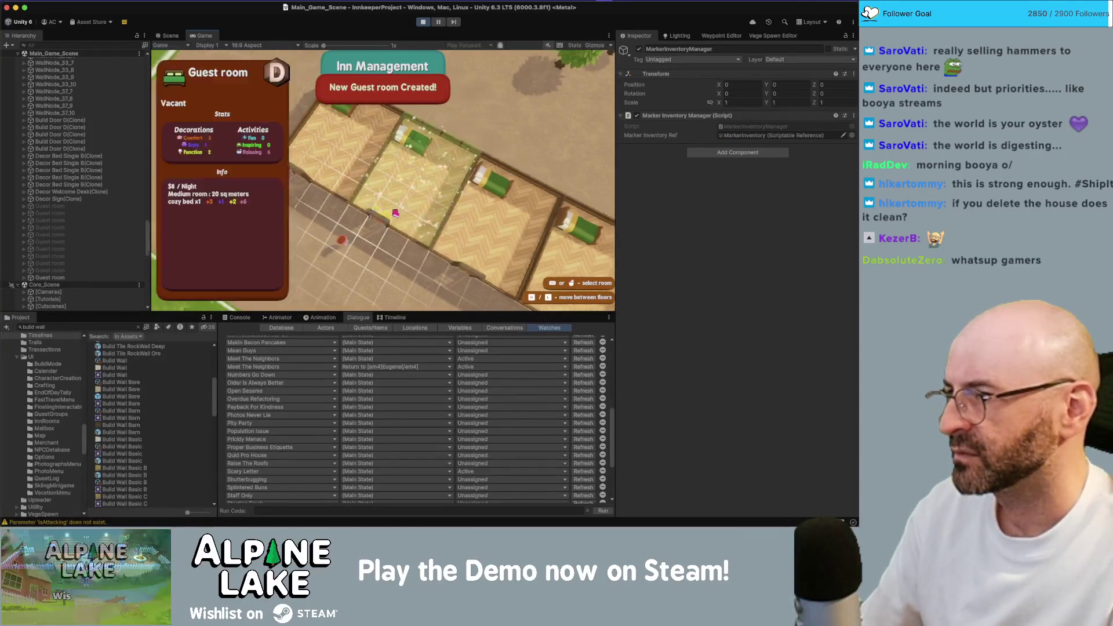
click(409, 251)
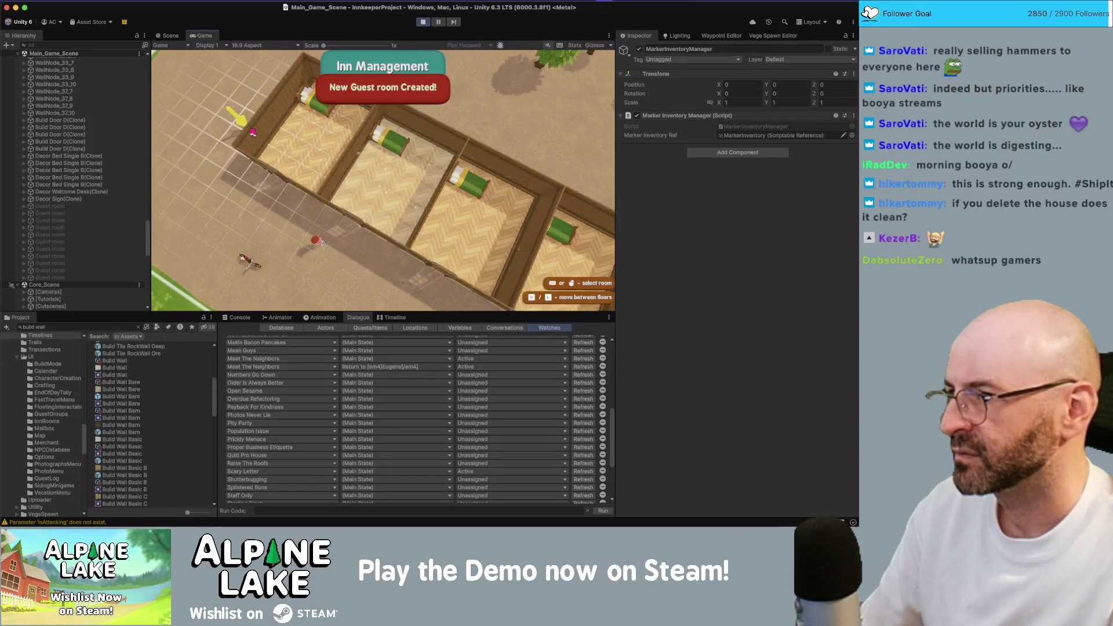
click(246, 128)
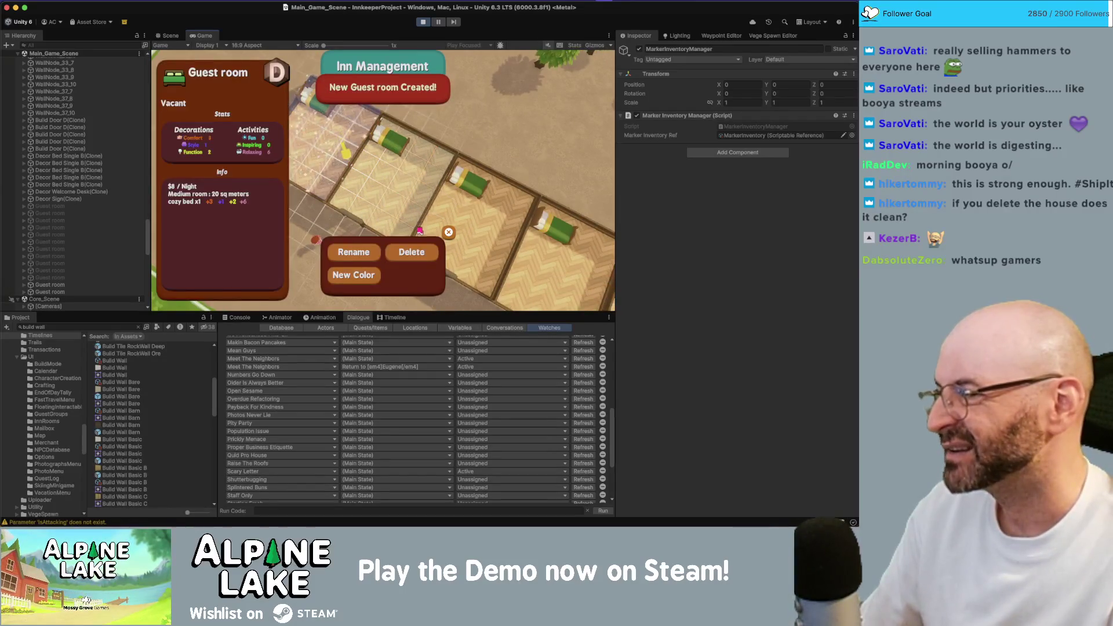
click(415, 251)
click(232, 124)
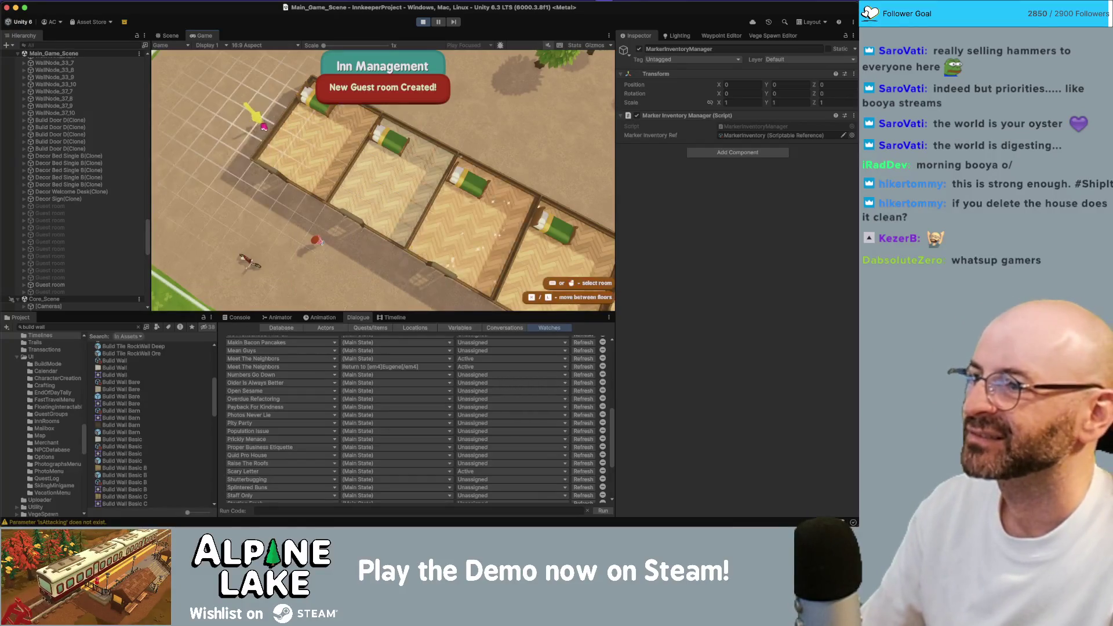
click(438, 250)
click(398, 232)
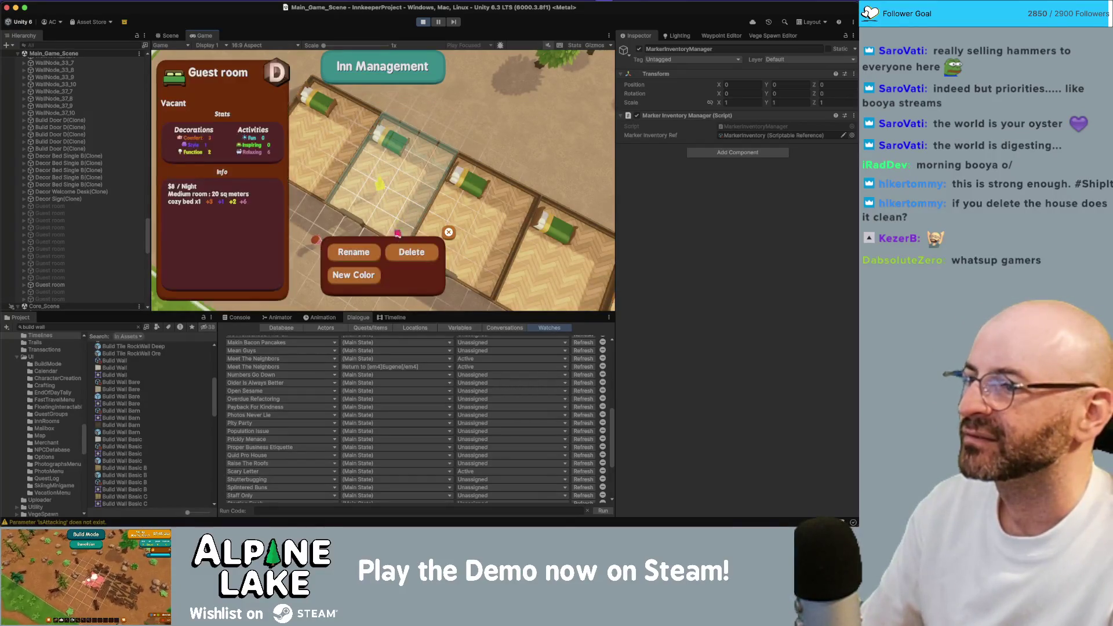
click(403, 250)
click(362, 208)
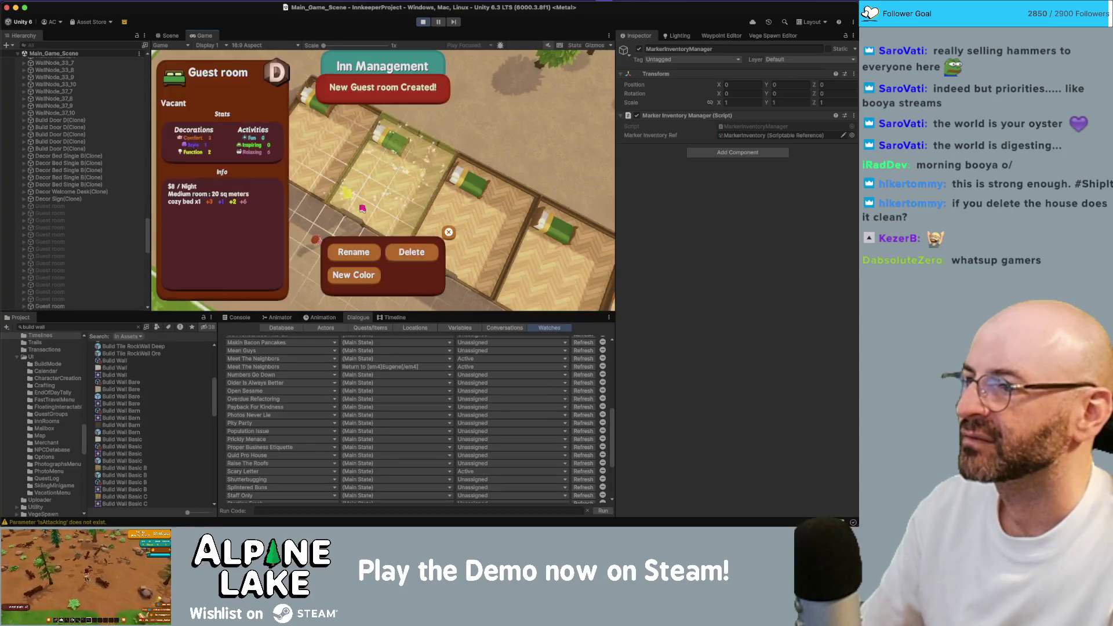
- Make two more empty rooms guest rooms and open the new room's details
click(411, 252)
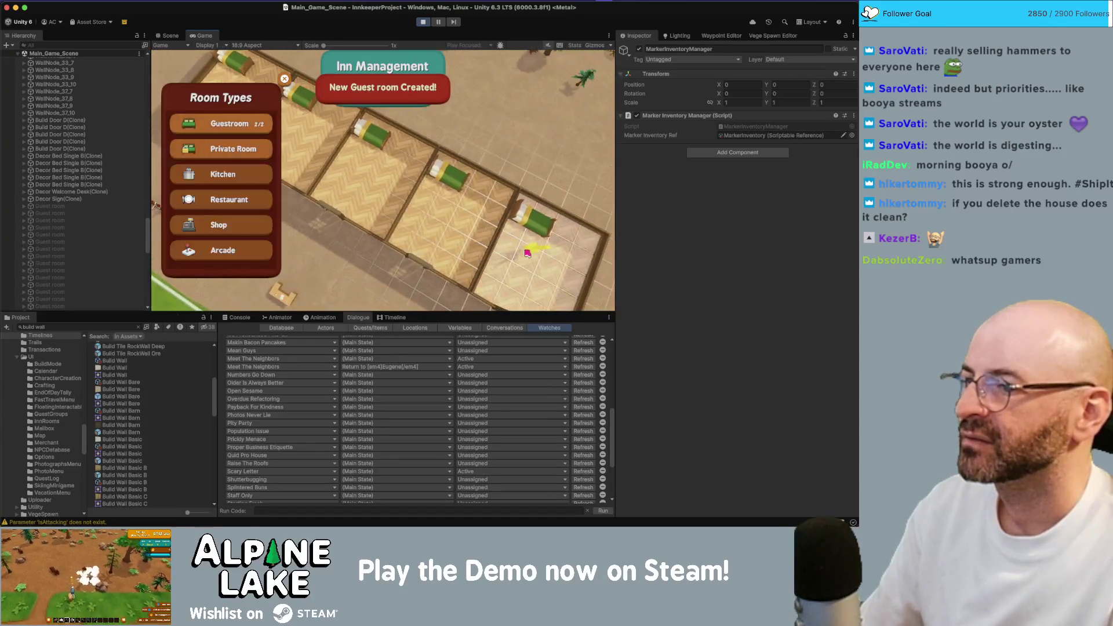
click(263, 125)
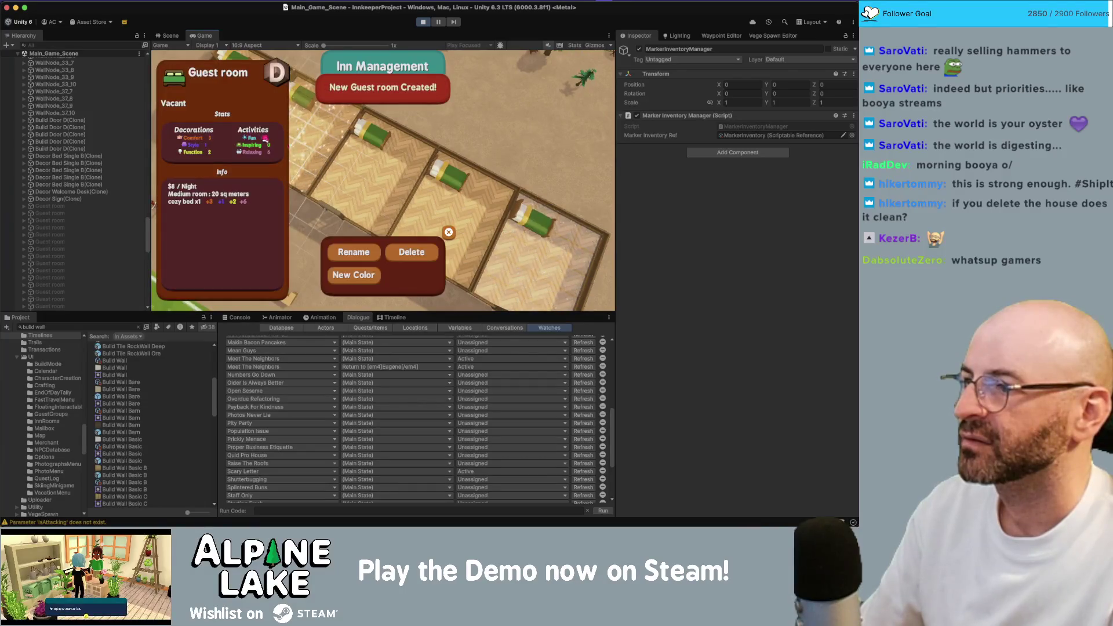
click(412, 253)
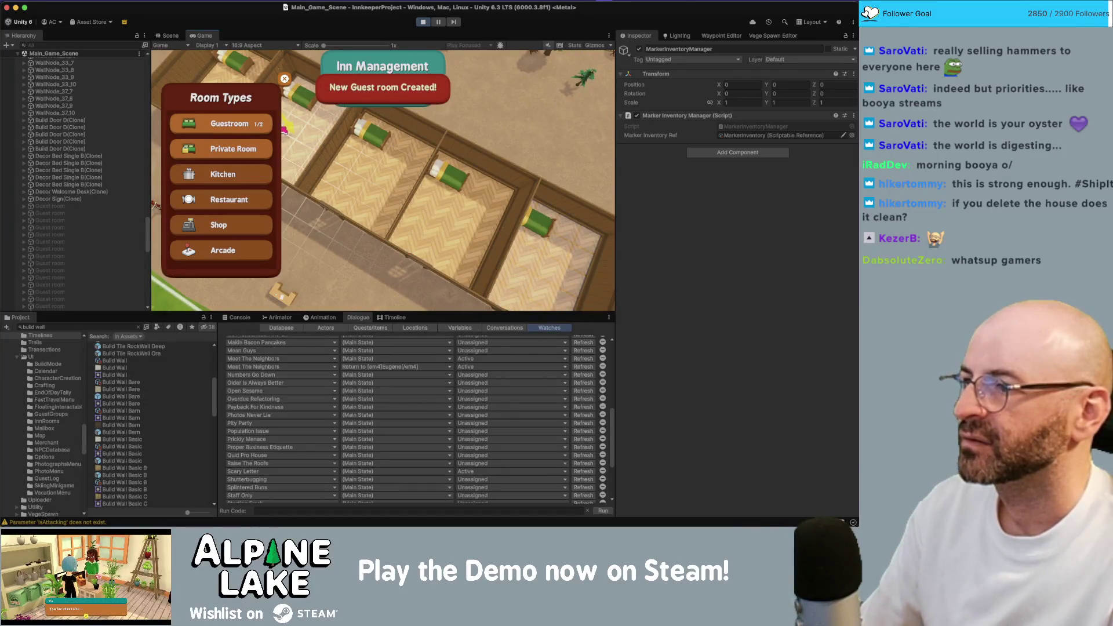
click(268, 124)
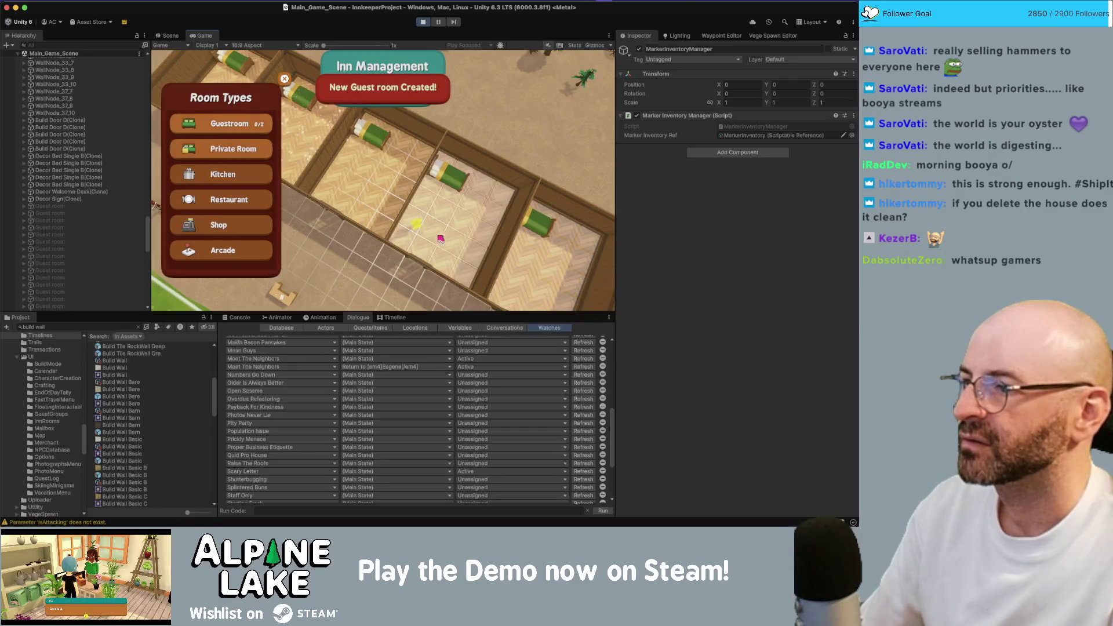
click(285, 79)
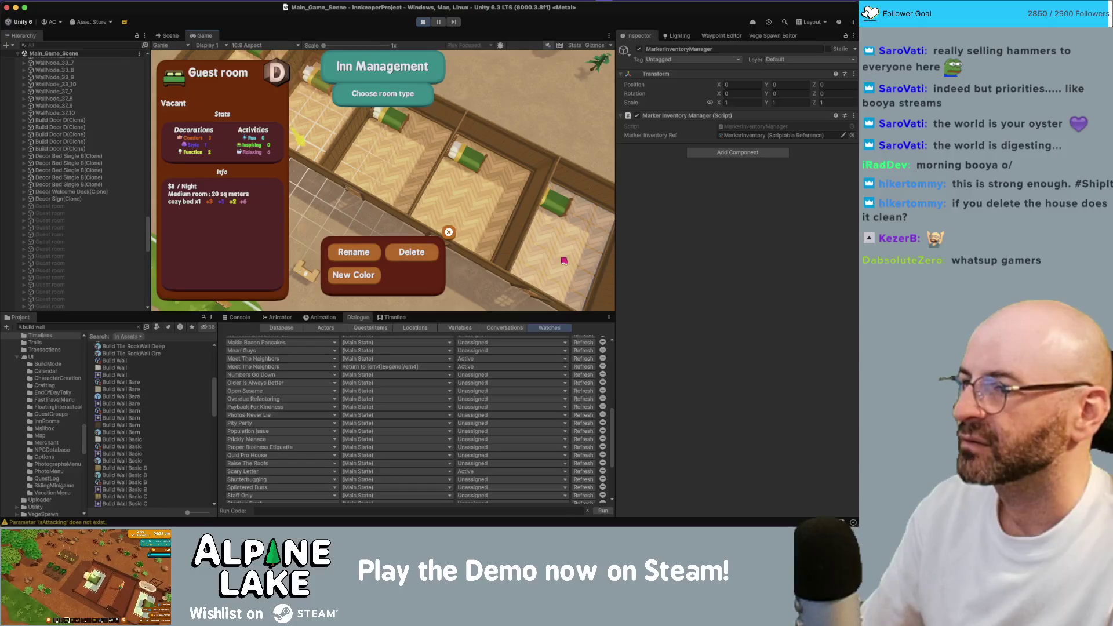
click(445, 234)
click(436, 249)
click(408, 255)
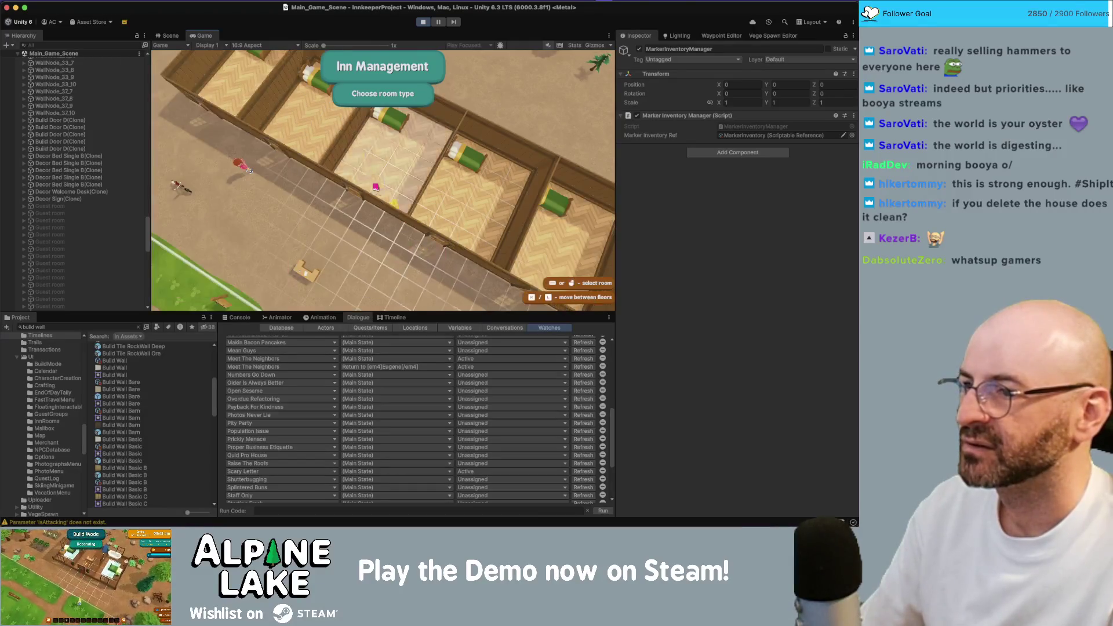
click(355, 137)
- Delete two guest rooms, leaving a vacant Guest room D at Max Rooms Reached, then exit
click(440, 235)
click(371, 148)
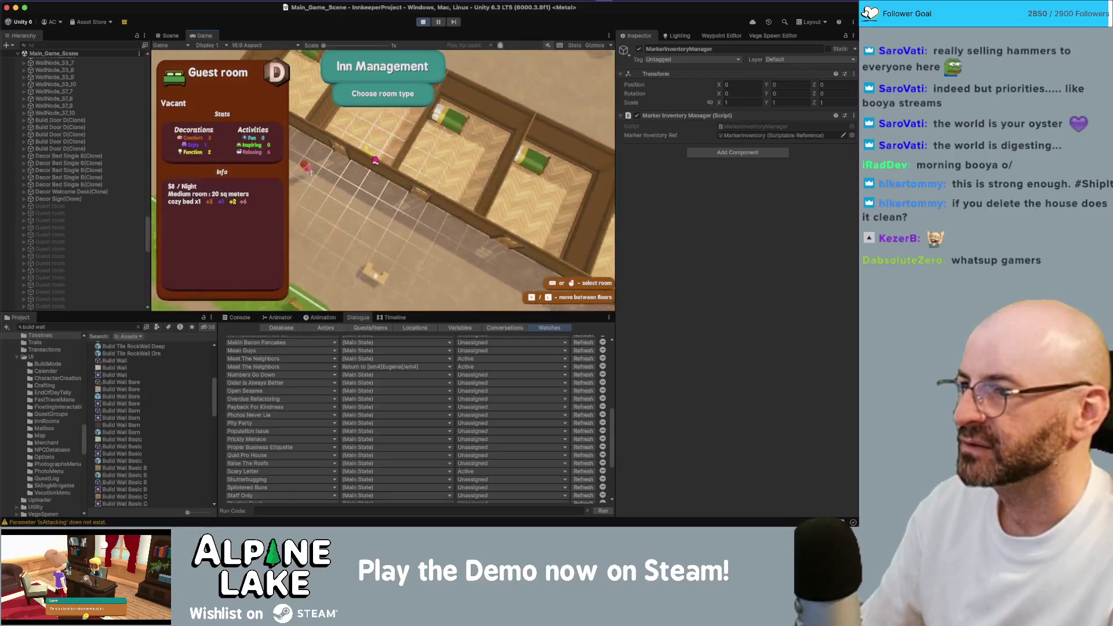
click(411, 253)
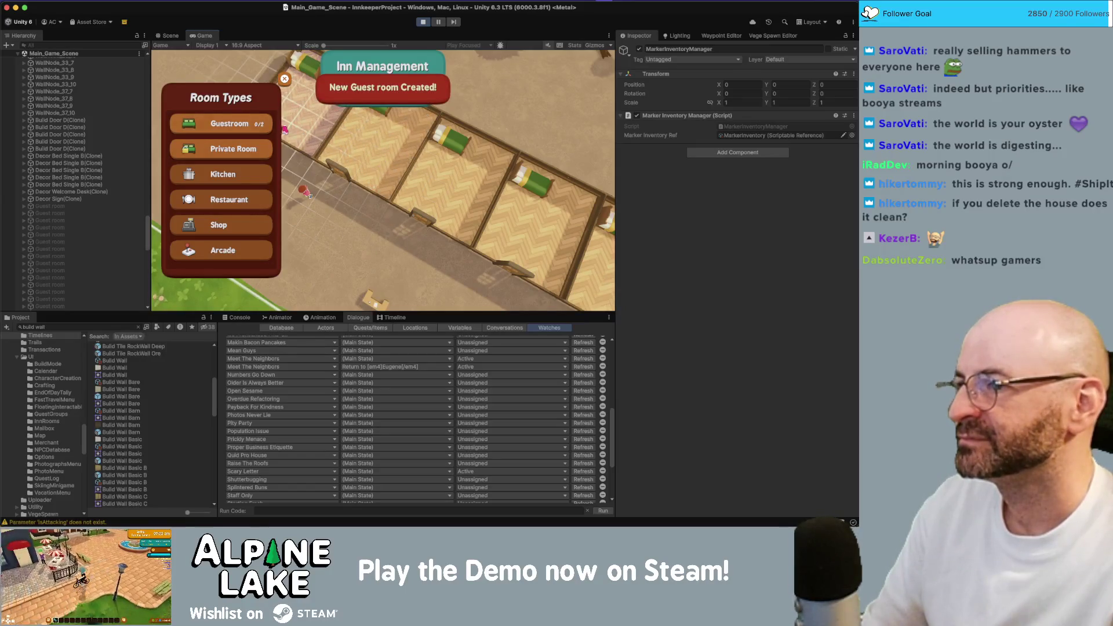
click(368, 184)
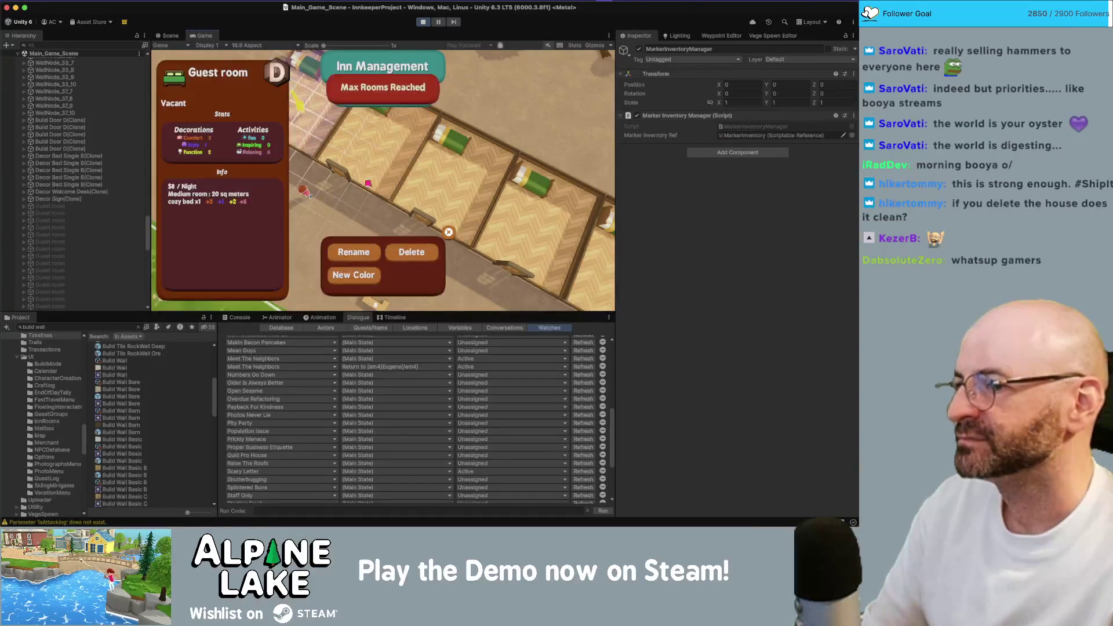
click(419, 253)
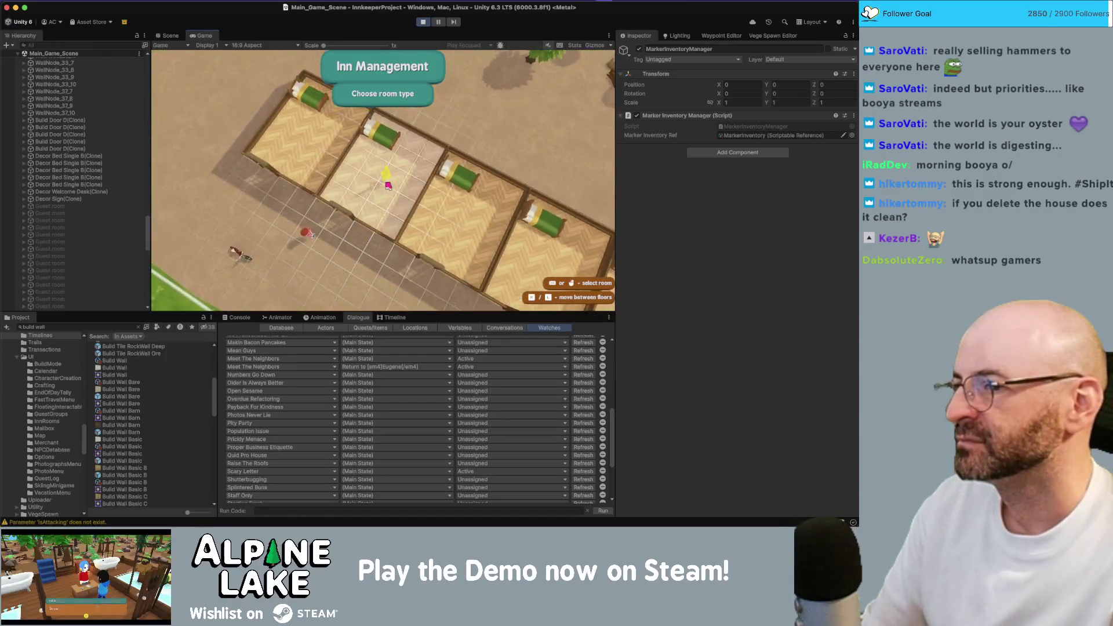
key(Escape)
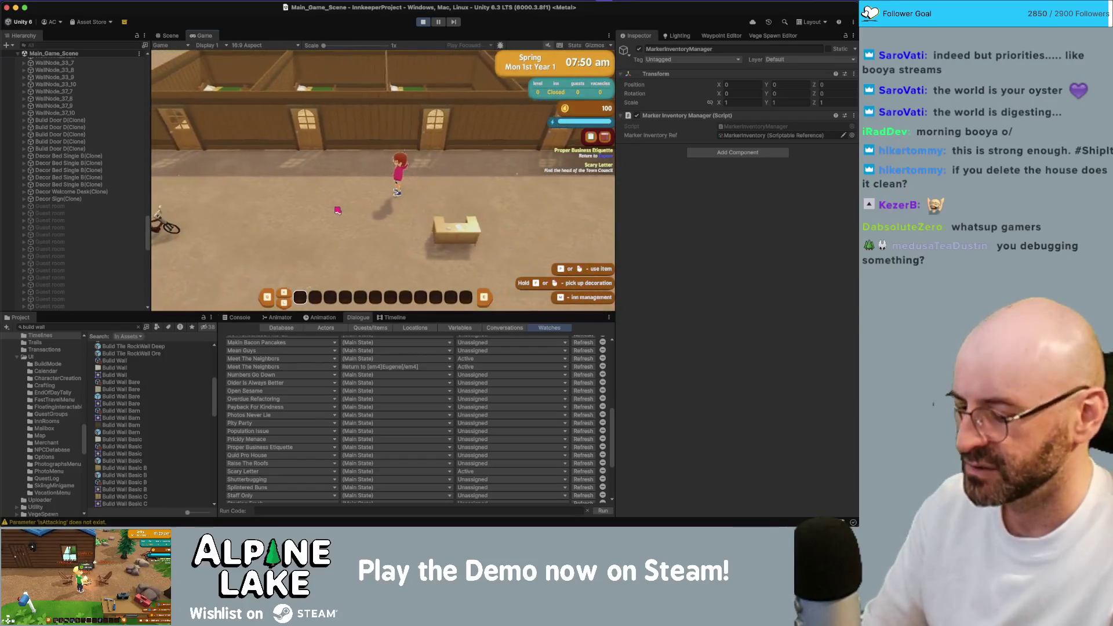
- Reopen inn management and turn an empty room into a guest room
key(Tab)
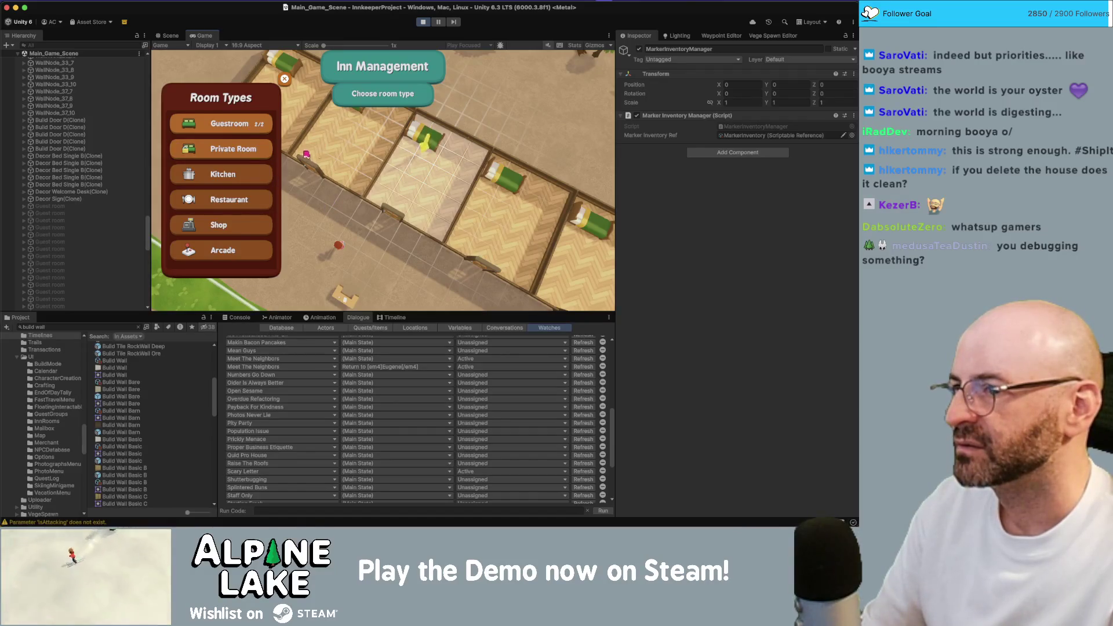
key(Escape)
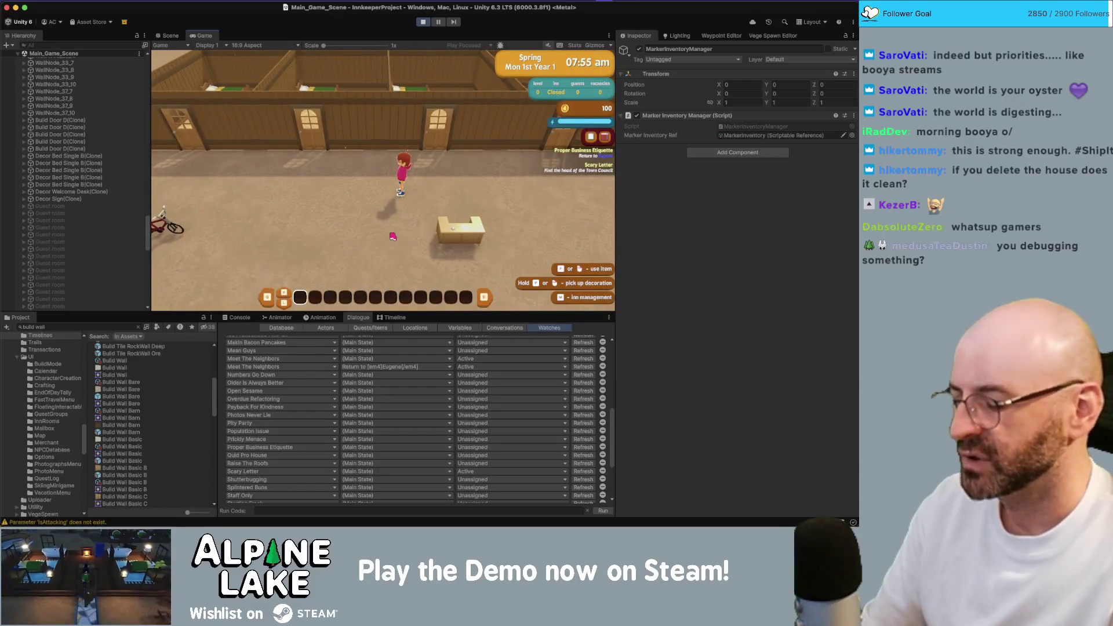
key(i)
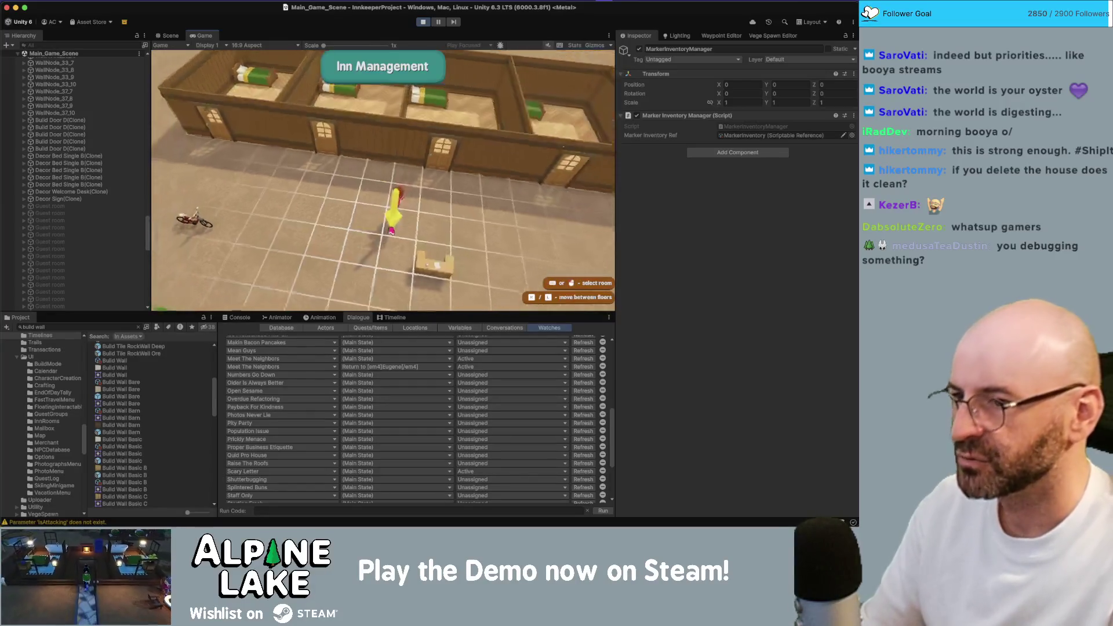
click(258, 126)
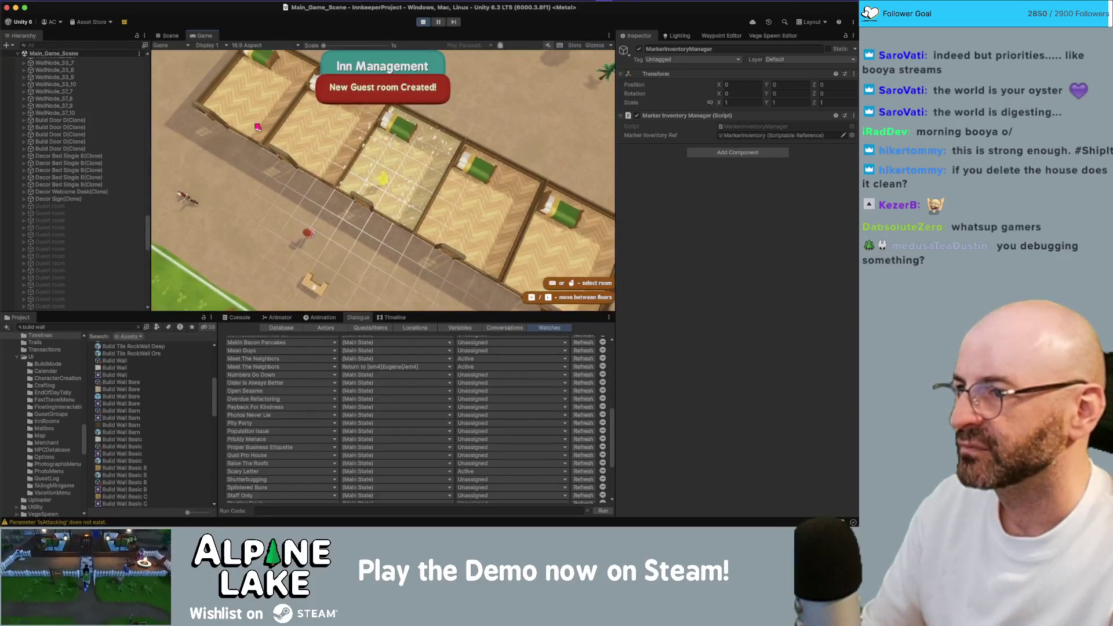
key(Escape)
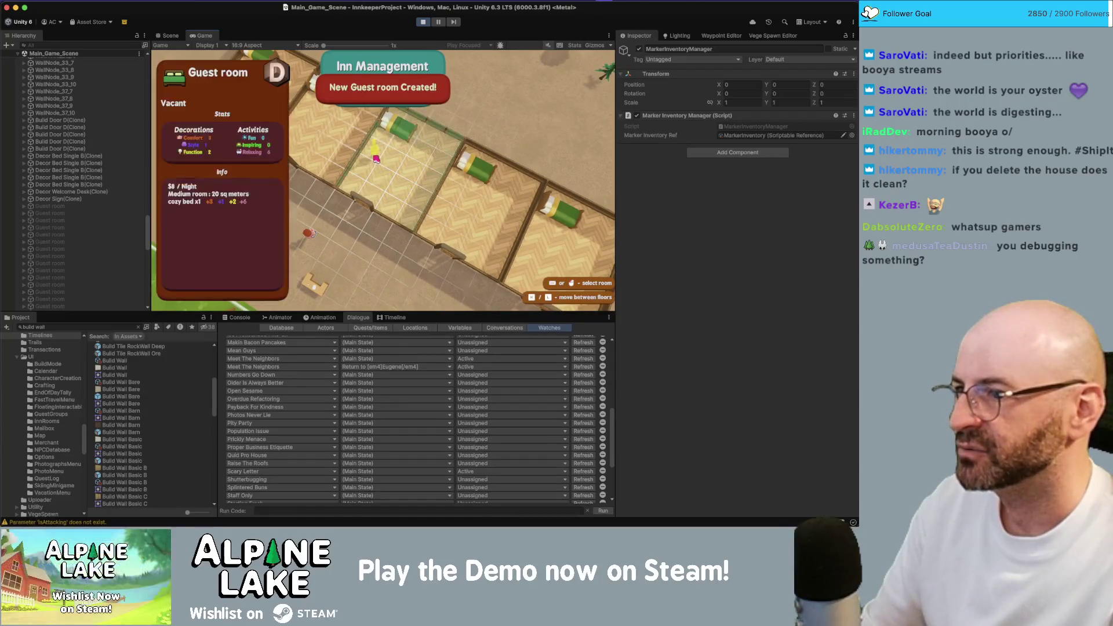
key(Escape)
- Check the new guest room's options, then pick an empty room to show the room types
key(i)
key(Escape)
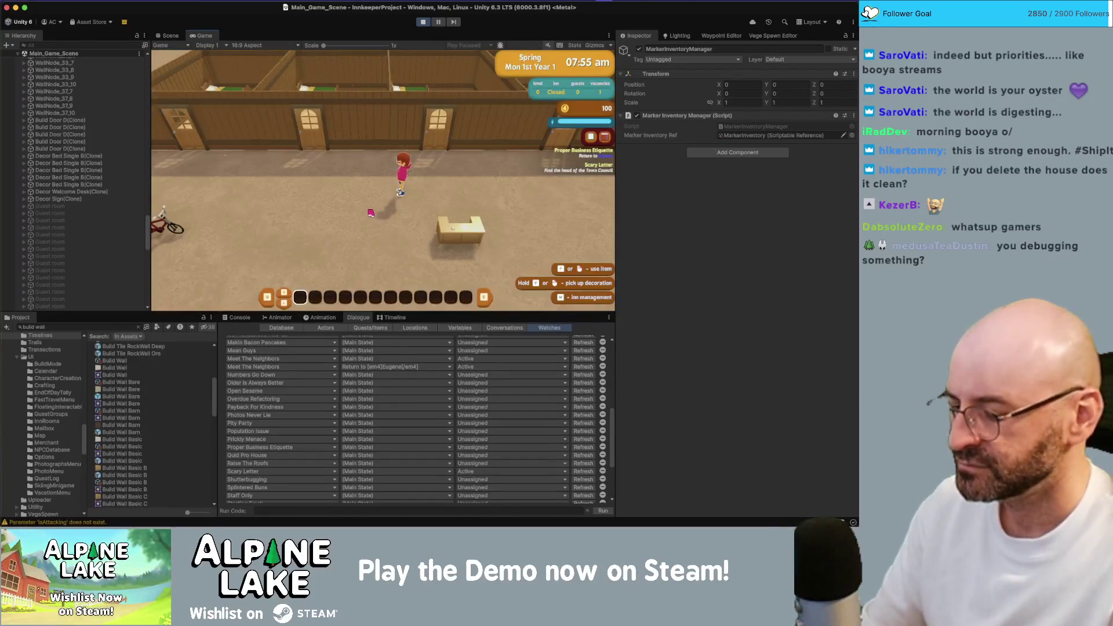
key(b)
click(416, 163)
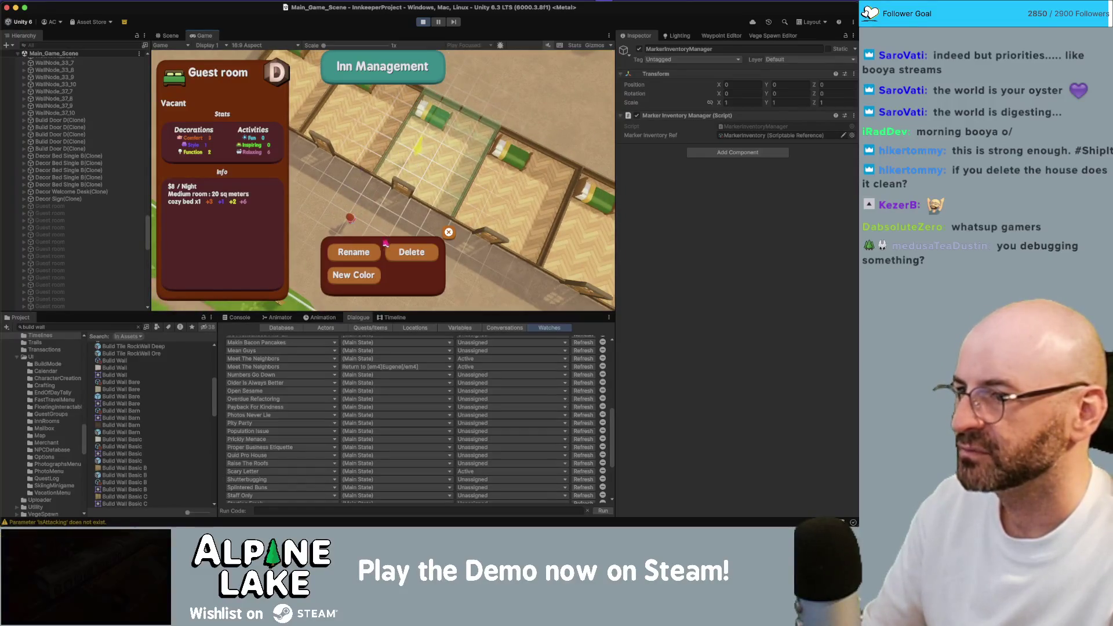
key(Escape)
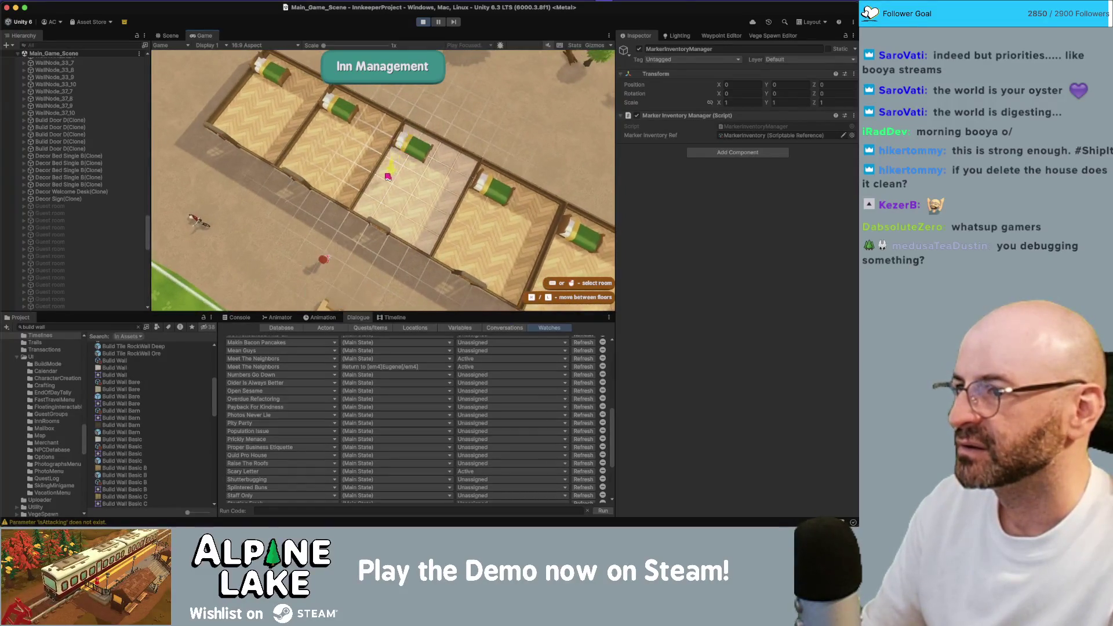
click(386, 177)
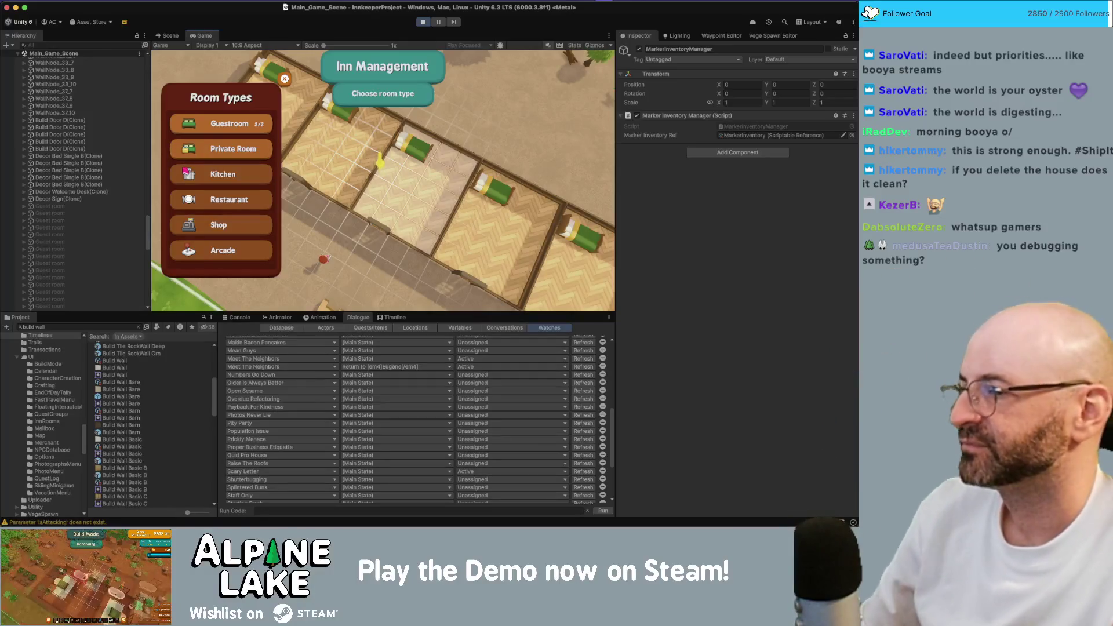
- Make the selected room a Guestroom, view its vacant details, and close the panel
click(249, 124)
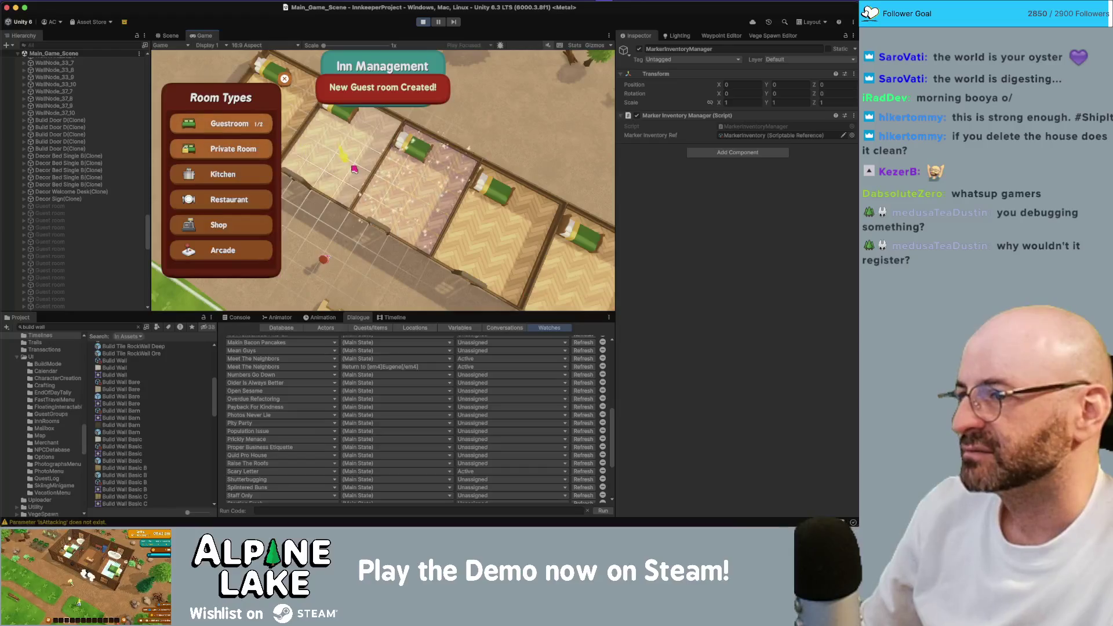
click(418, 199)
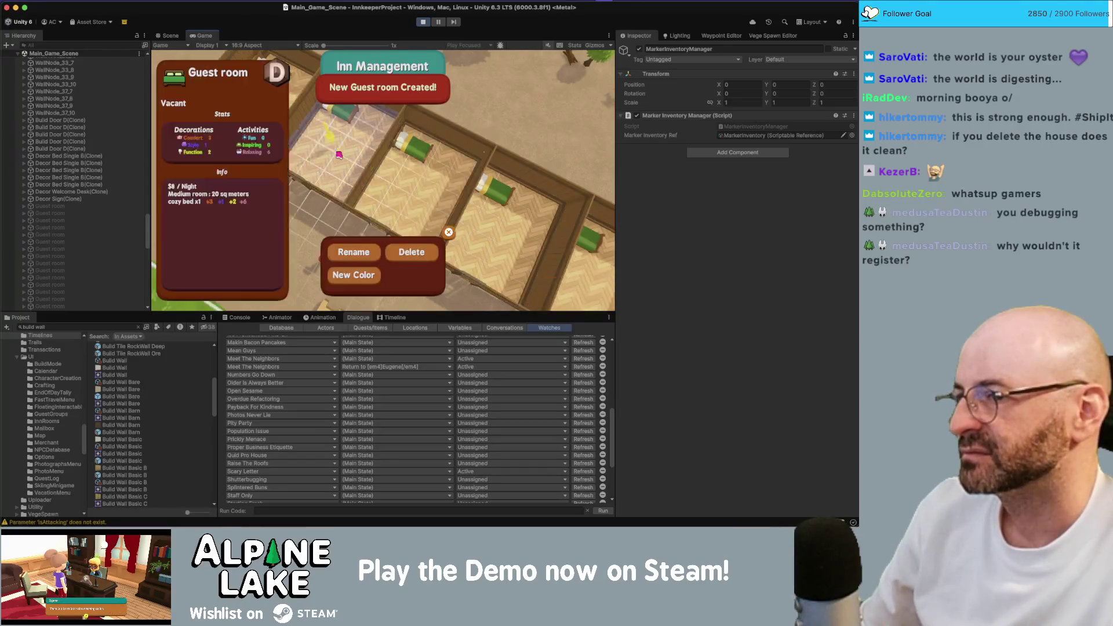
click(413, 253)
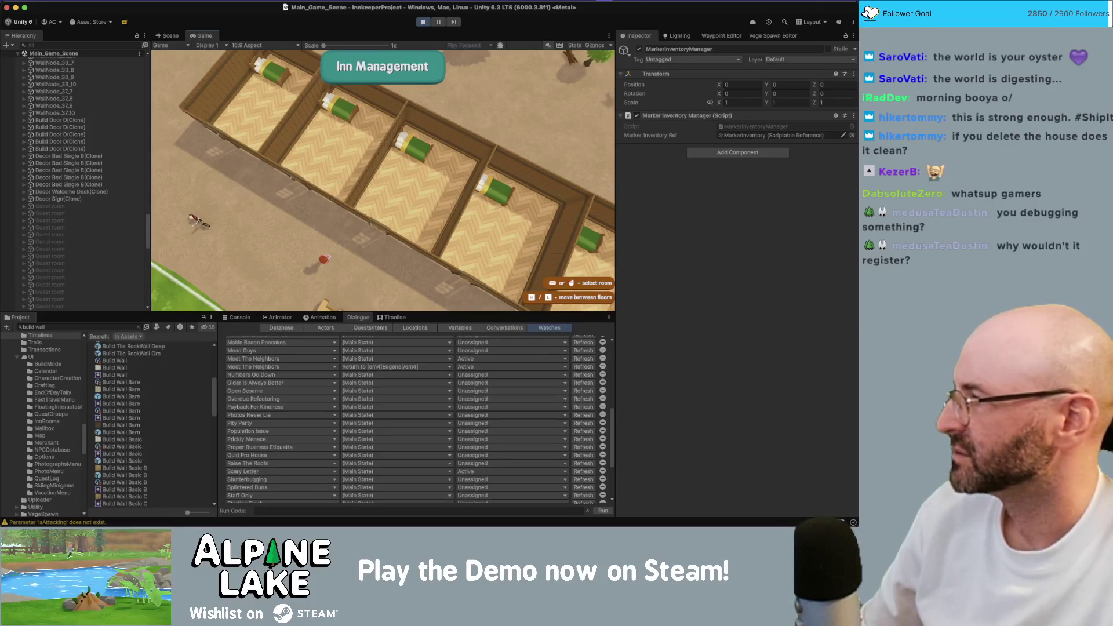
- Stop the Unity playtest and launch Alpine Lake.app from the Mac_AL_v0.2.17_v01 folder
key(super+Tab)
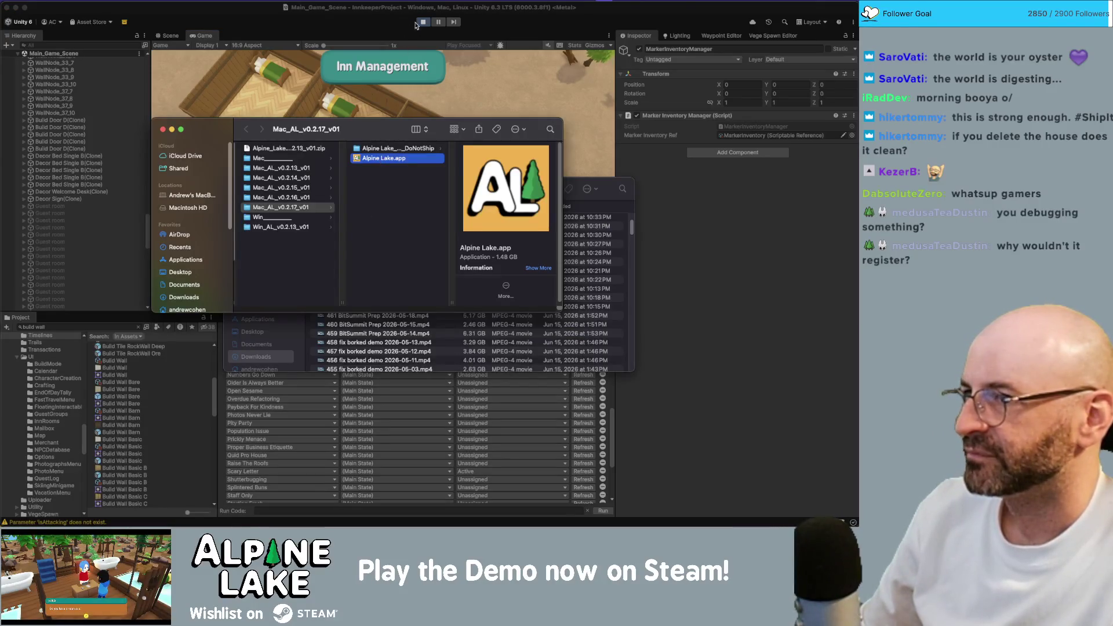
click(417, 29)
key(super+Tab)
click(416, 36)
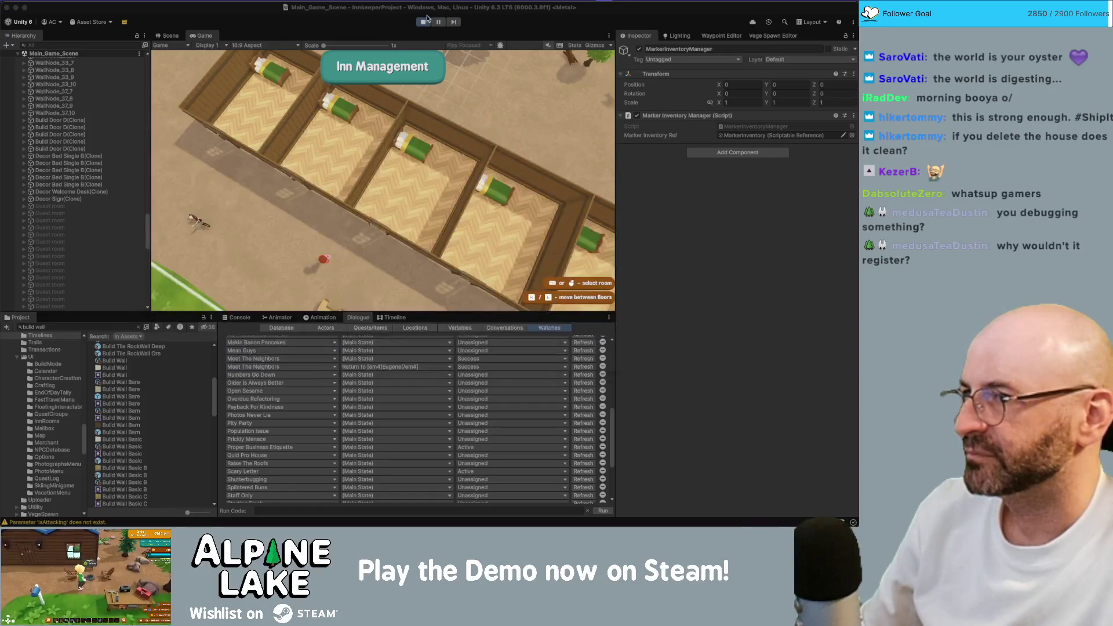
click(423, 21)
key(super+Tab)
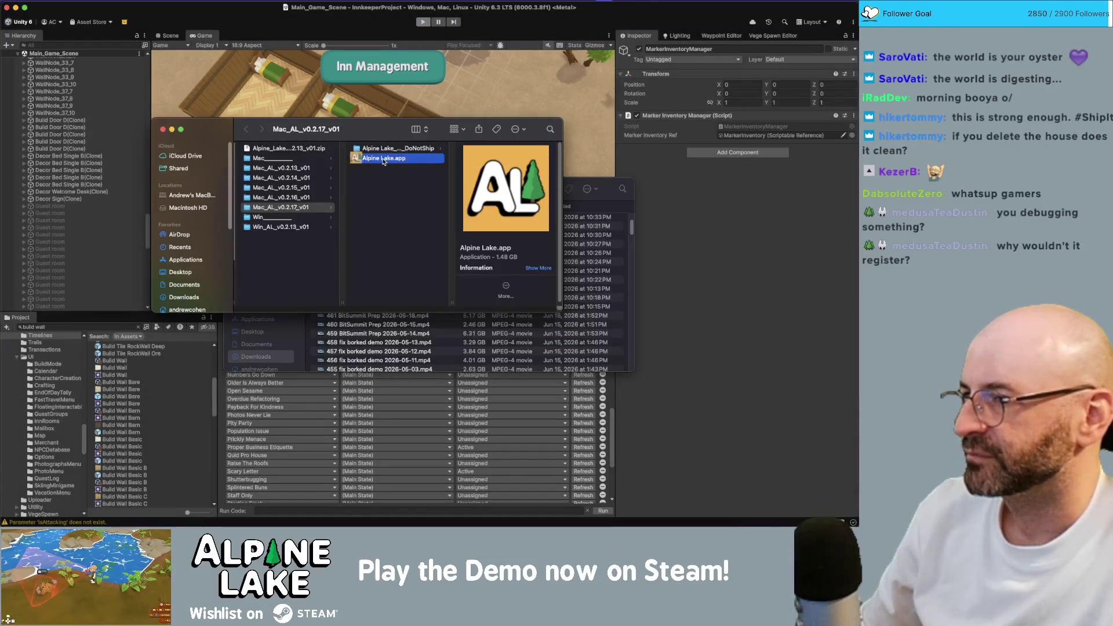
double_click(383, 160)
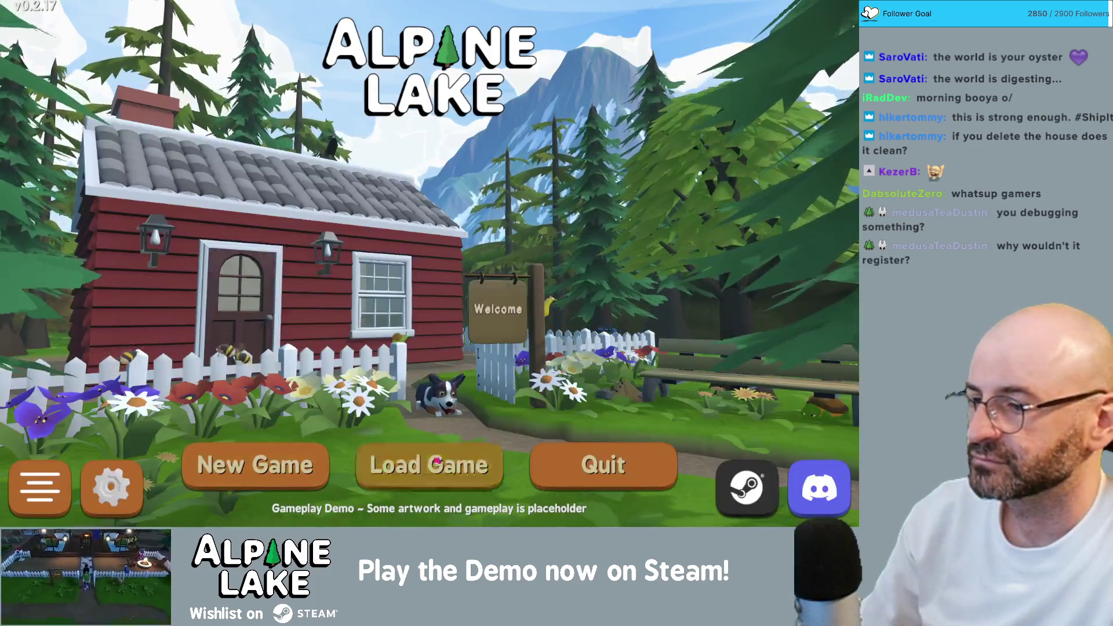
- Open Load Game and choose the Rustic Roost save
click(424, 464)
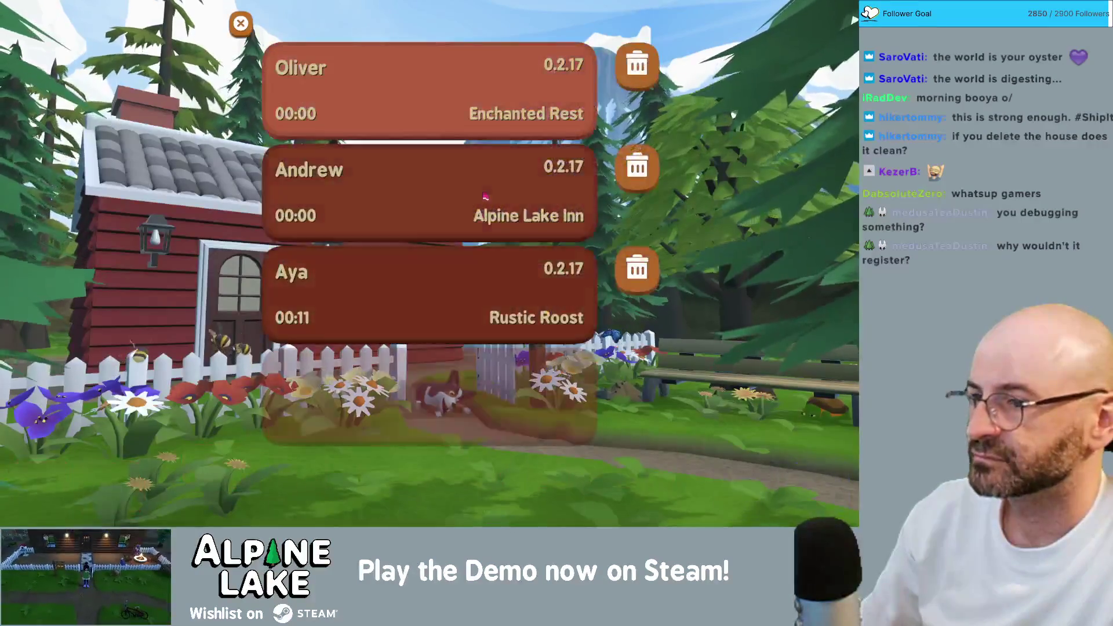
click(435, 284)
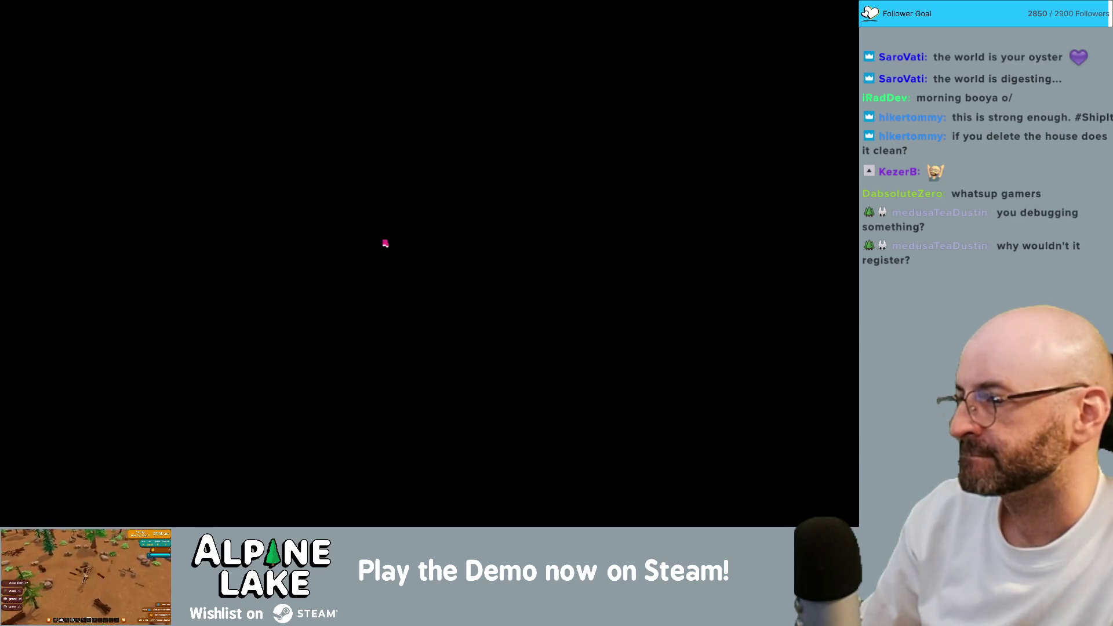
- Walk to the inn, open inn management, and try deleting Dale's occupied guest room
key(w)
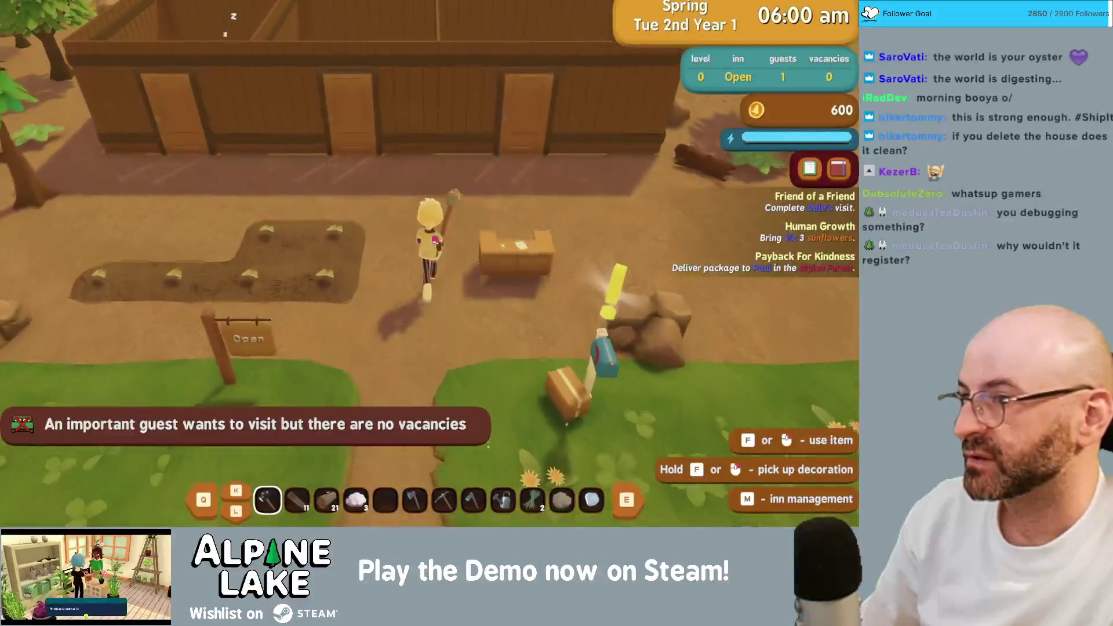
key(w)
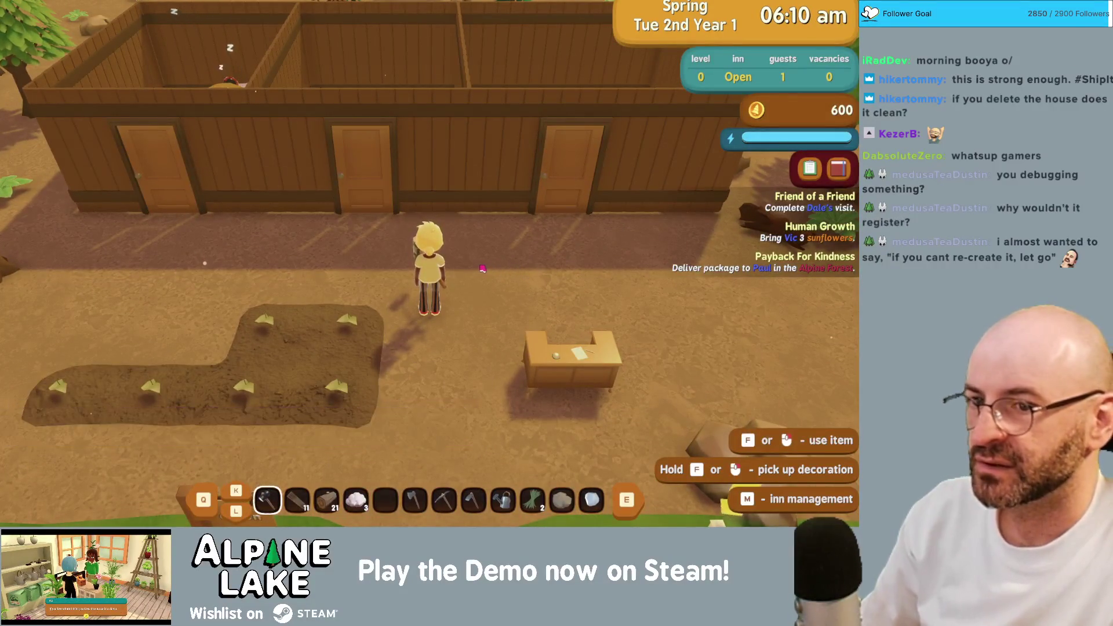
key(m)
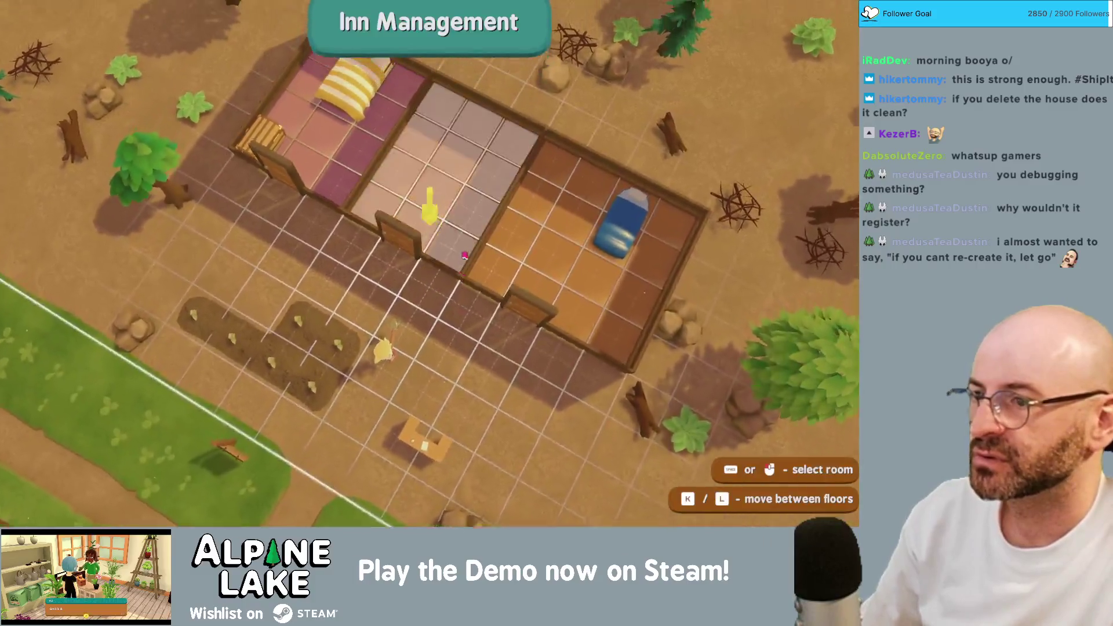
click(440, 216)
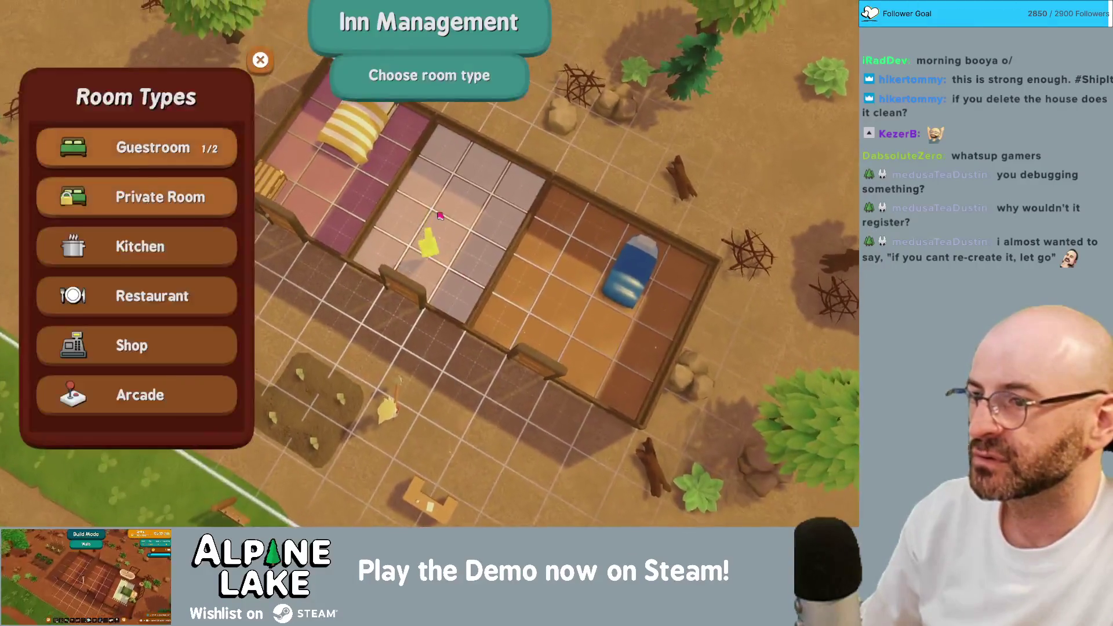
click(260, 60)
click(375, 197)
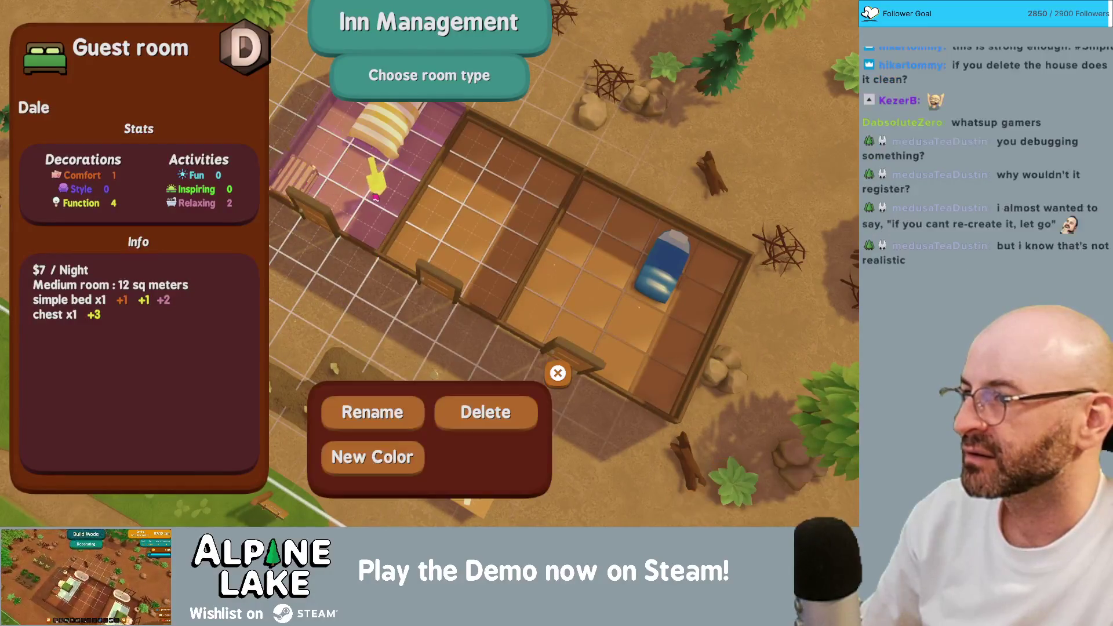
click(472, 404)
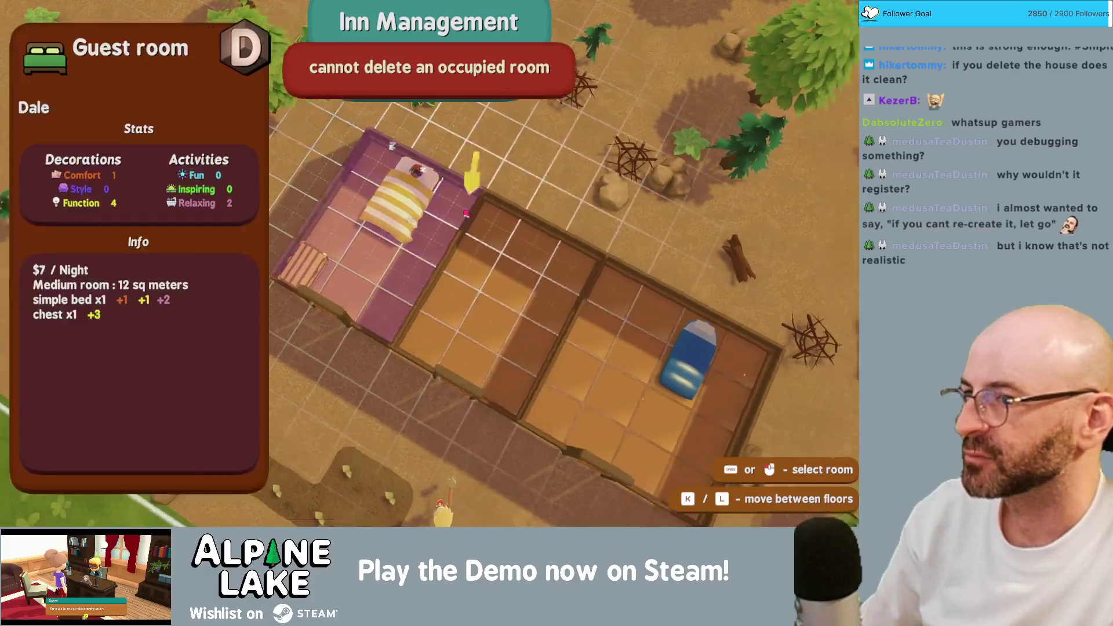
- Make the empty middle room a guest room and recheck Dale's room details
click(459, 348)
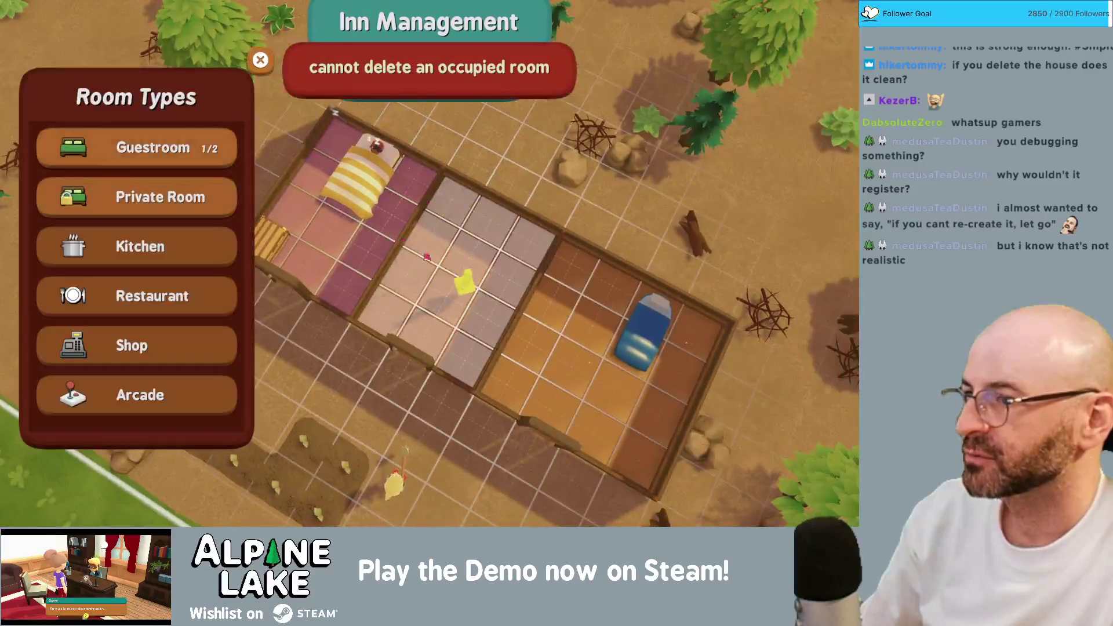
click(137, 144)
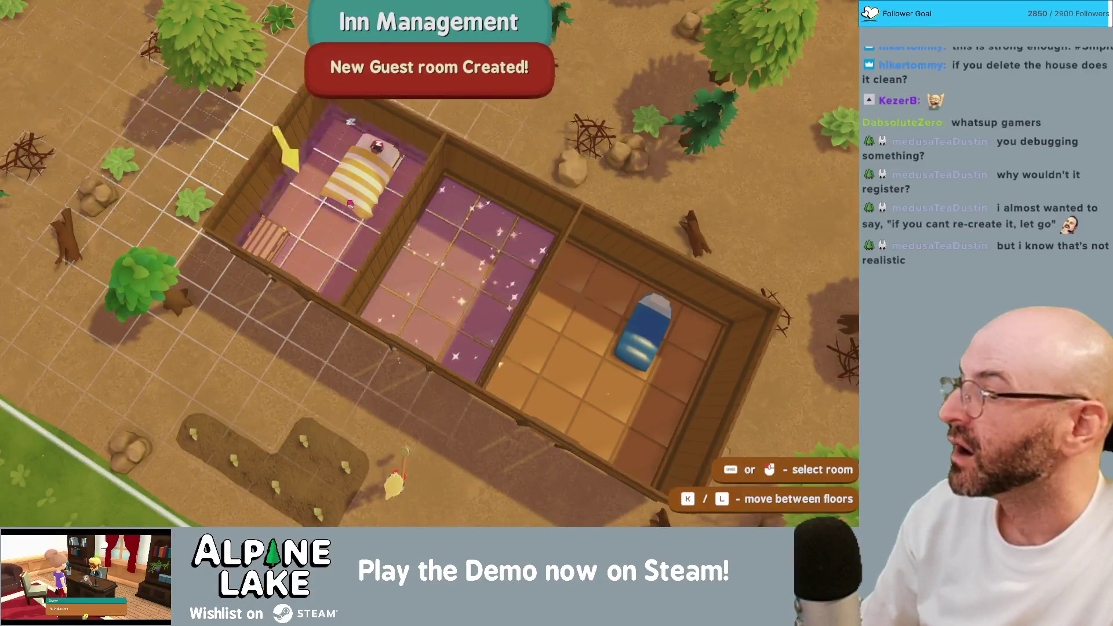
click(376, 237)
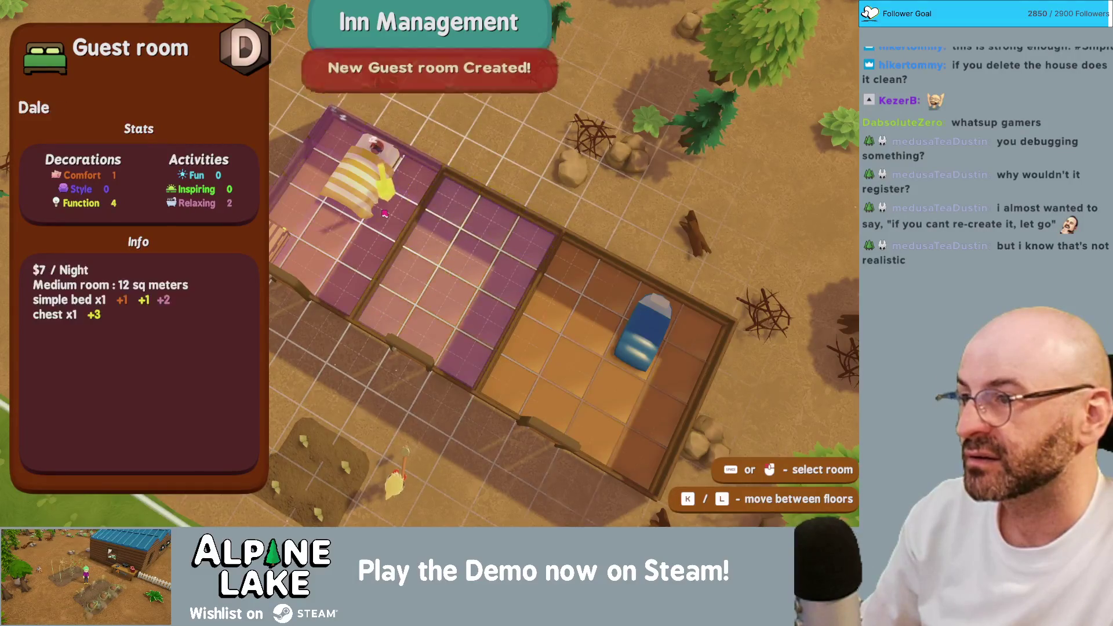
- Place a simple bed in the new middle guest room, then walk down to the mailbox
key(m)
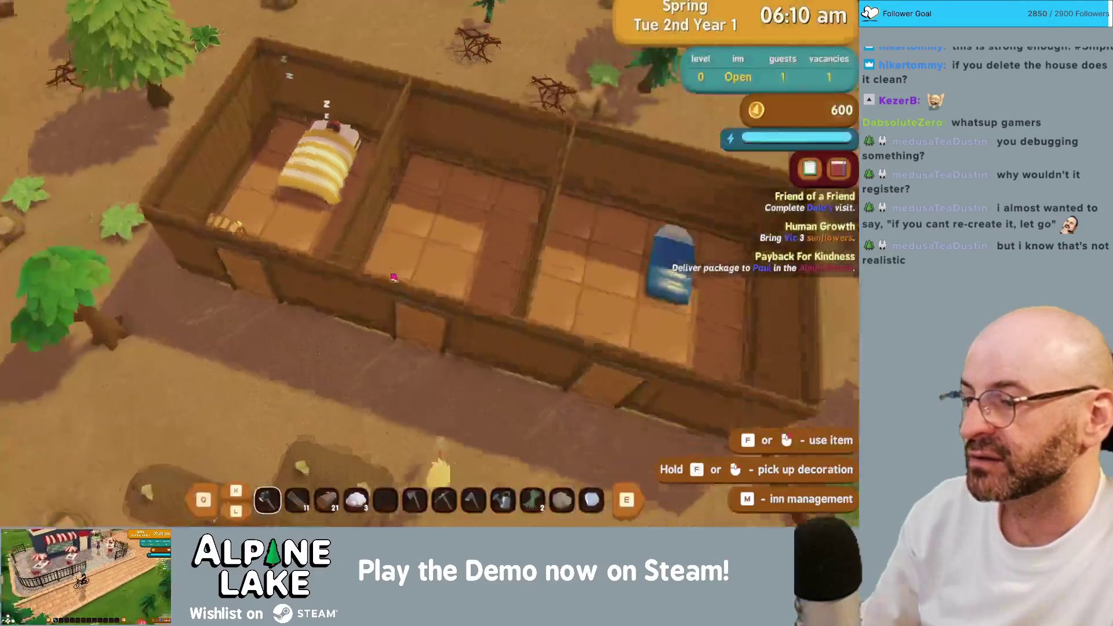
click(353, 277)
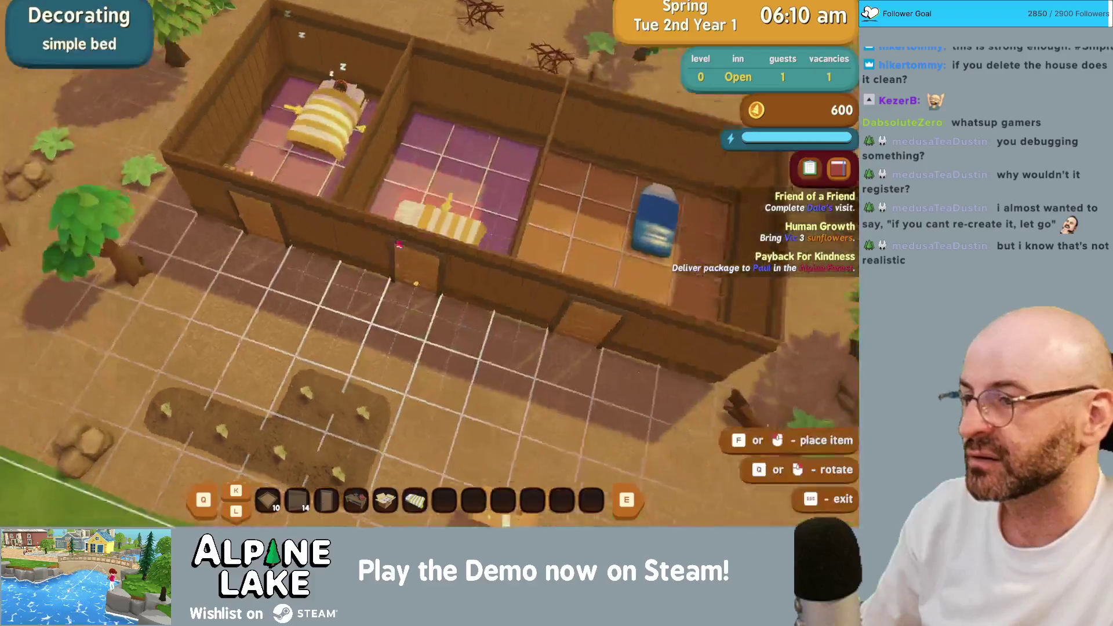
click(455, 235)
key(w)
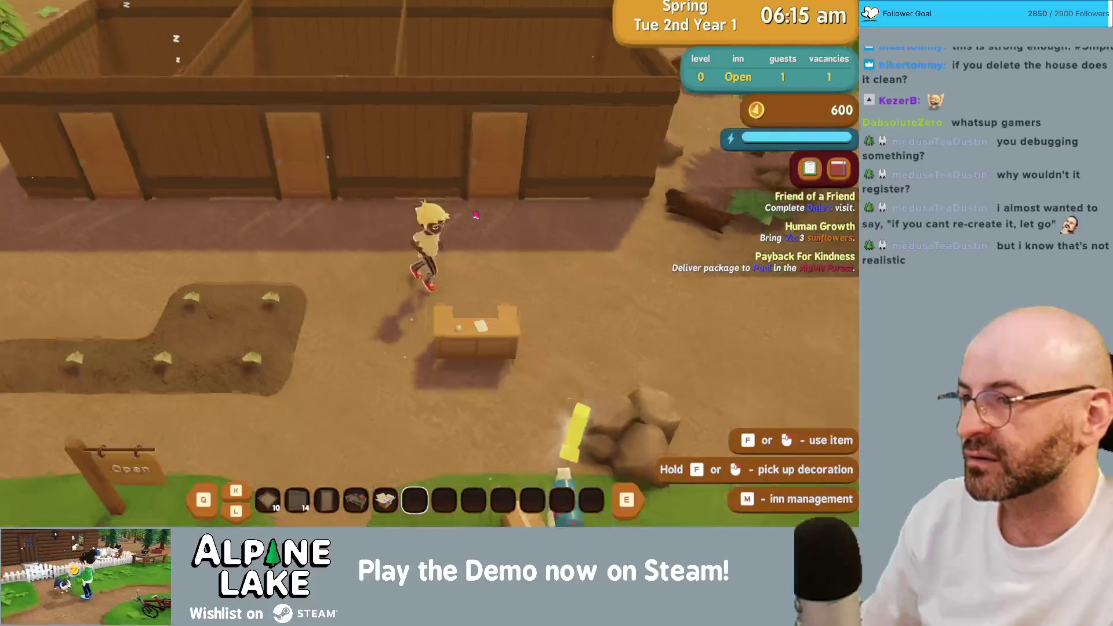
key(d)
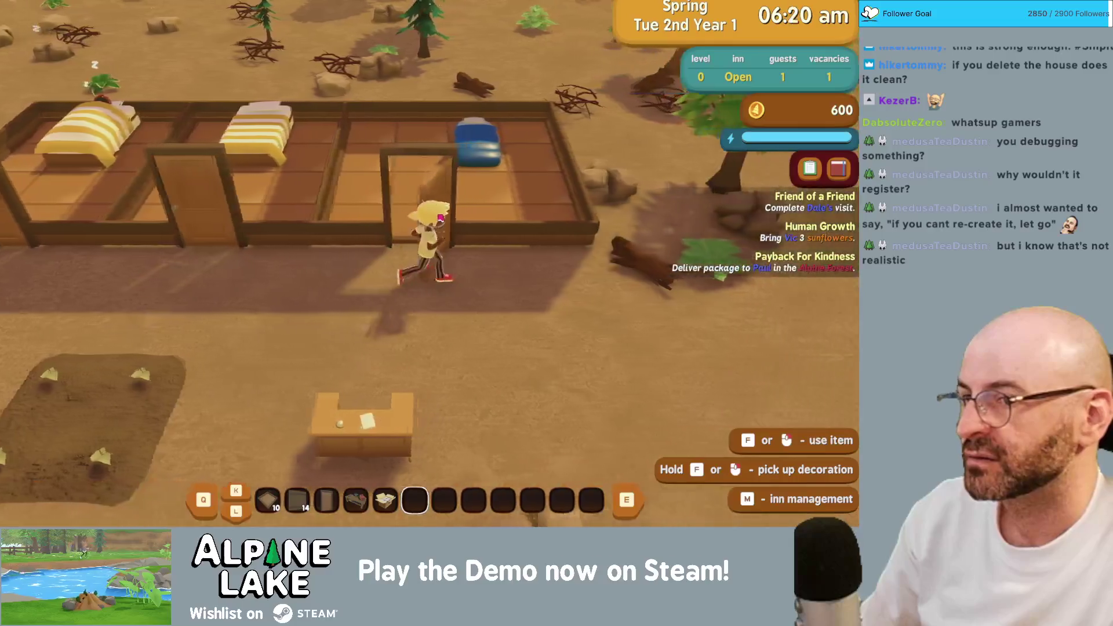
key(s)
key(w)
key(a)
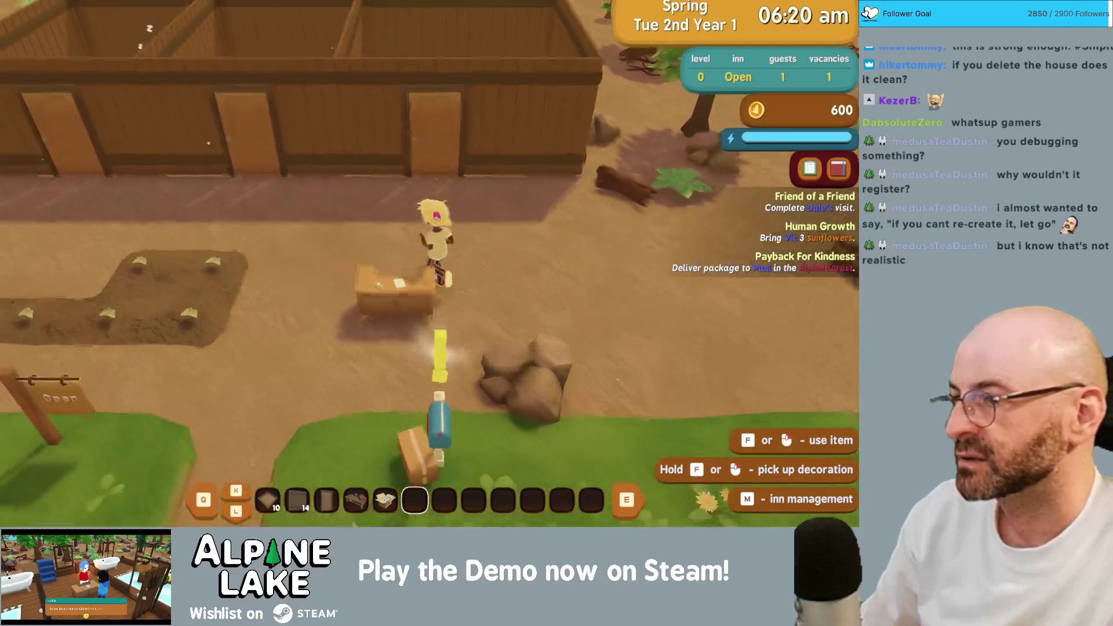
key(s)
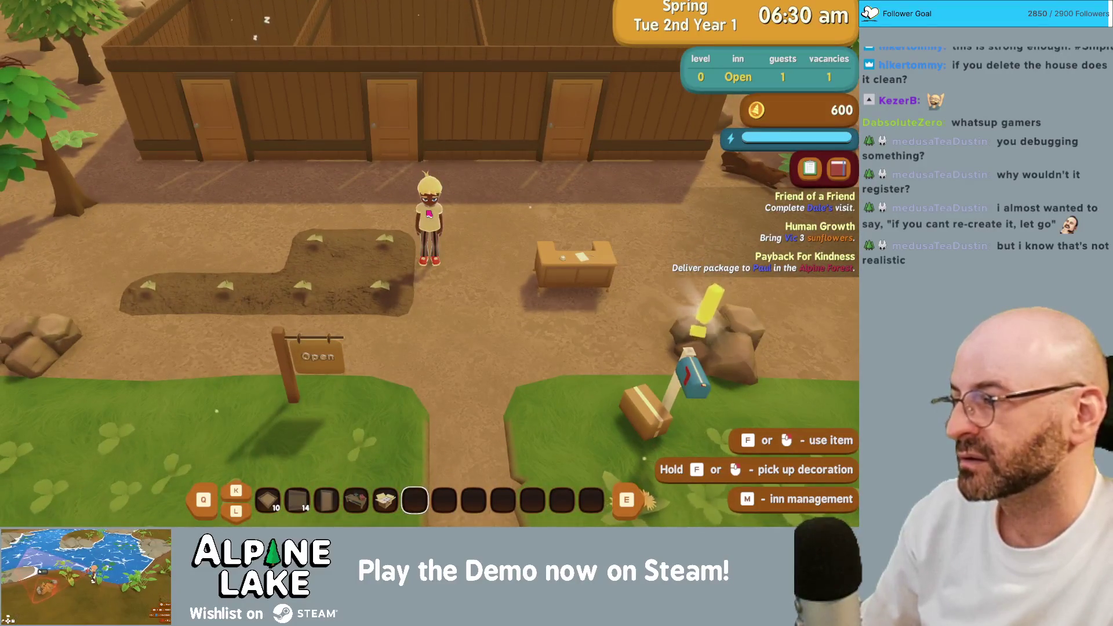
key(w)
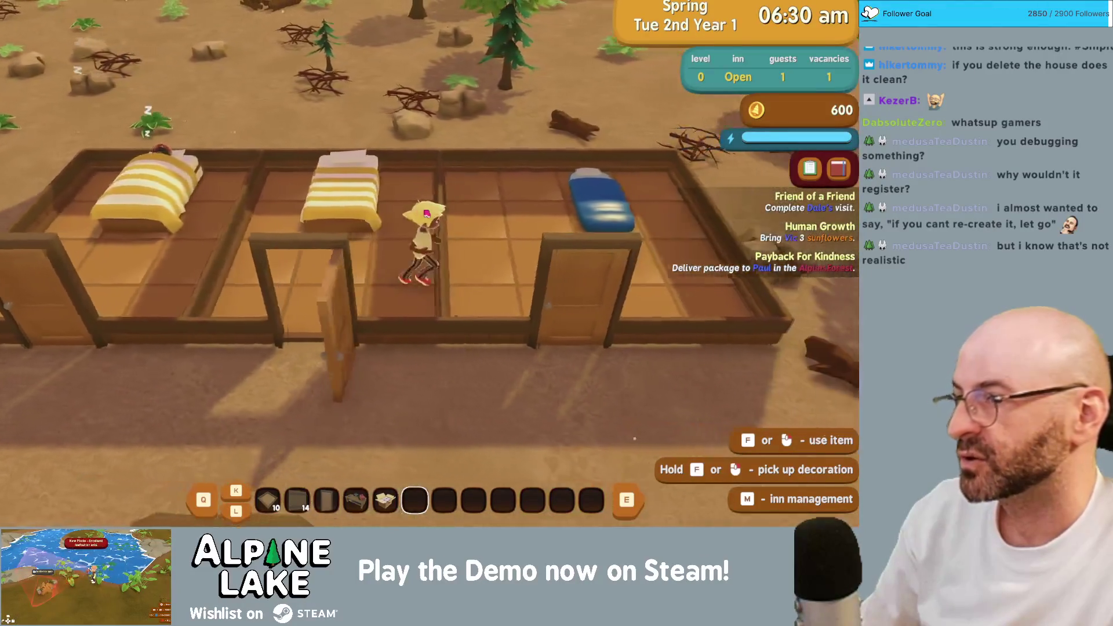
key(s)
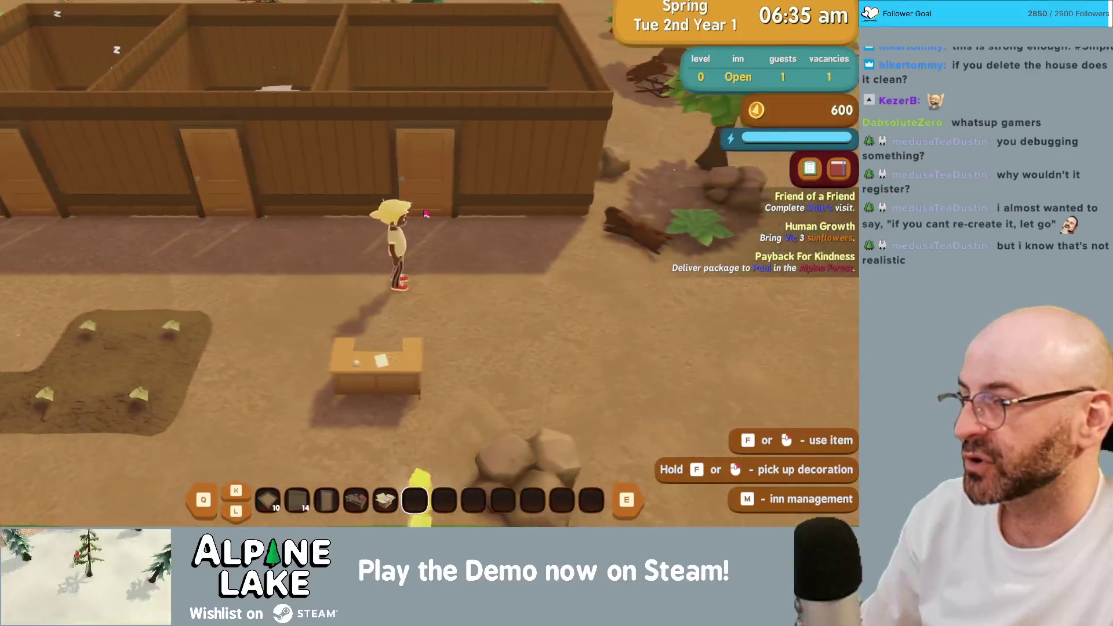
key(s)
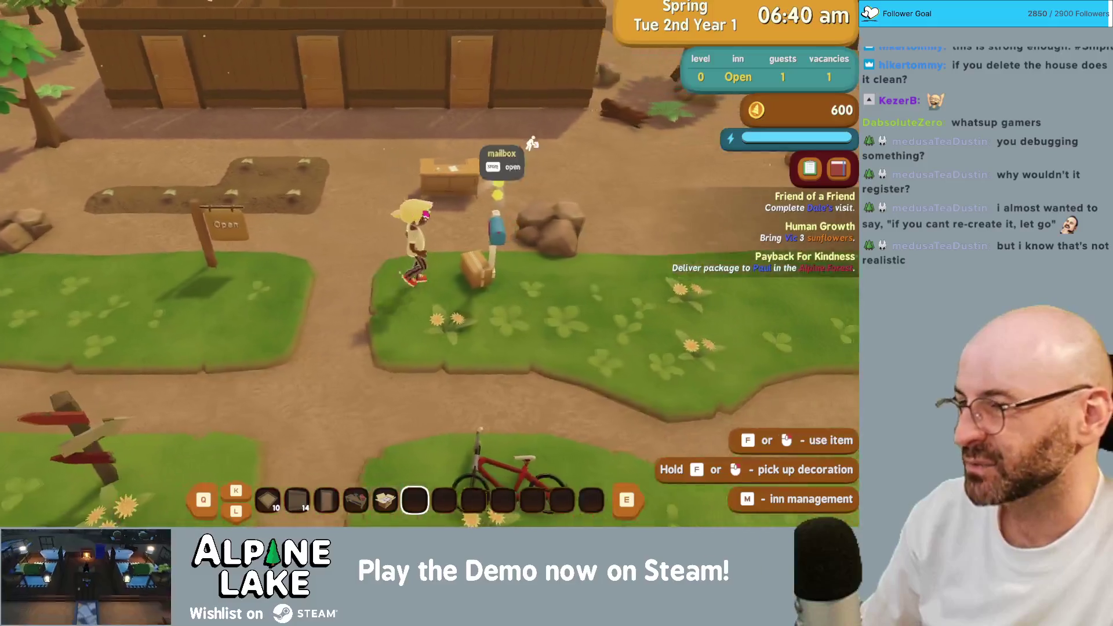
- Read the new letter in the mailbox, claim its drip coffee gift, and head back with the watering can
key(space)
click(284, 193)
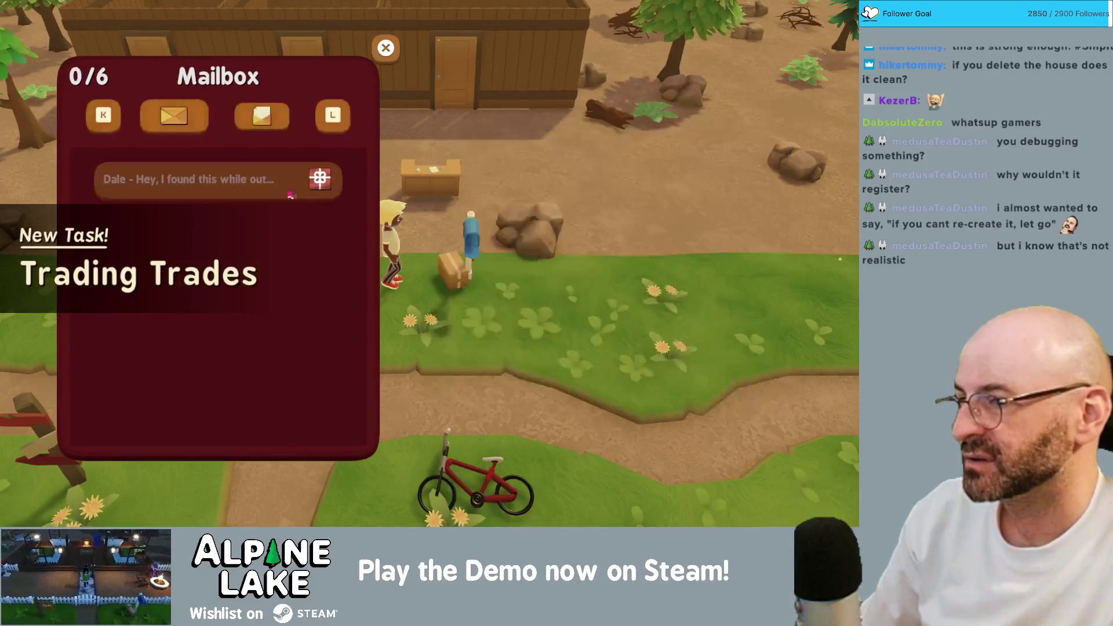
click(602, 327)
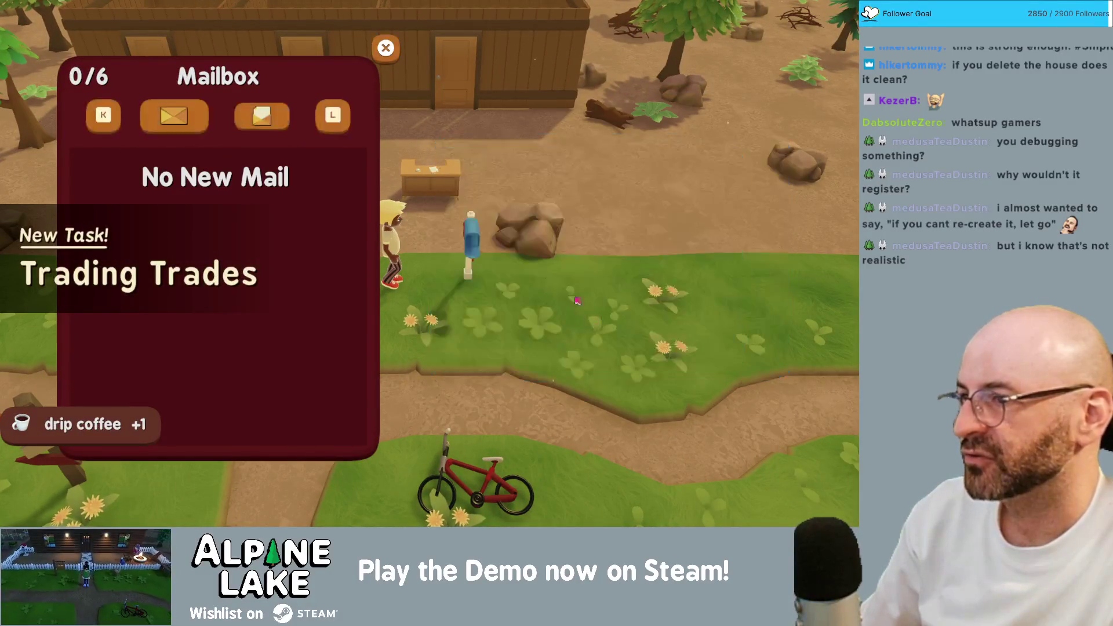
key(Escape)
key(w)
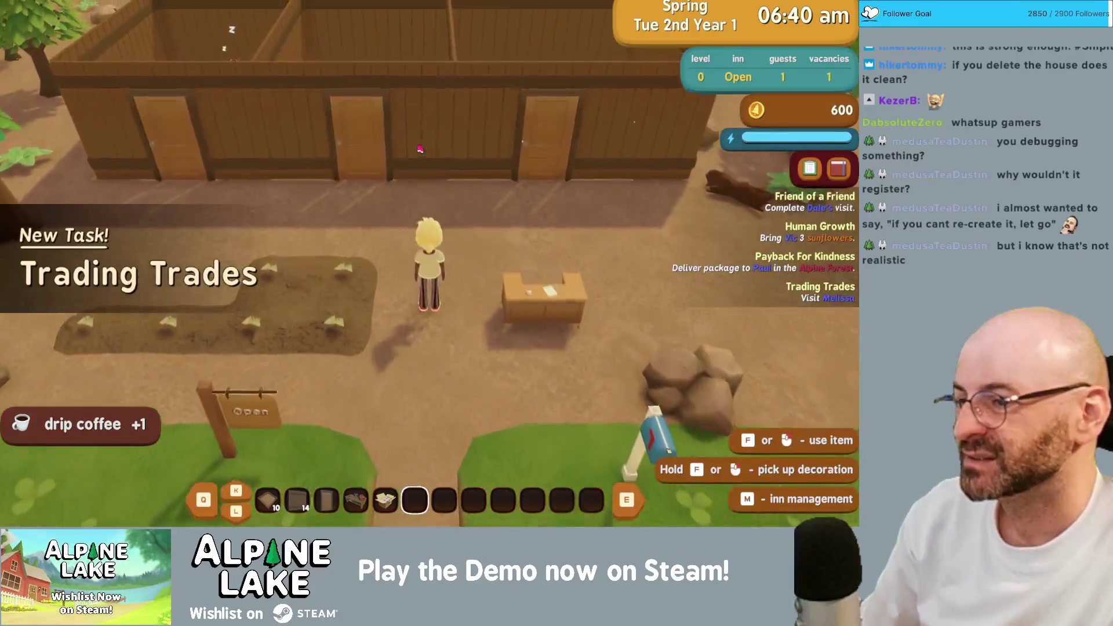
key(e)
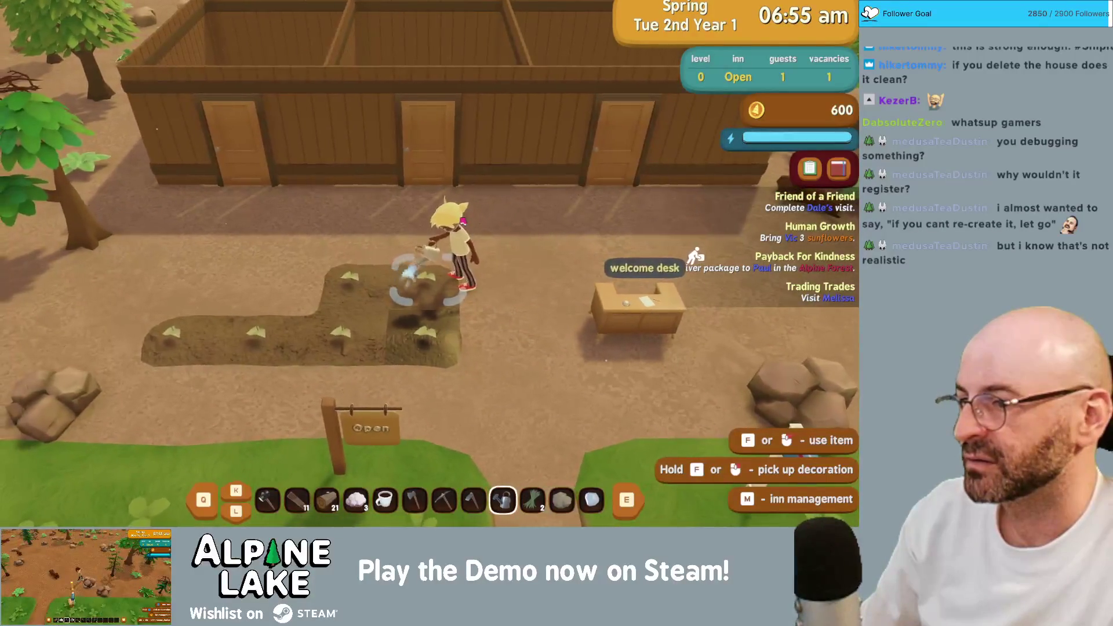
- Walk along the crop plot, across the grass and back up to the rock by the inn
key(a)
key(s)
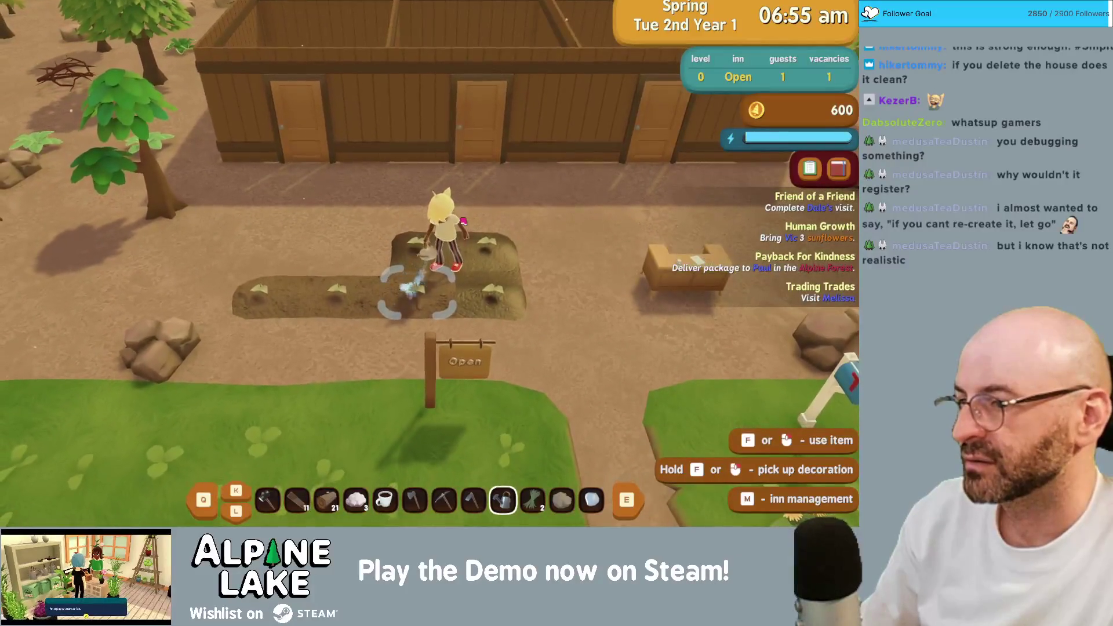
key(a)
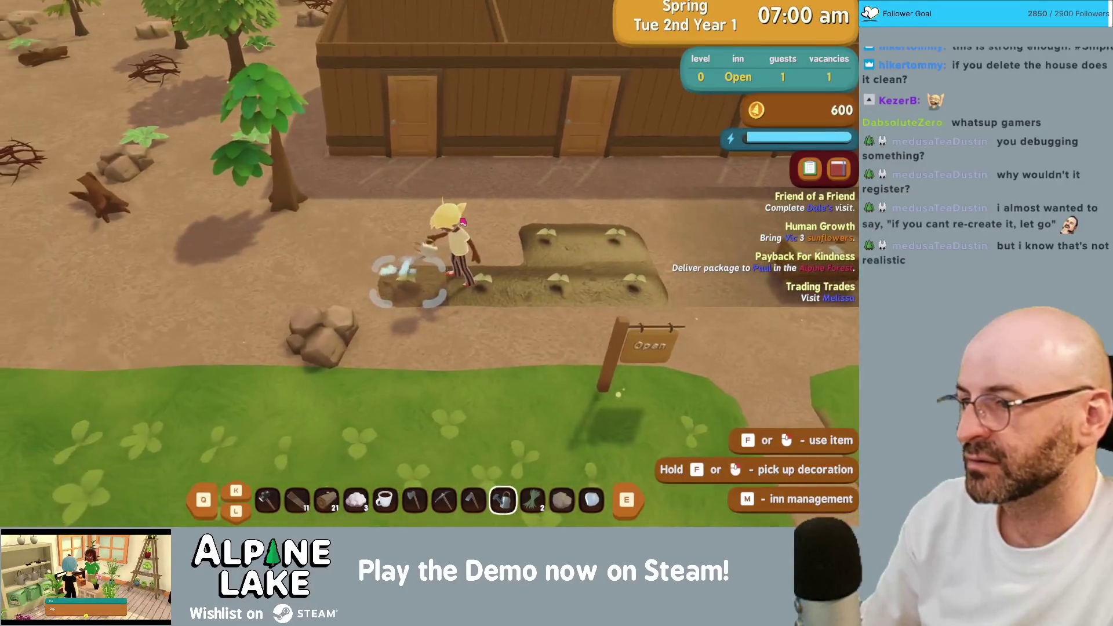
key(d)
key(s)
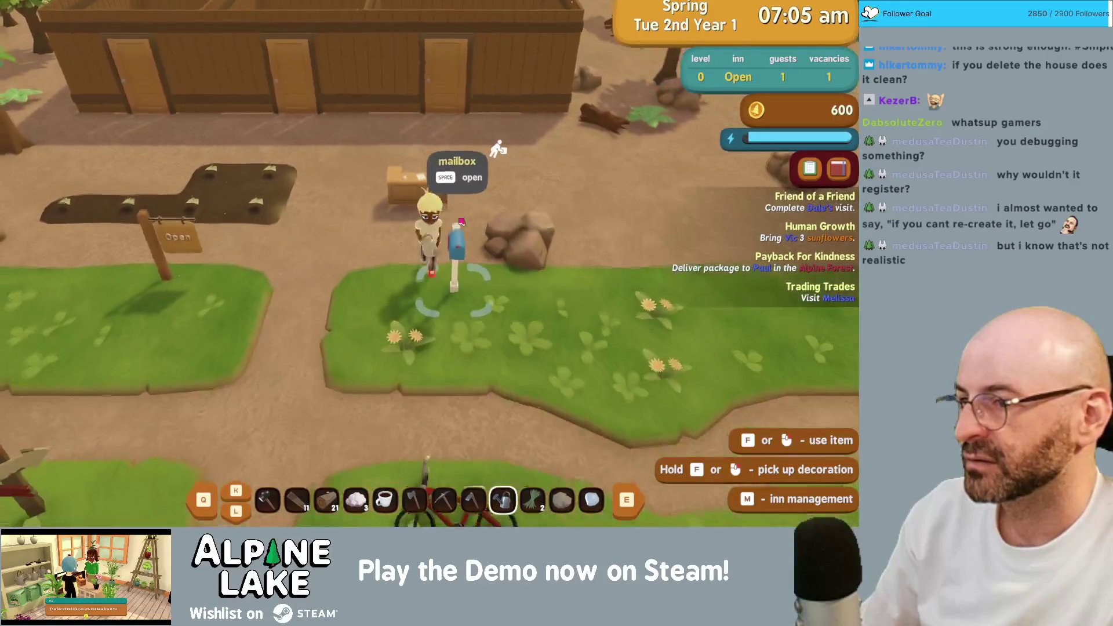
key(s)
key(d)
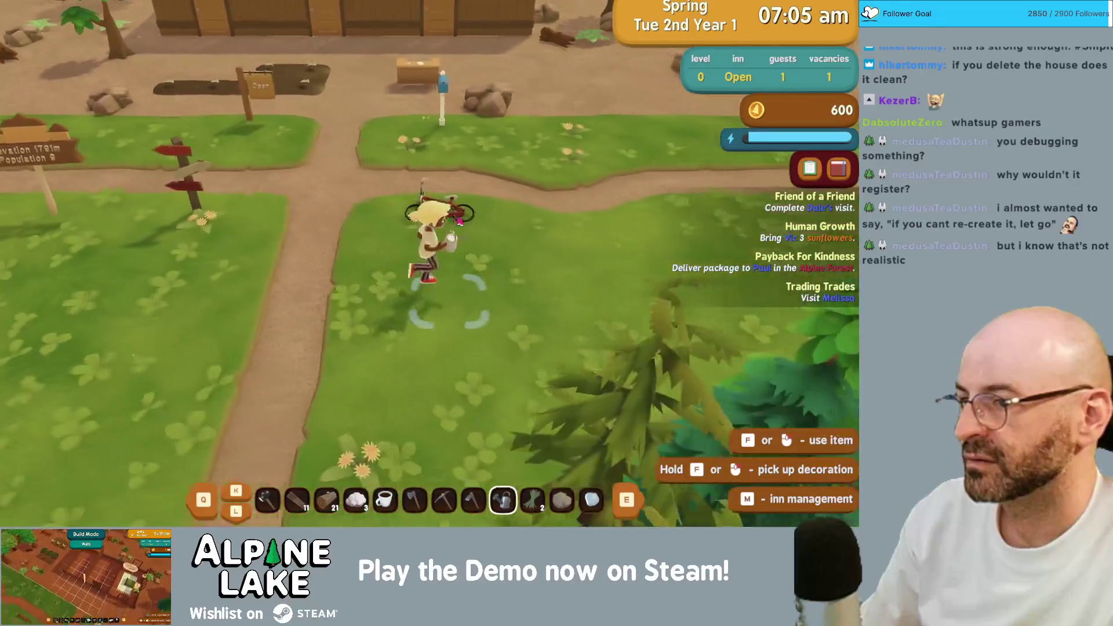
key(w)
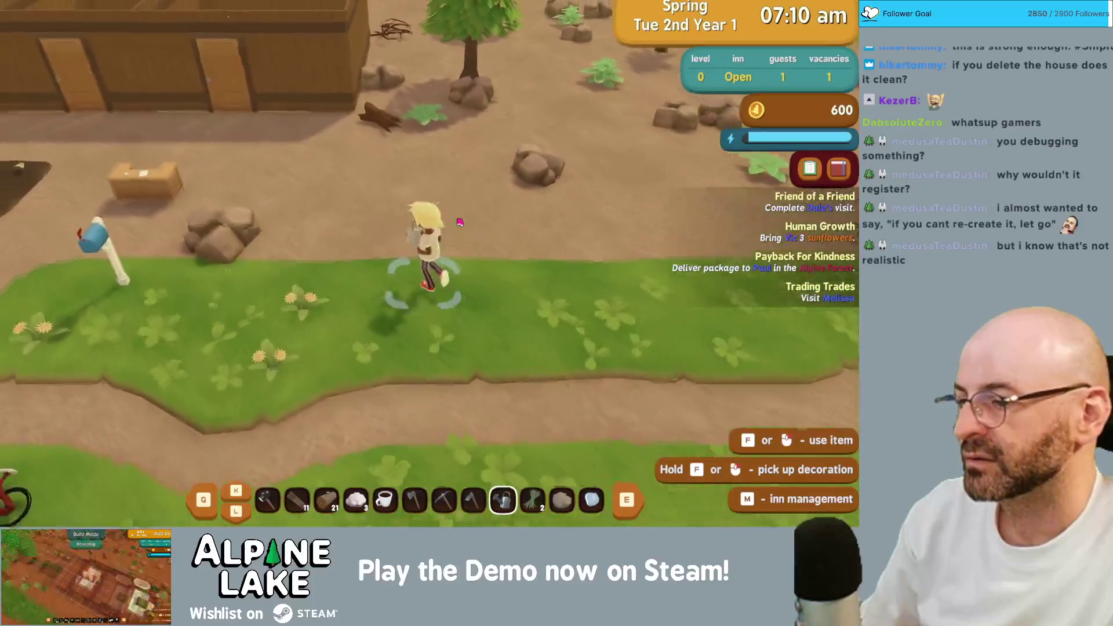
key(w)
key(d)
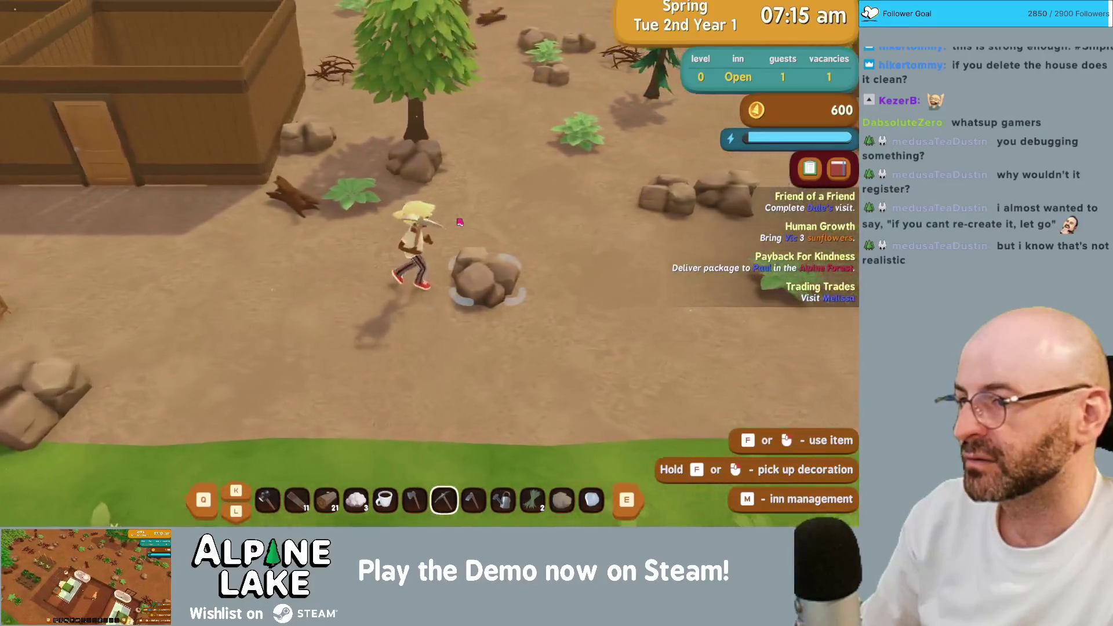
- Strike the rock with the pickaxe, then switch to the axe and chop the fallen log
click(460, 222)
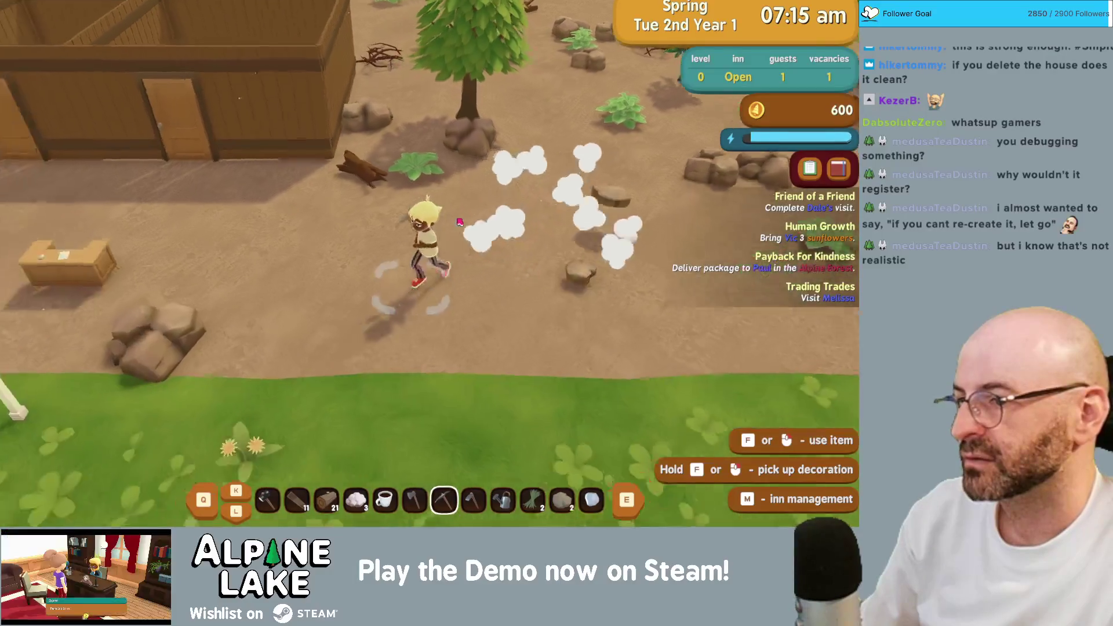
key(a)
key(s)
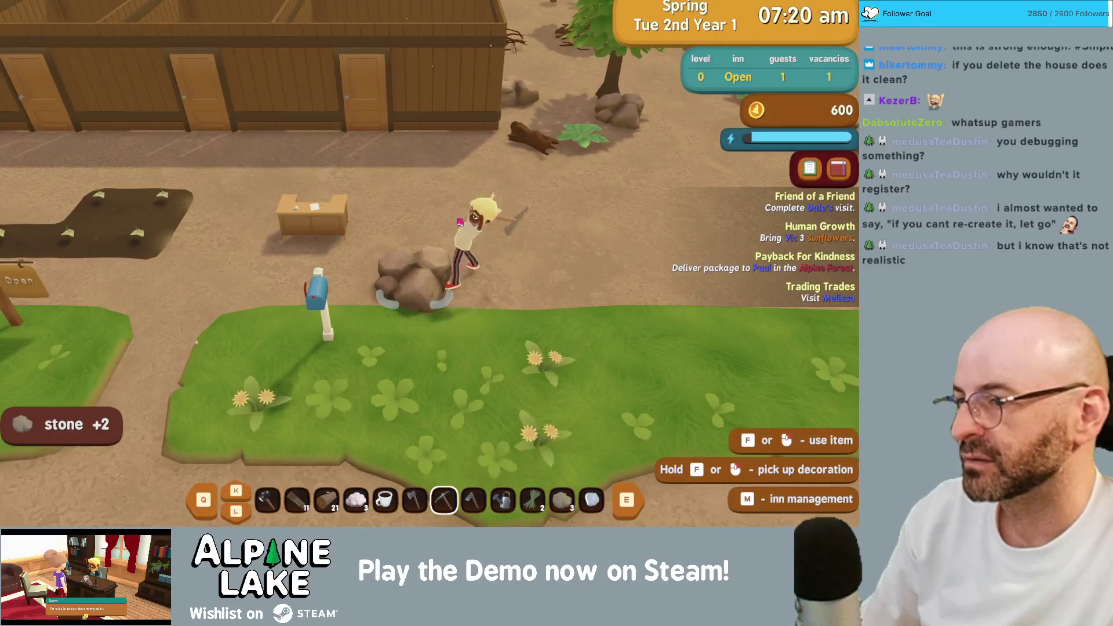
key(w)
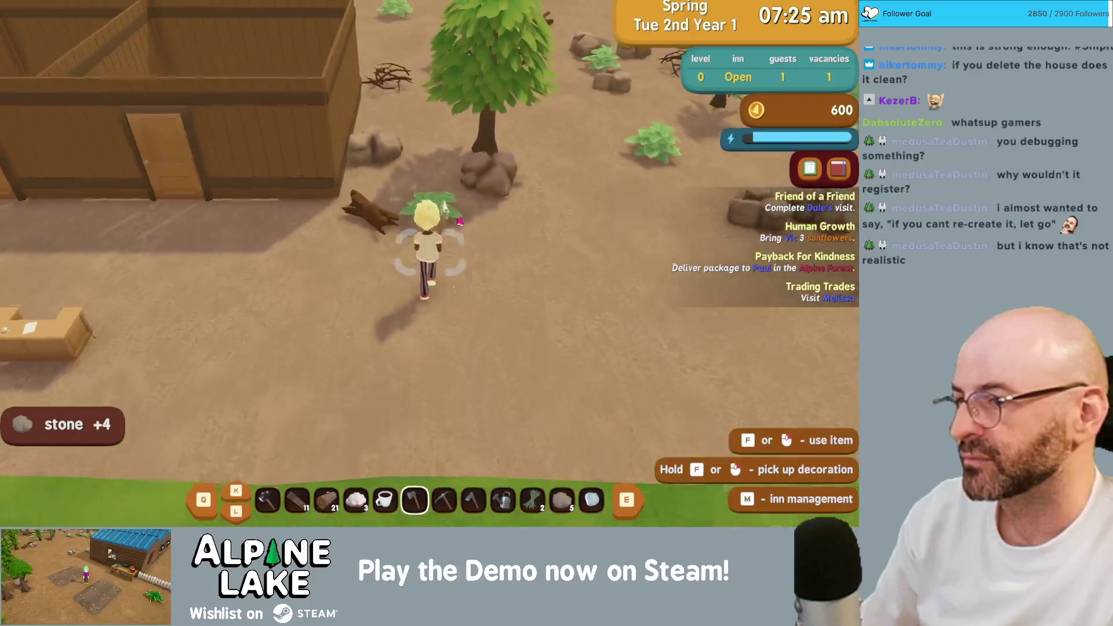
scroll(459, 222, up, 1)
key(w)
key(a)
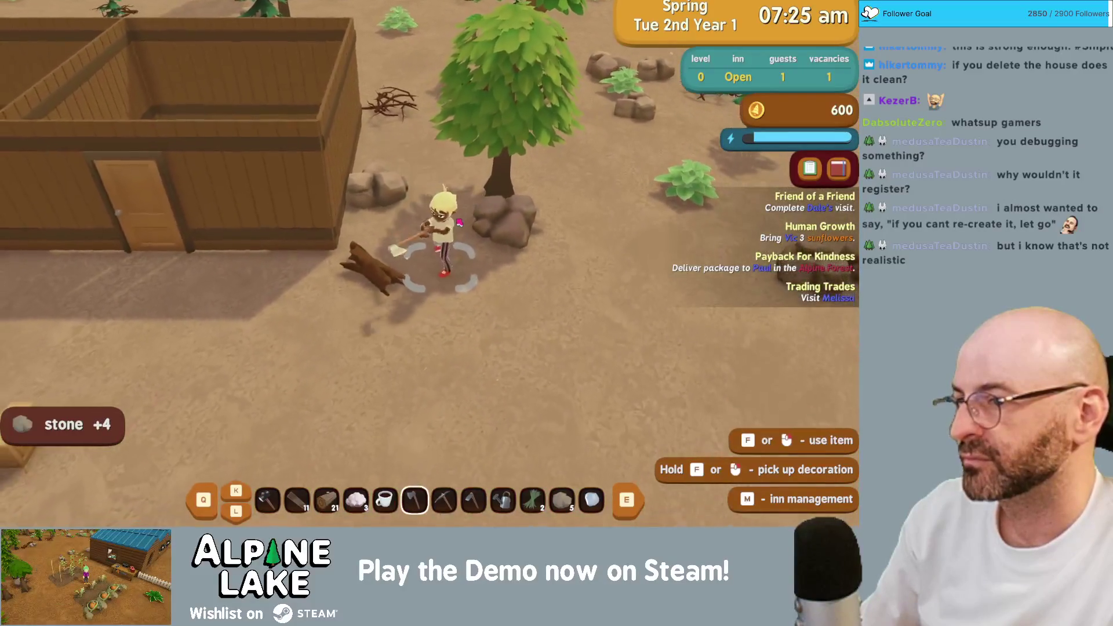
click(458, 222)
- Fell the nearby tree with repeated axe swings and collect its logs
key(w)
key(d)
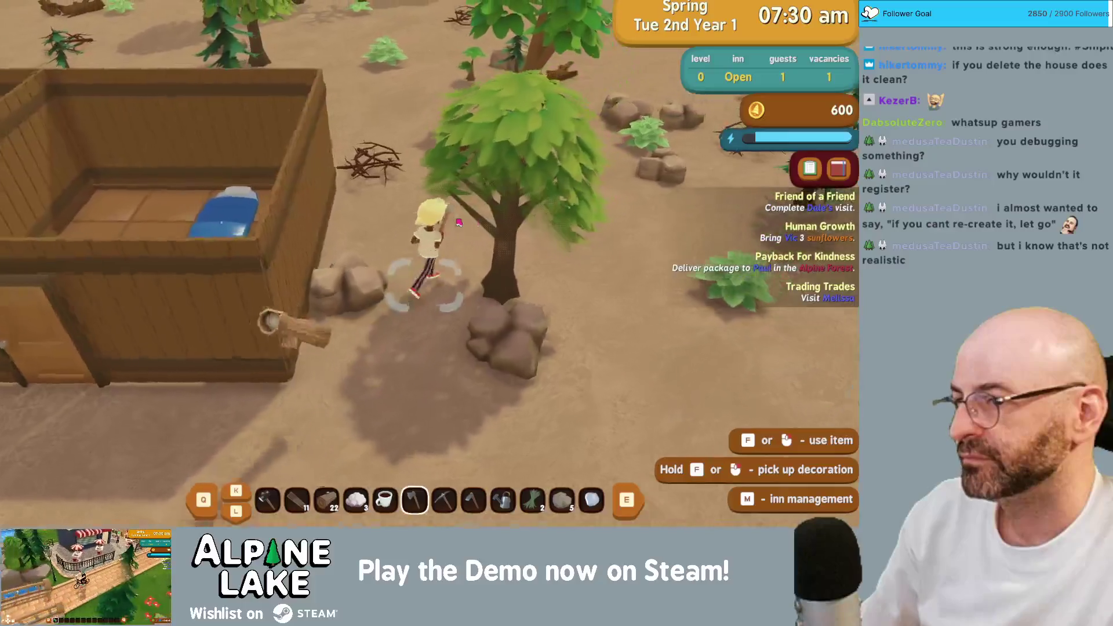
click(458, 222)
click(456, 225)
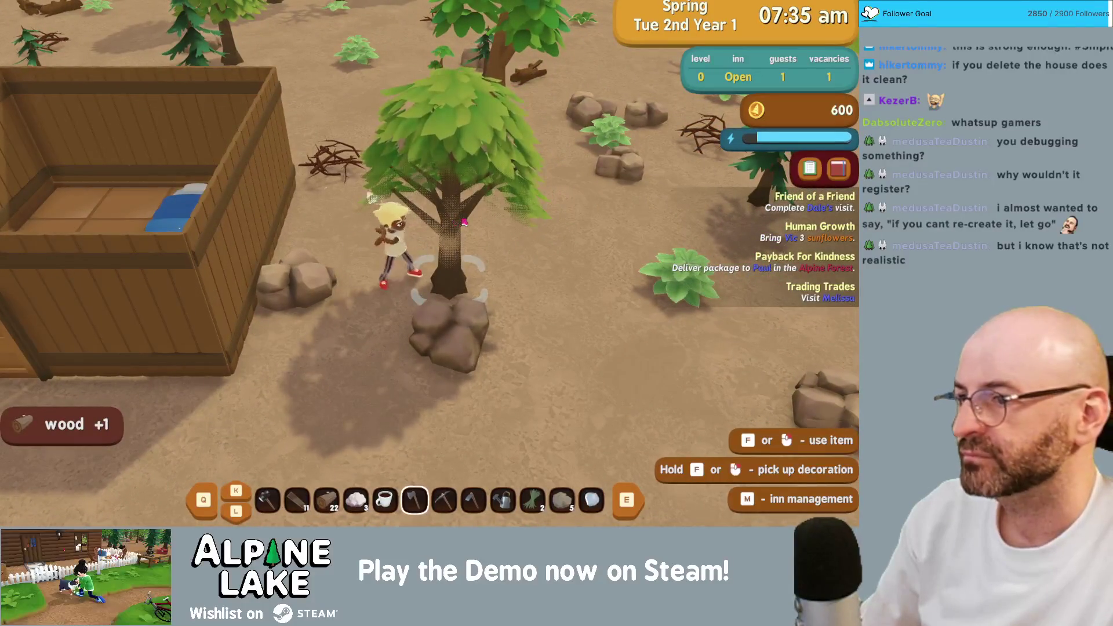
click(462, 222)
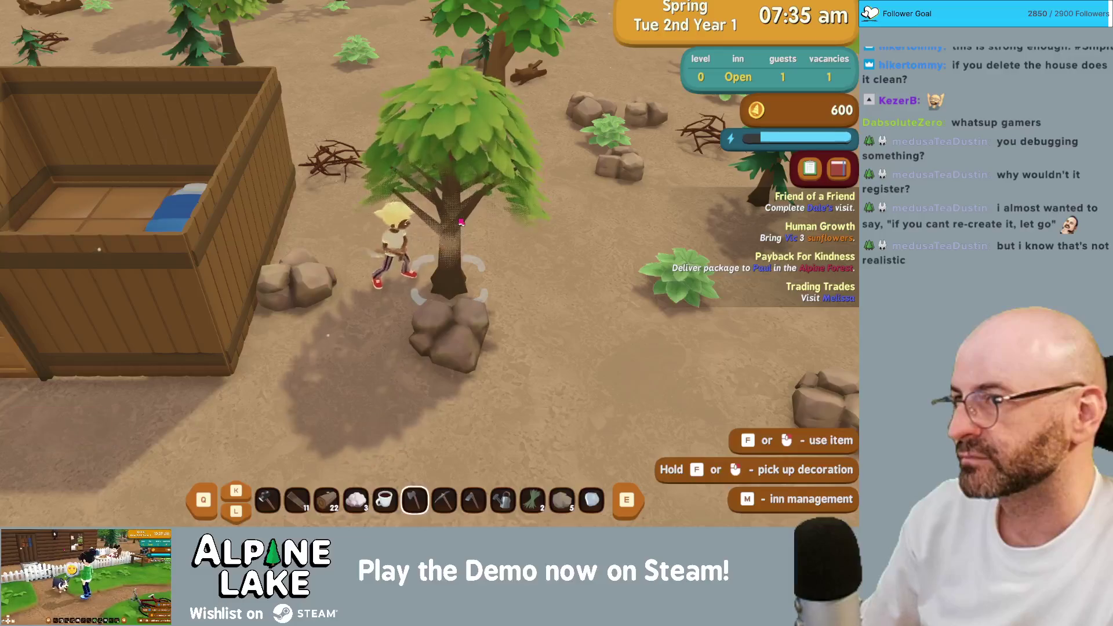
click(459, 222)
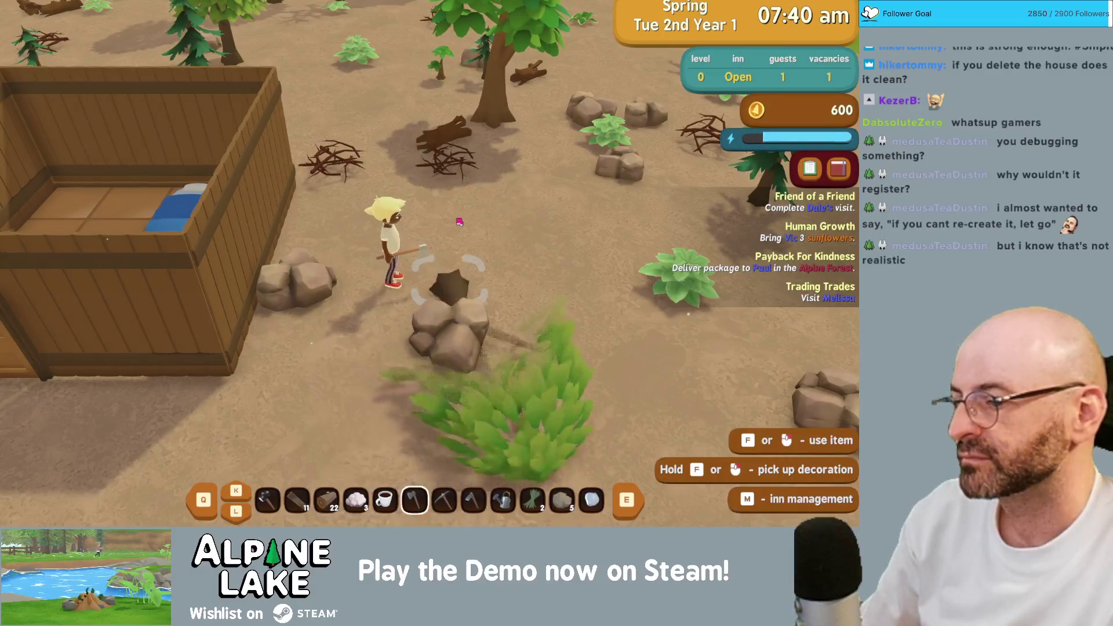
scroll(459, 222, down, 1)
key(s)
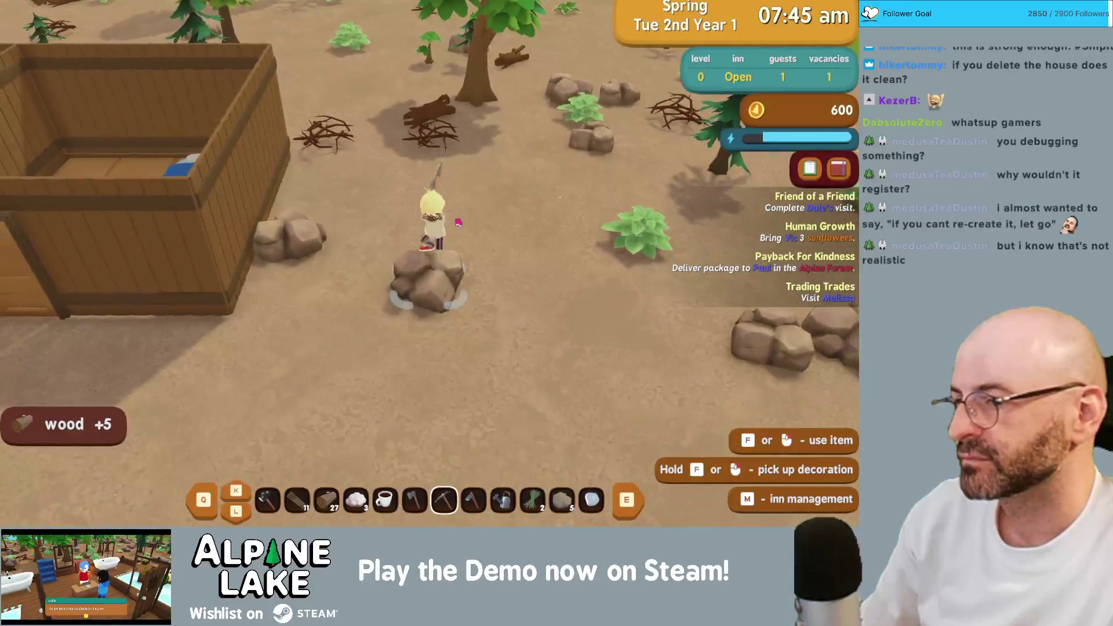
- Break the rocks in the nearby pile with the pickaxe, raising stone to 13
key(w)
key(a)
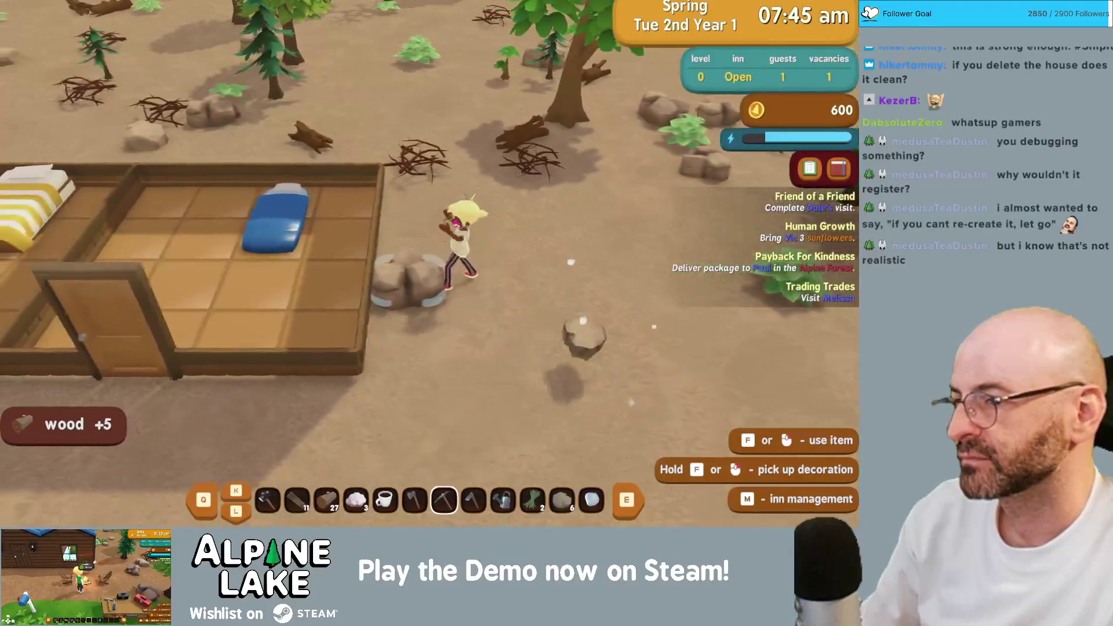
click(456, 222)
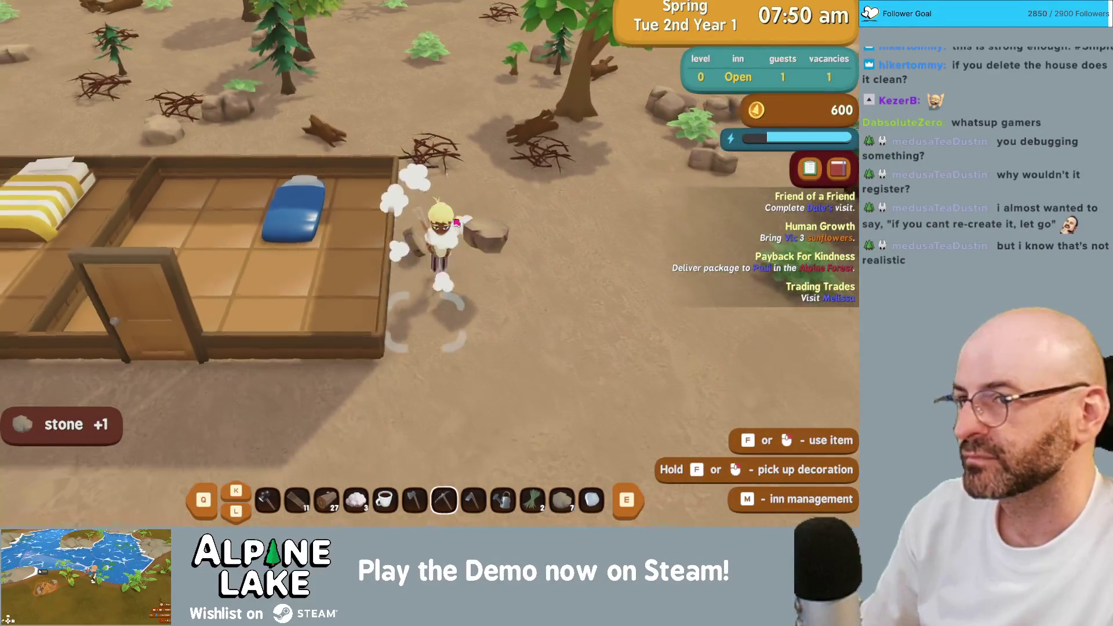
key(s)
key(d)
key(w)
key(d)
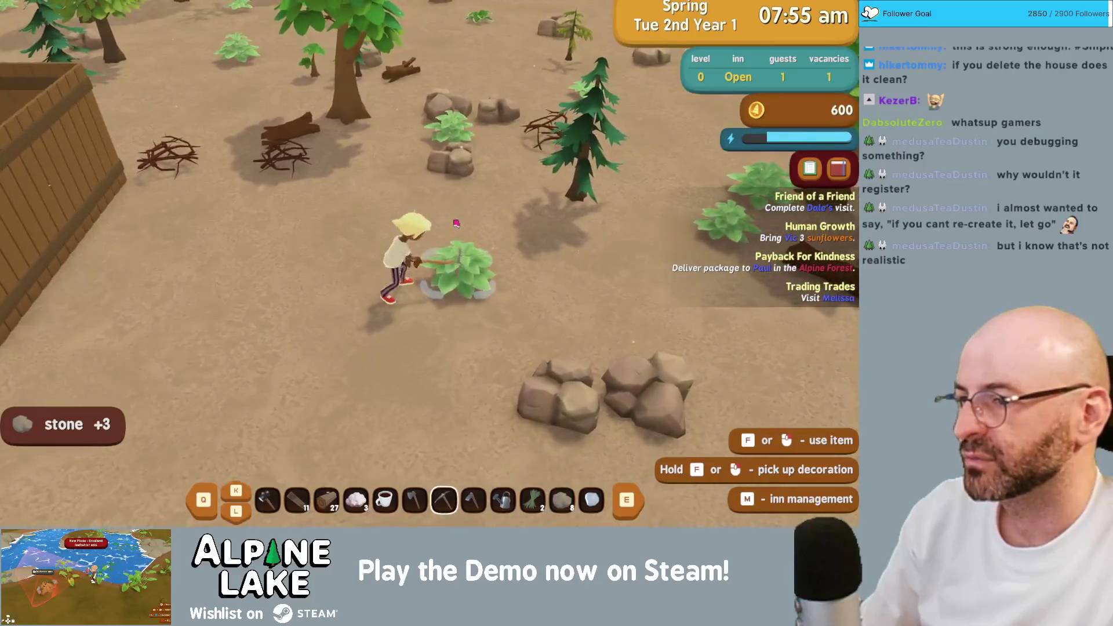
key(s)
key(d)
key(d)
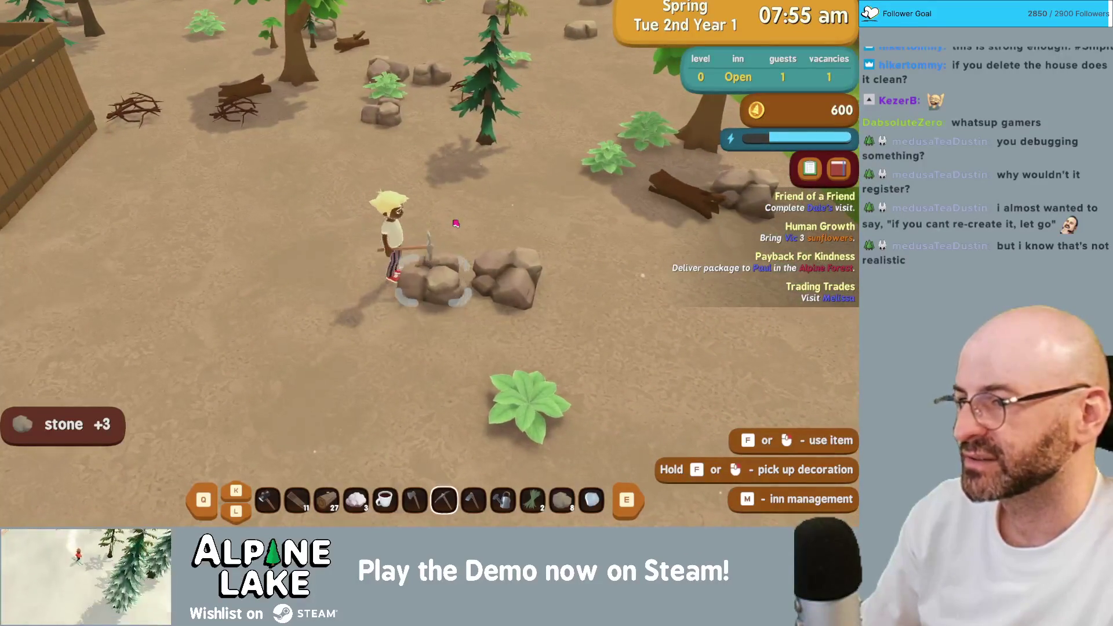
click(455, 222)
key(d)
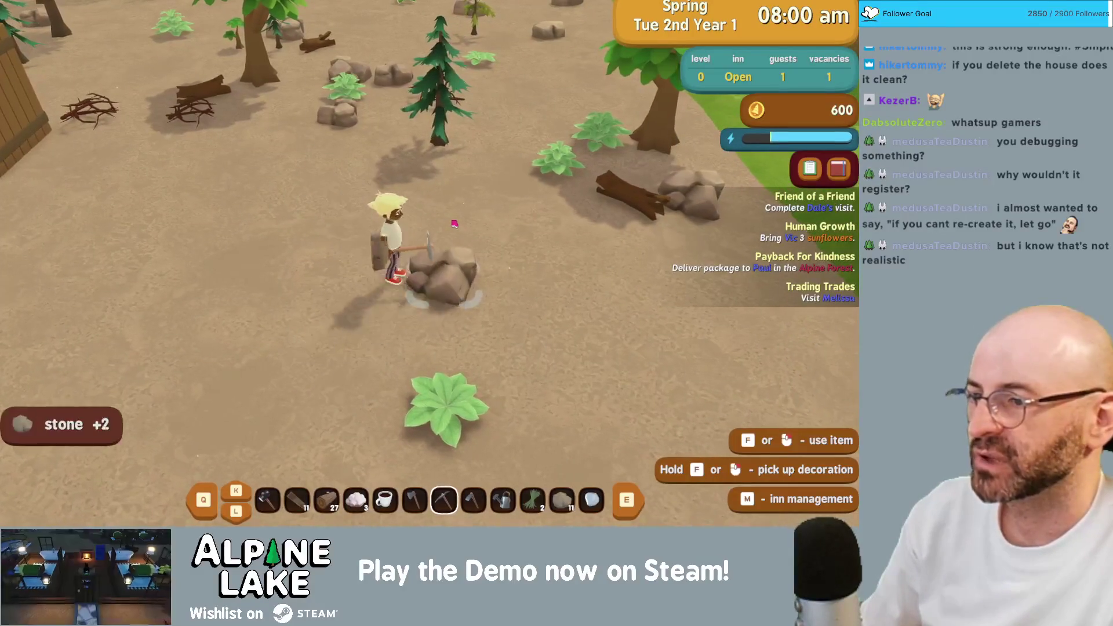
click(453, 224)
key(s)
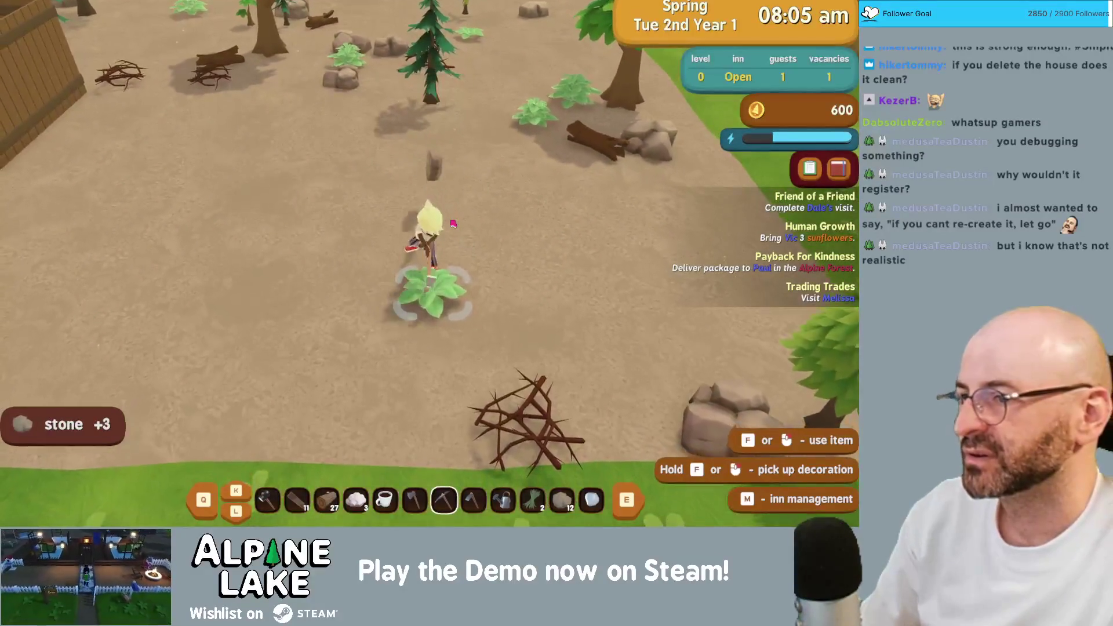
- Chop the branch pile for wood and mine the next rock, bringing wood to 34
key(q)
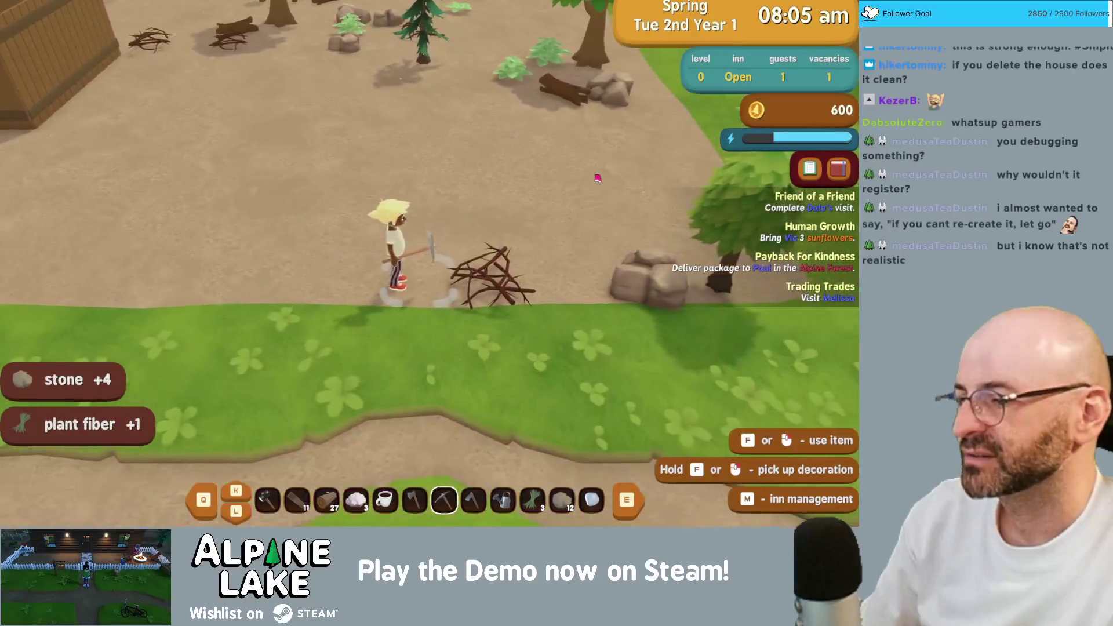
click(597, 178)
key(d)
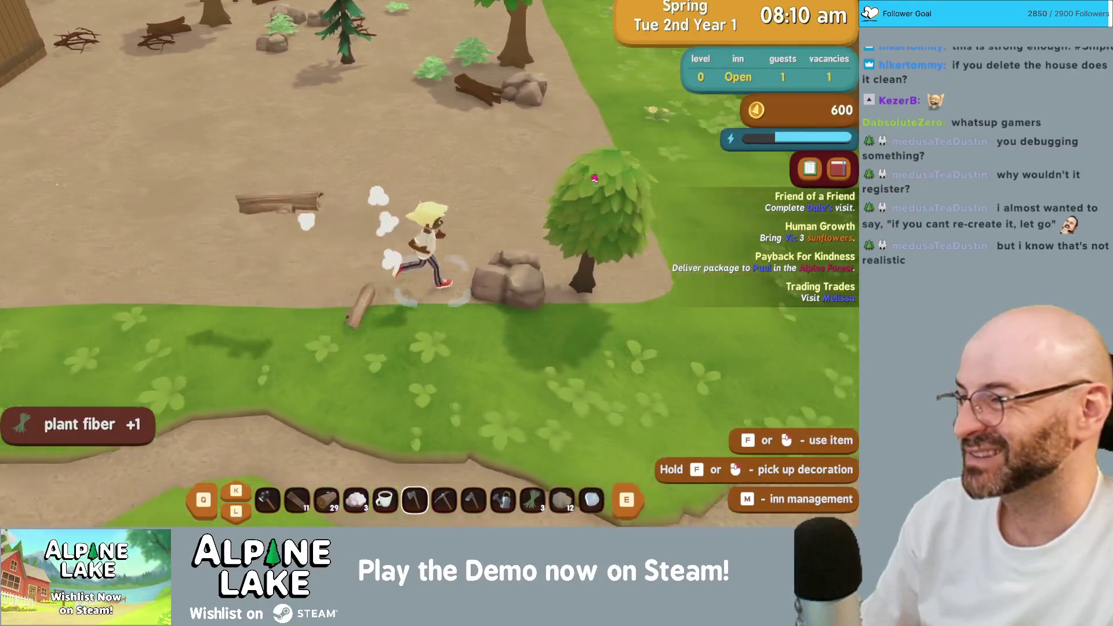
key(e)
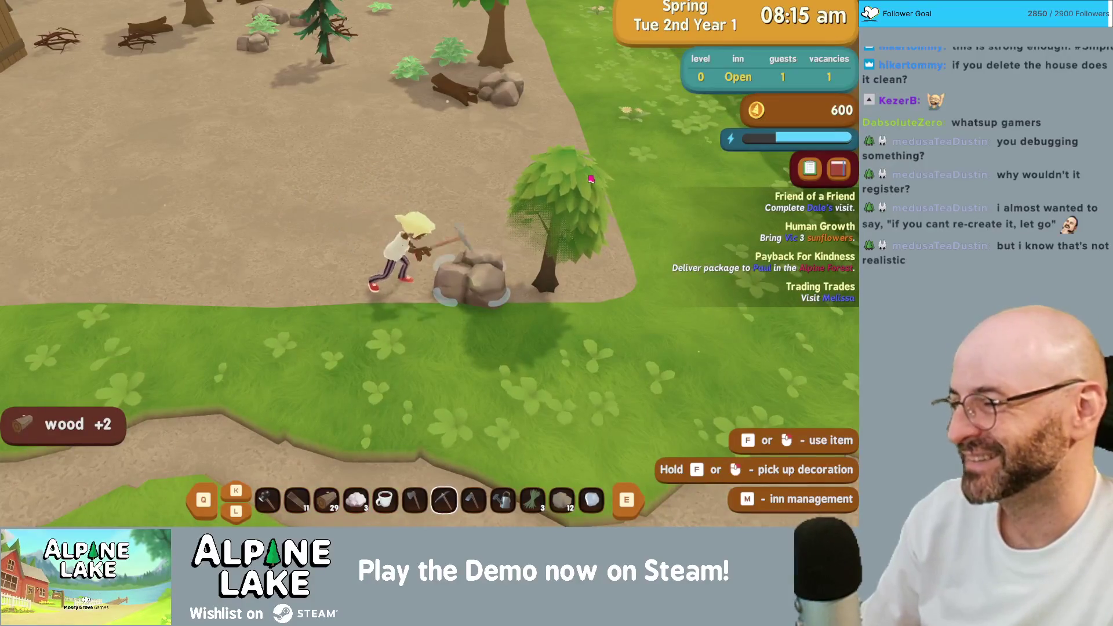
key(d)
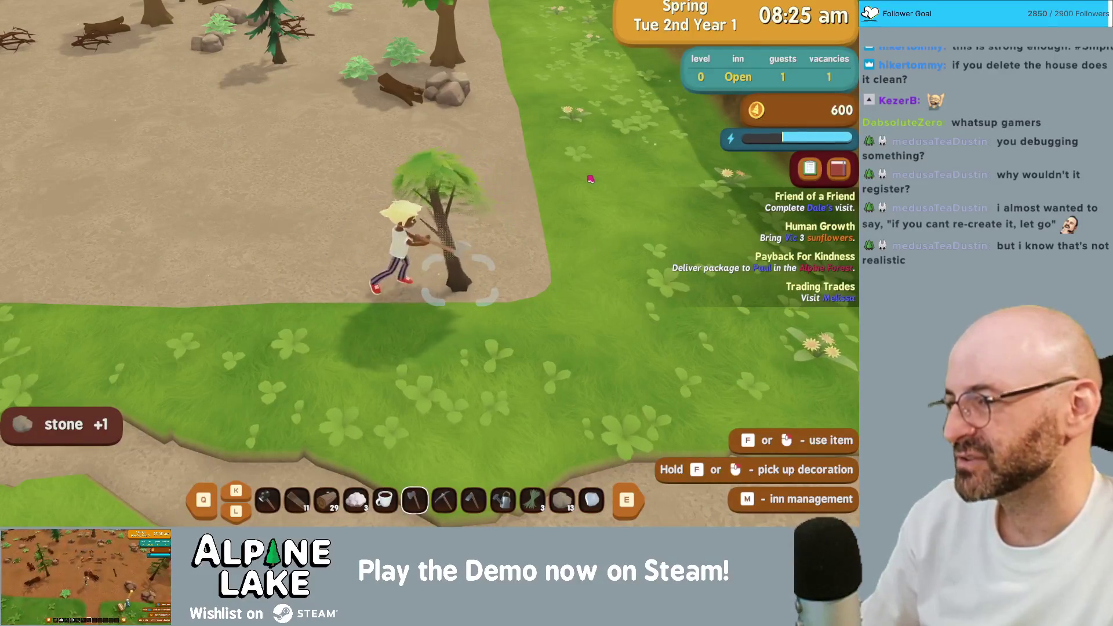
- Run back past the inn toward the trees and gather wood from the stump
key(a)
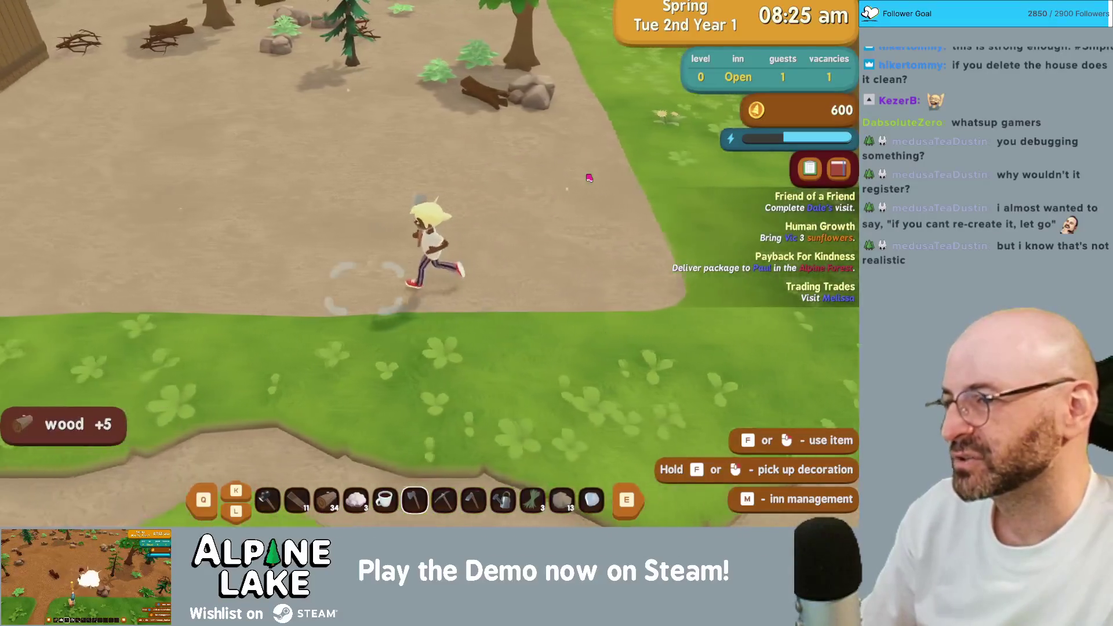
key(w)
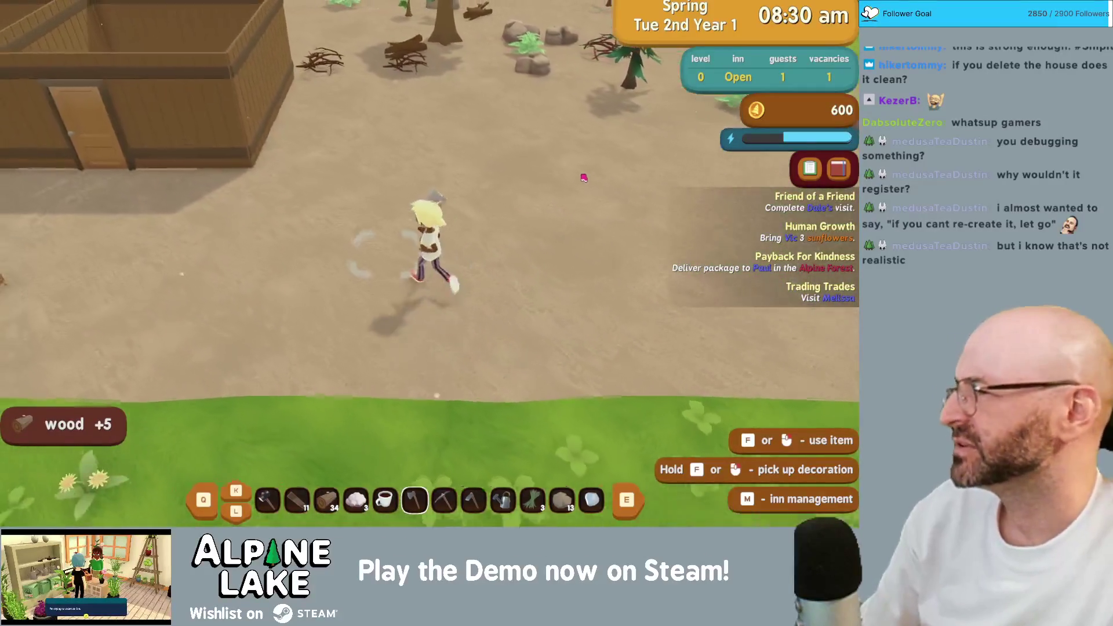
key(a)
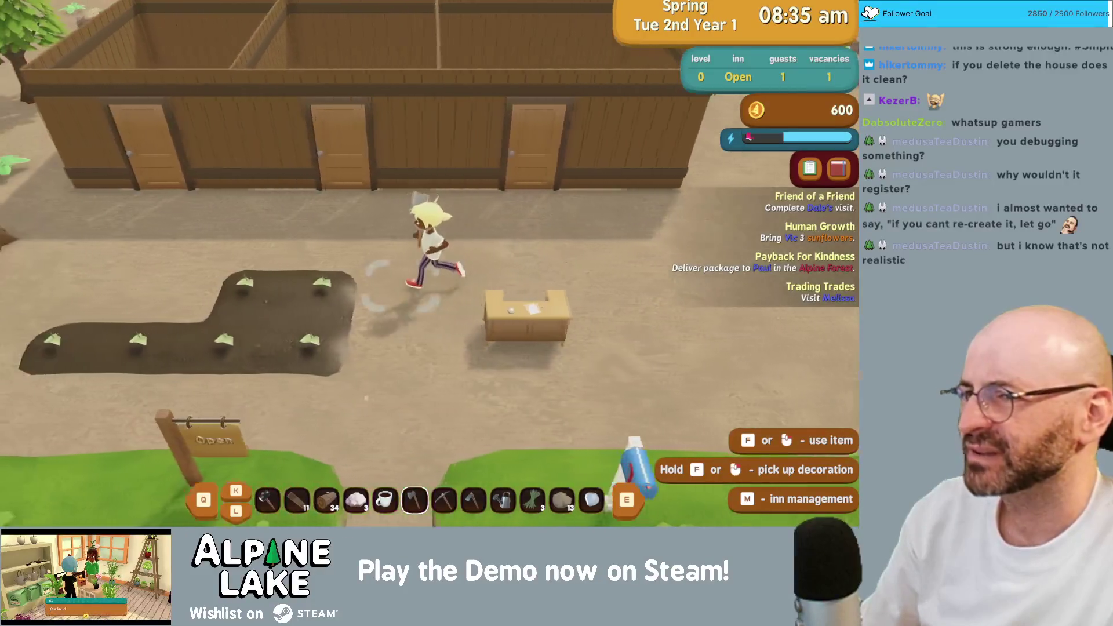
key(a)
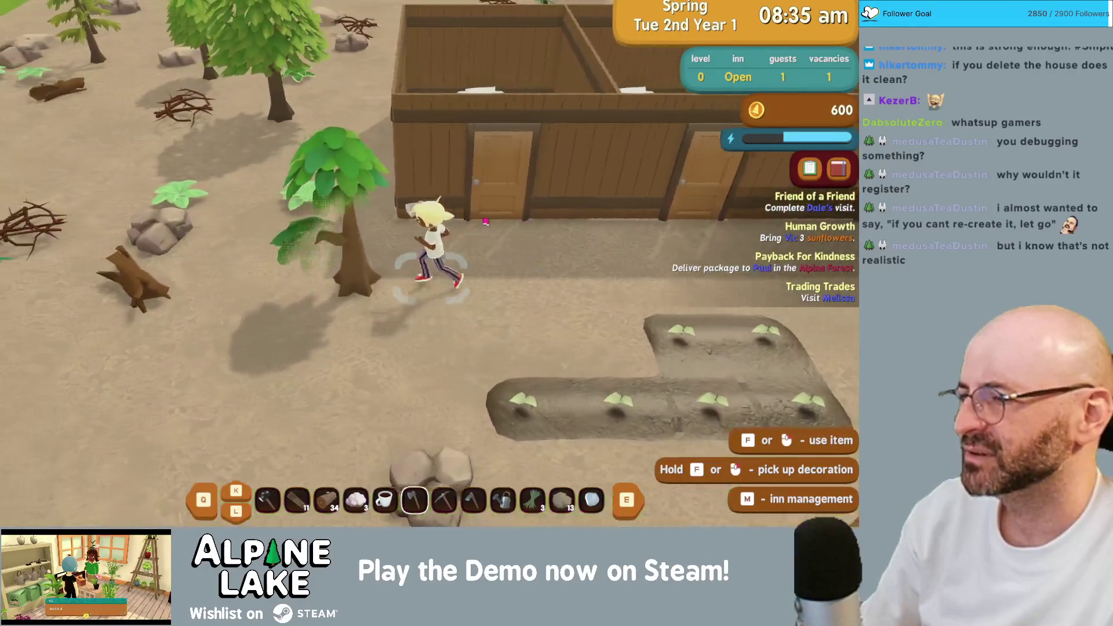
key(a)
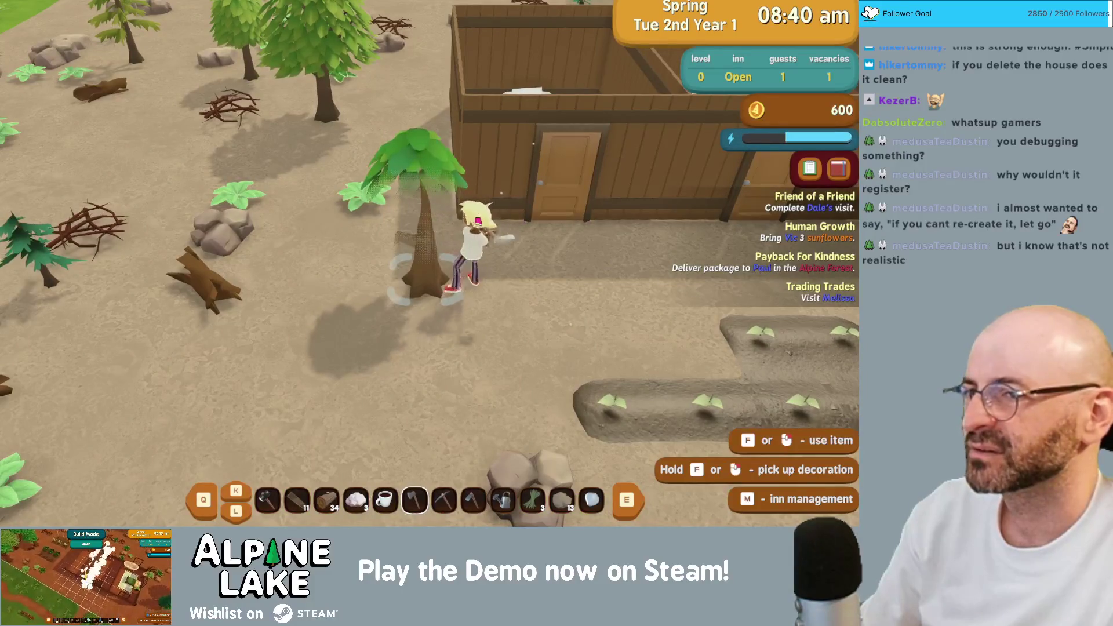
key(a)
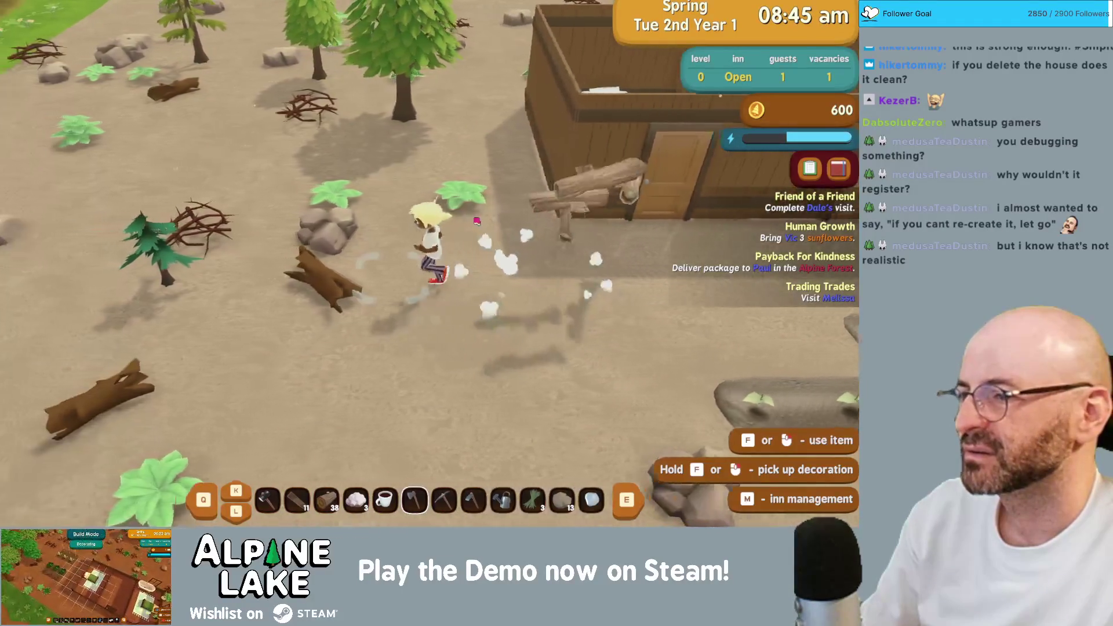
key(a)
key(s)
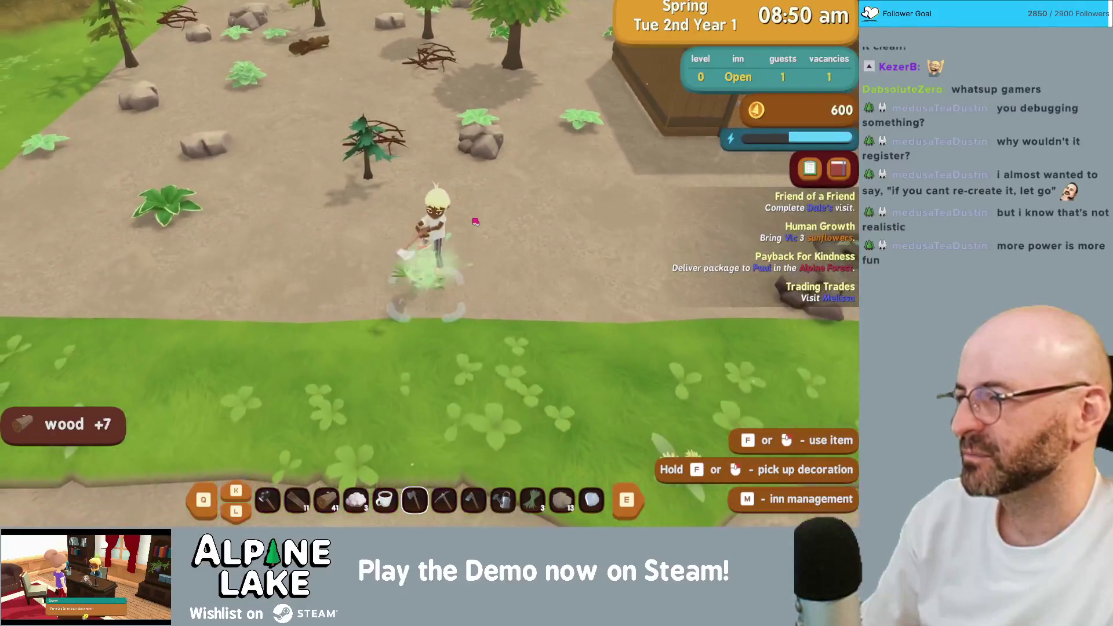
key(w)
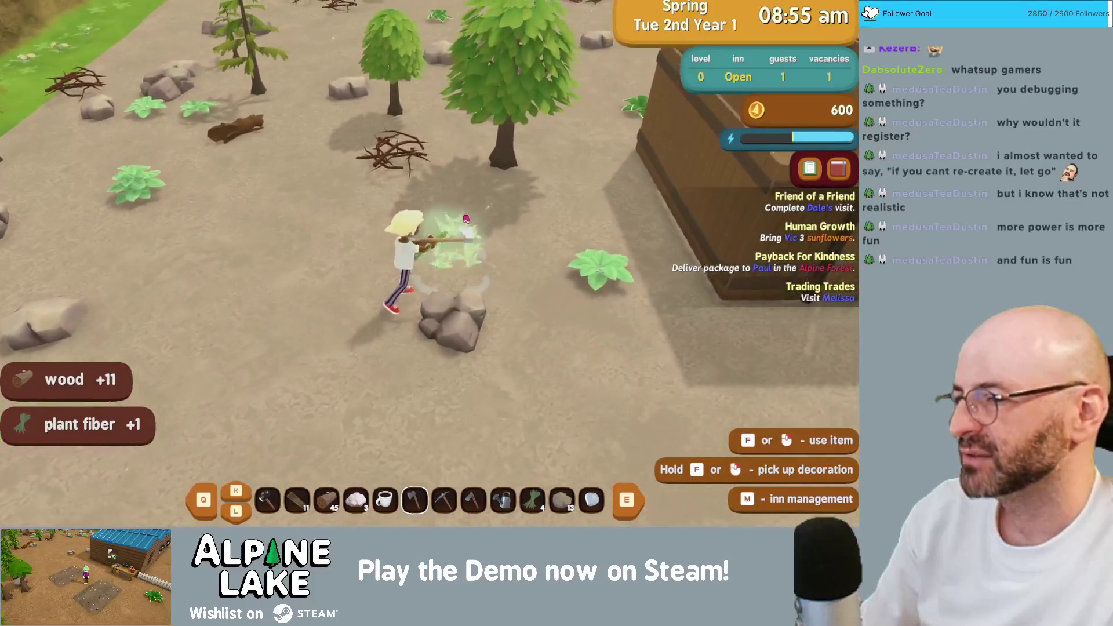
- Break a rock for stone and cut a plant for fiber near the inn
key(d)
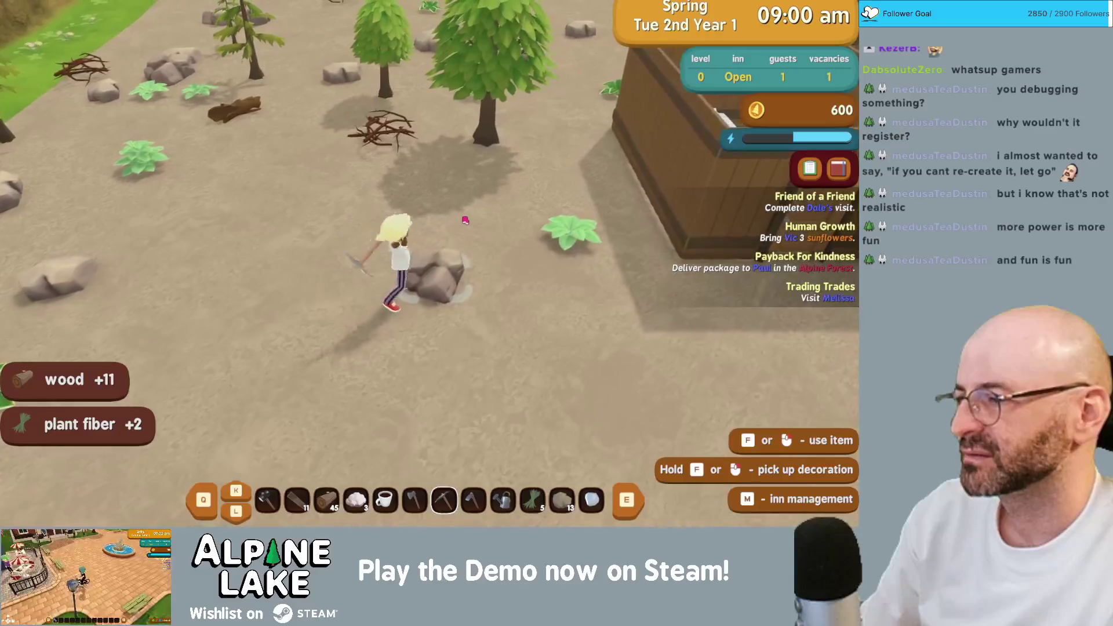
key(d)
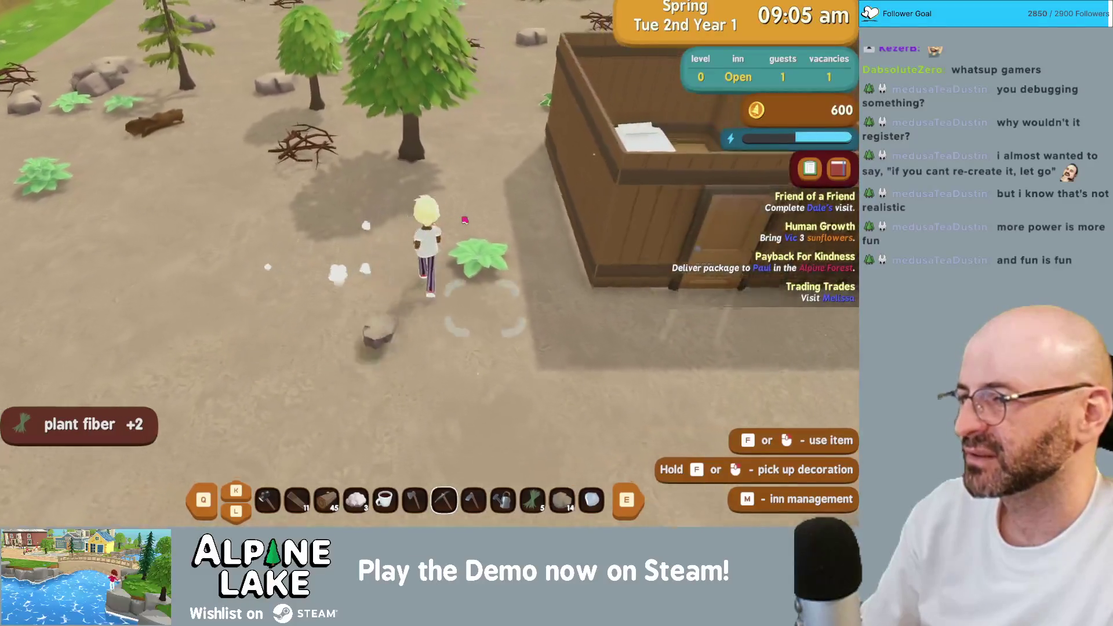
key(w)
click(464, 220)
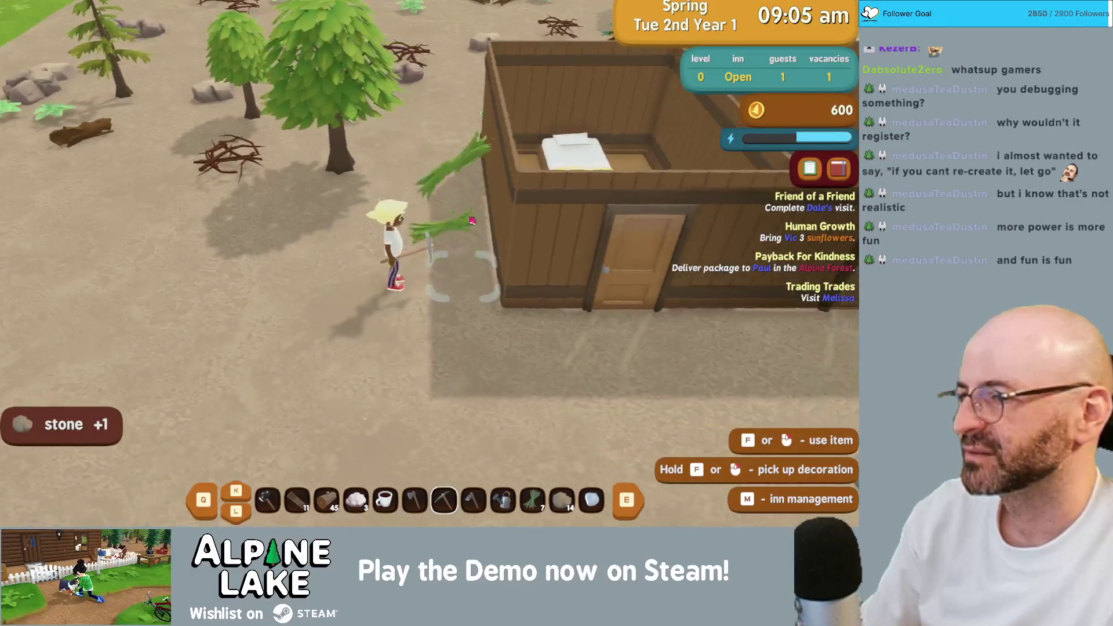
key(s)
key(a)
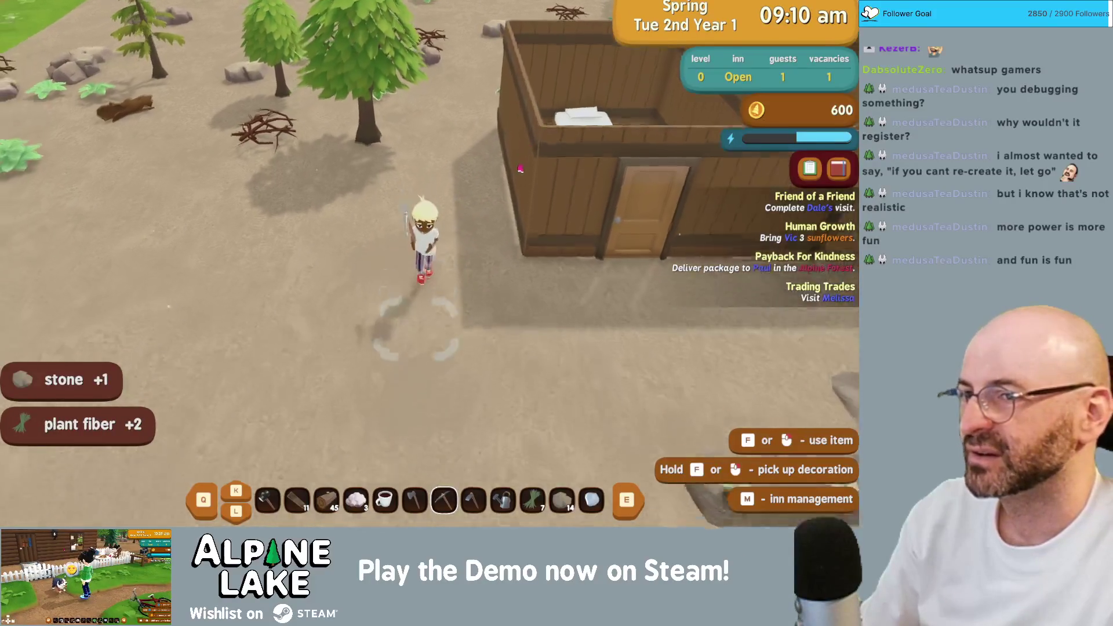
key(w)
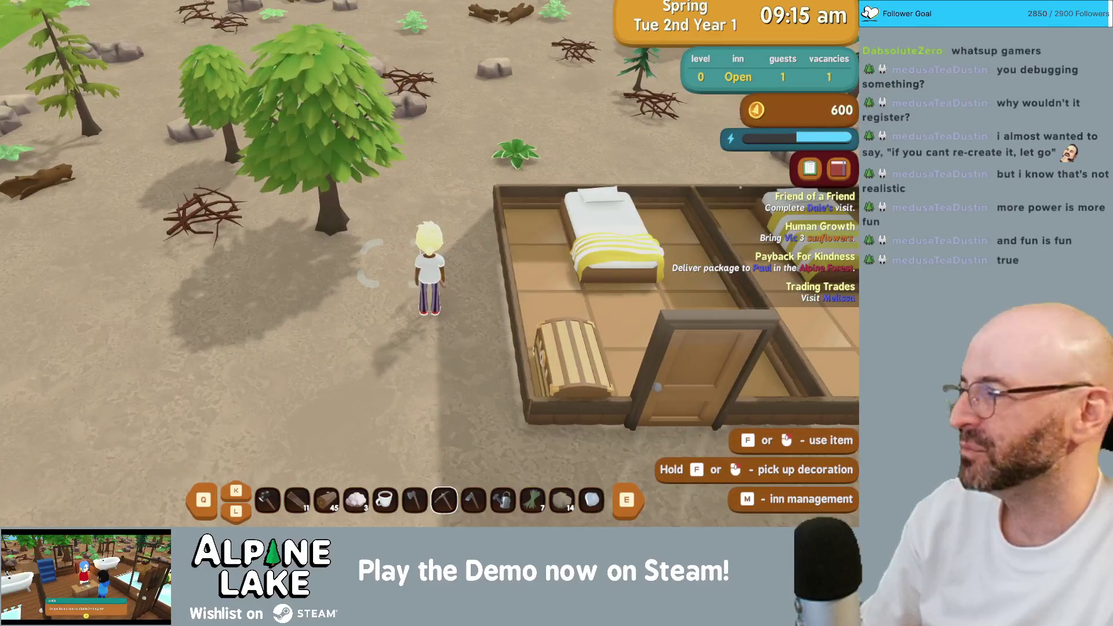
- Chop the branch pile and fell the large tree, bringing wood to 55 and plant fiber to 8
key(a)
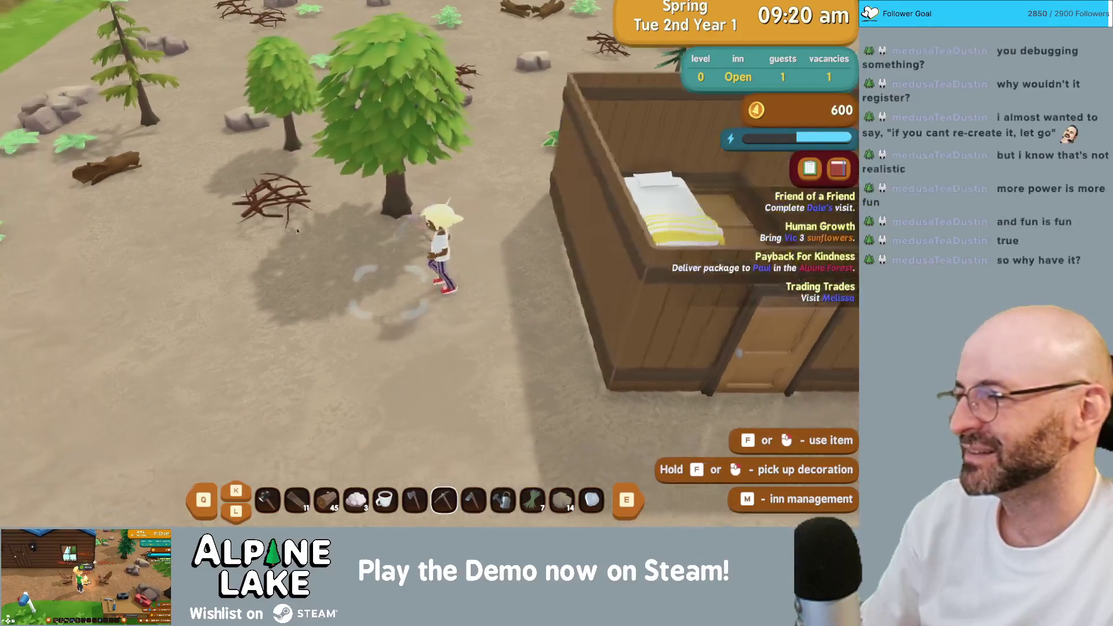
scroll(359, 219, up, 1)
key(w)
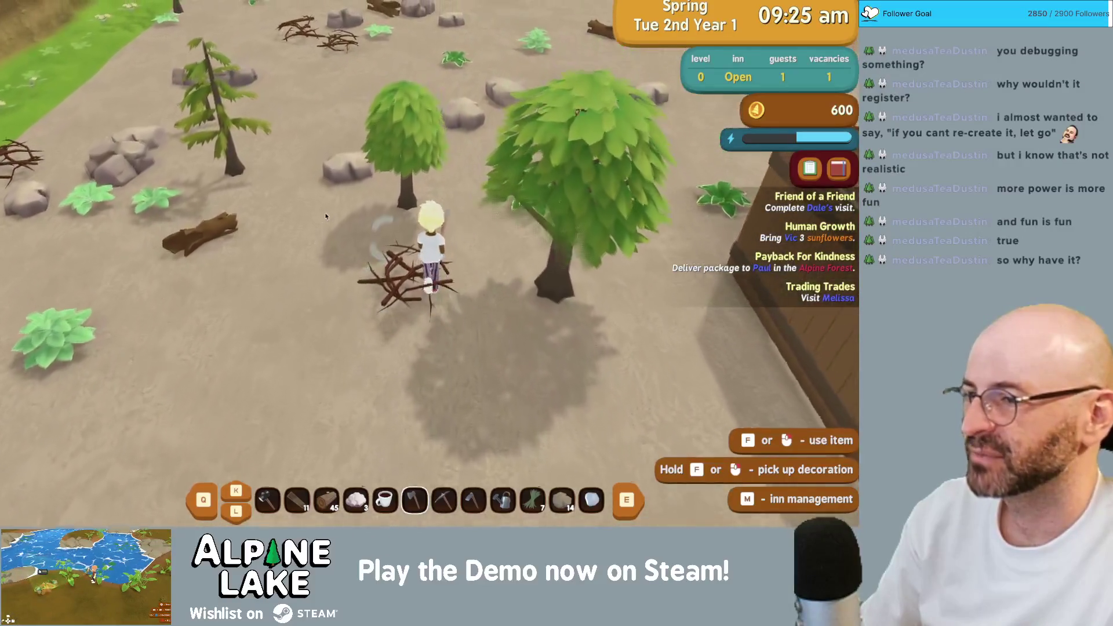
click(341, 218)
key(d)
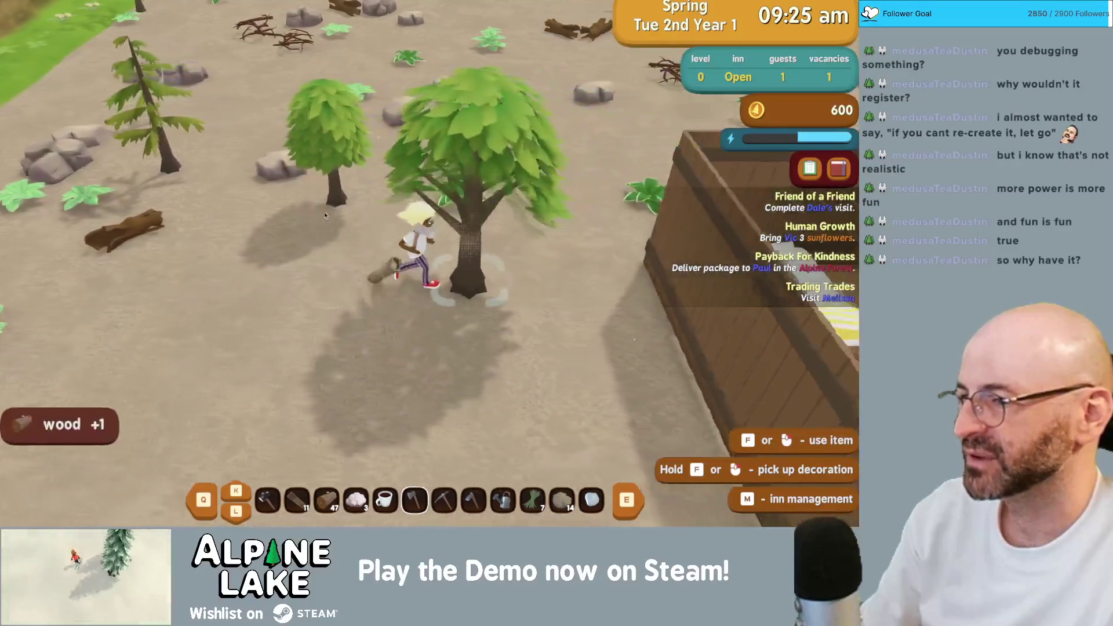
click(325, 215)
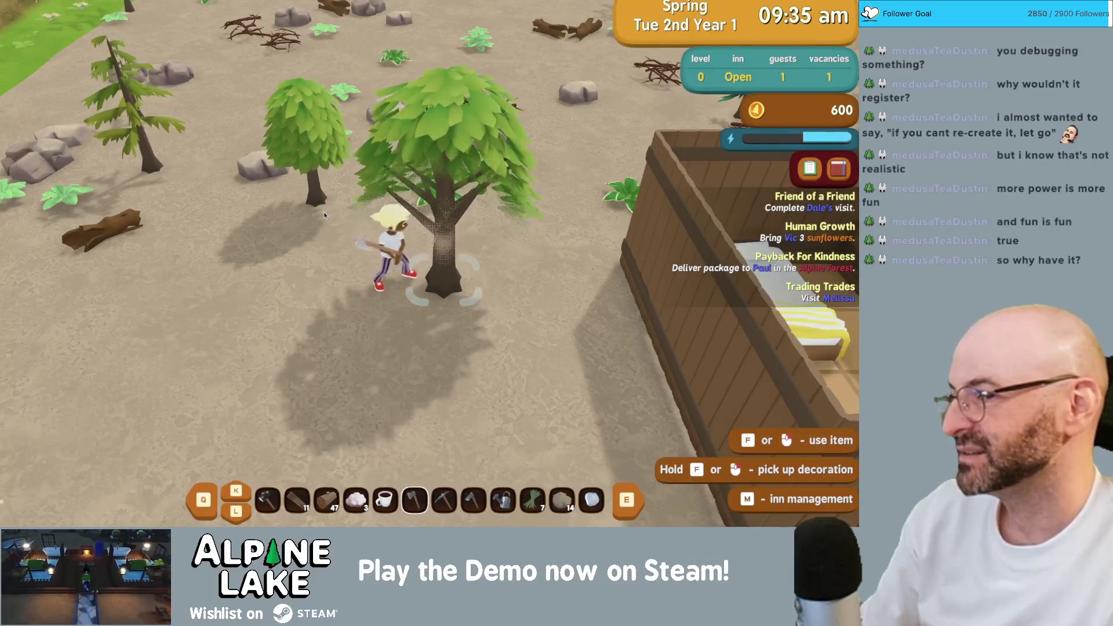
click(323, 211)
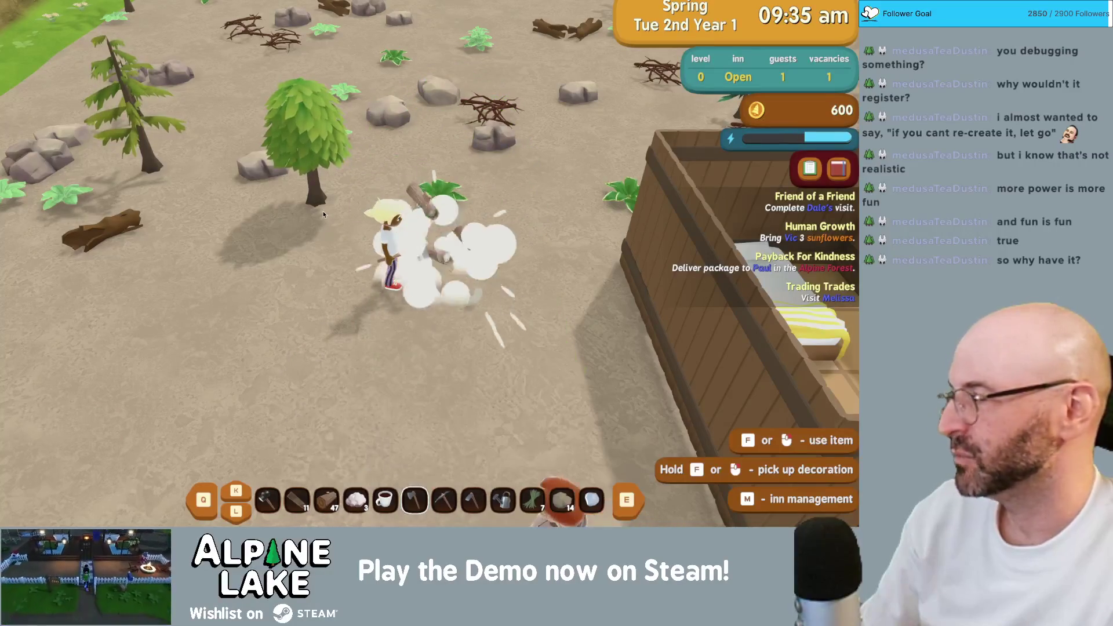
key(w)
key(d)
key(a)
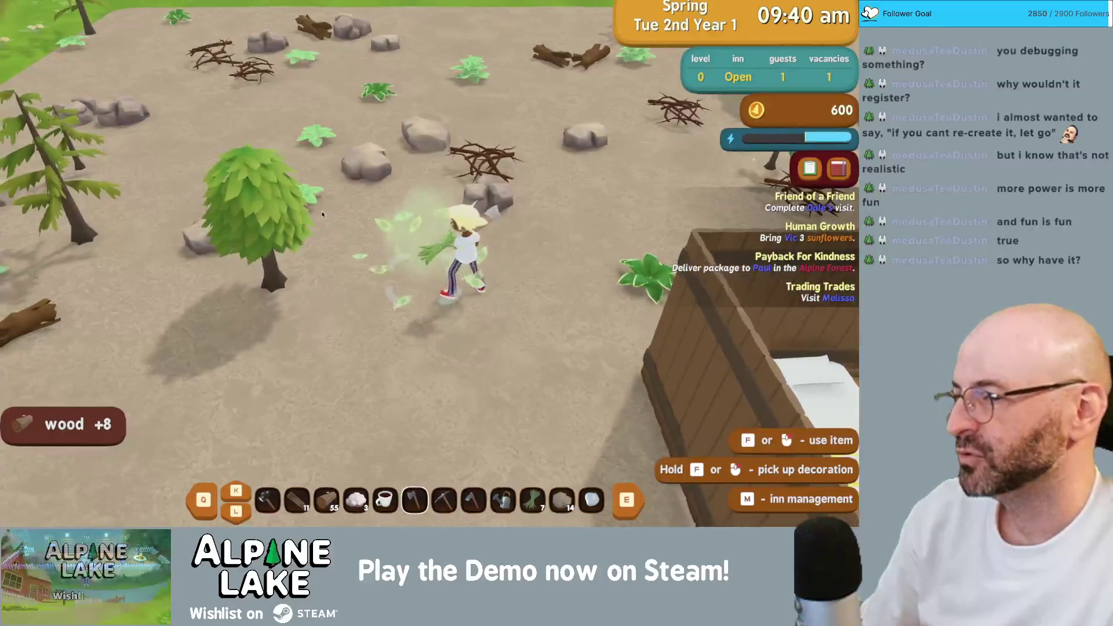
click(321, 214)
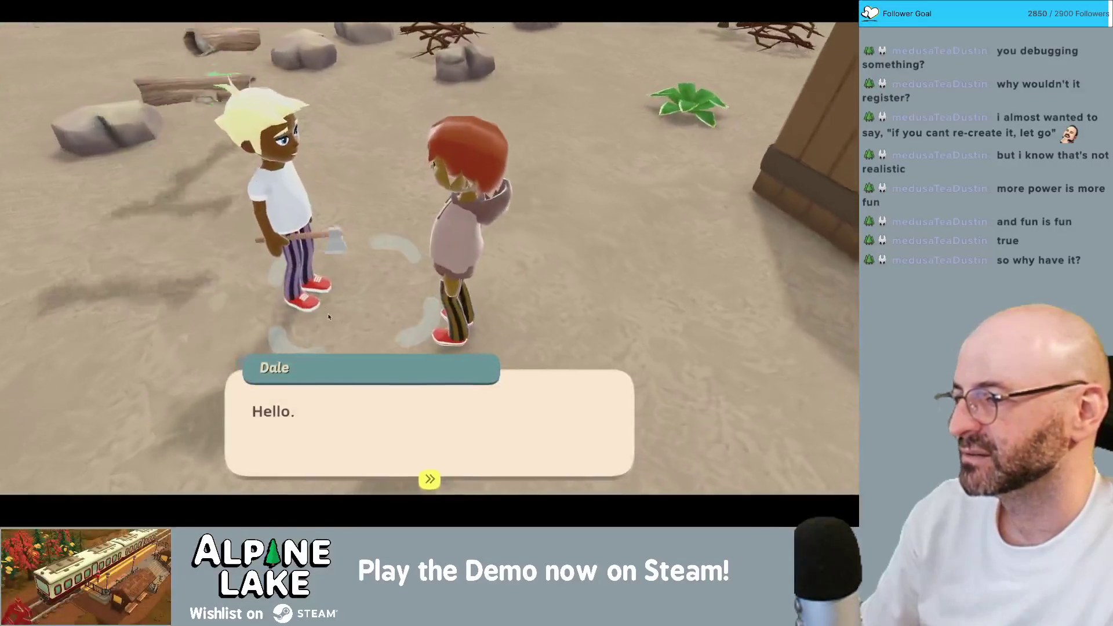
- Ask Dale 'Need anything?', hear that he'd love a meal, and close the dialogue
click(345, 415)
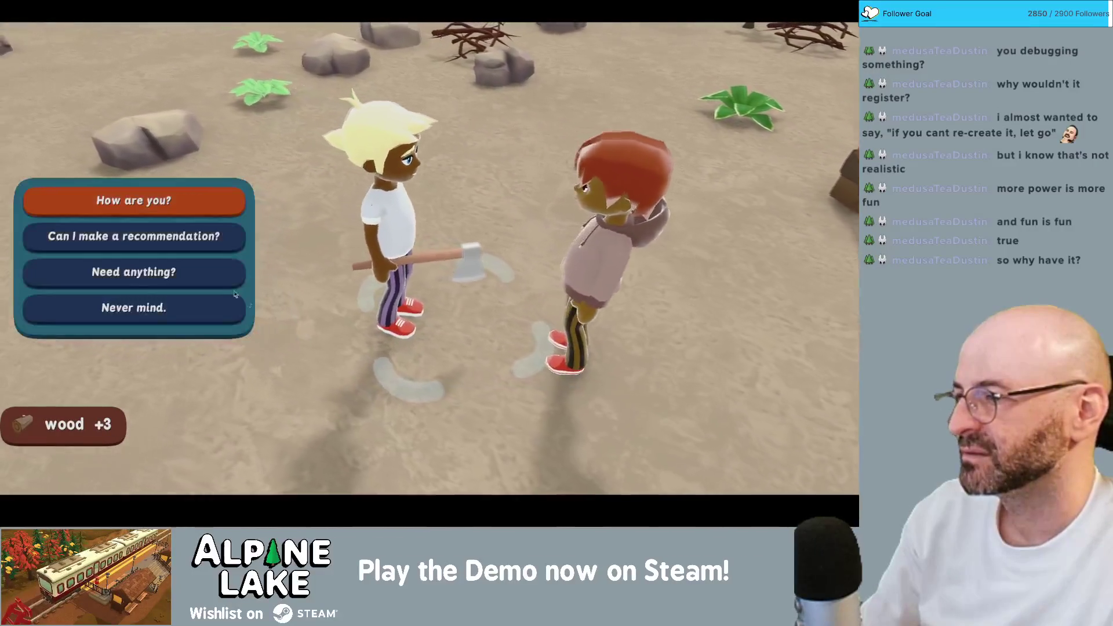
click(204, 265)
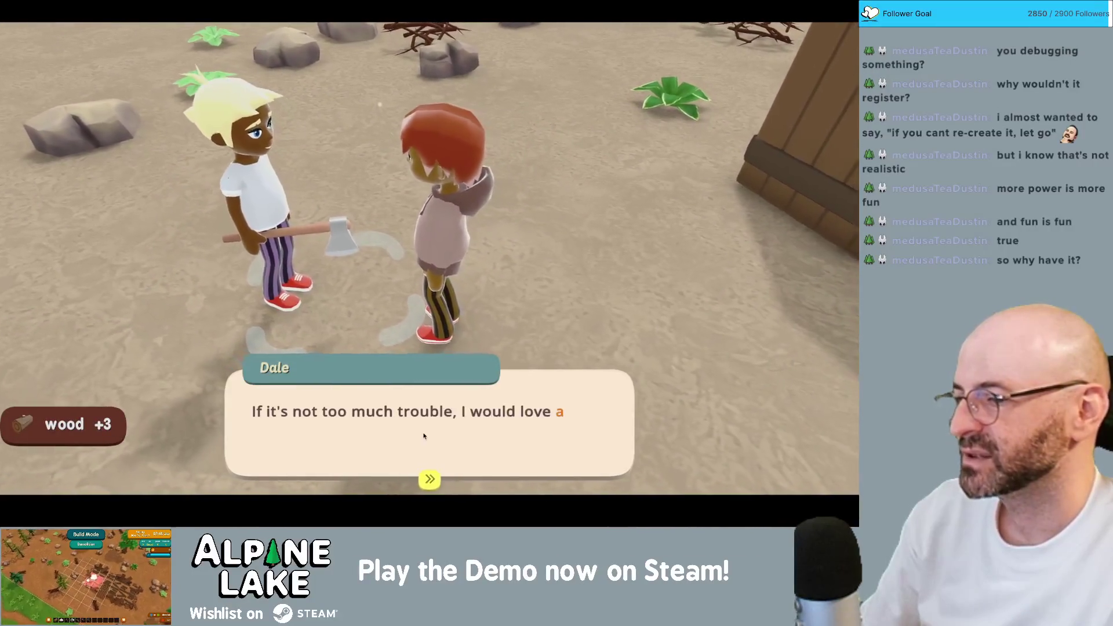
click(451, 418)
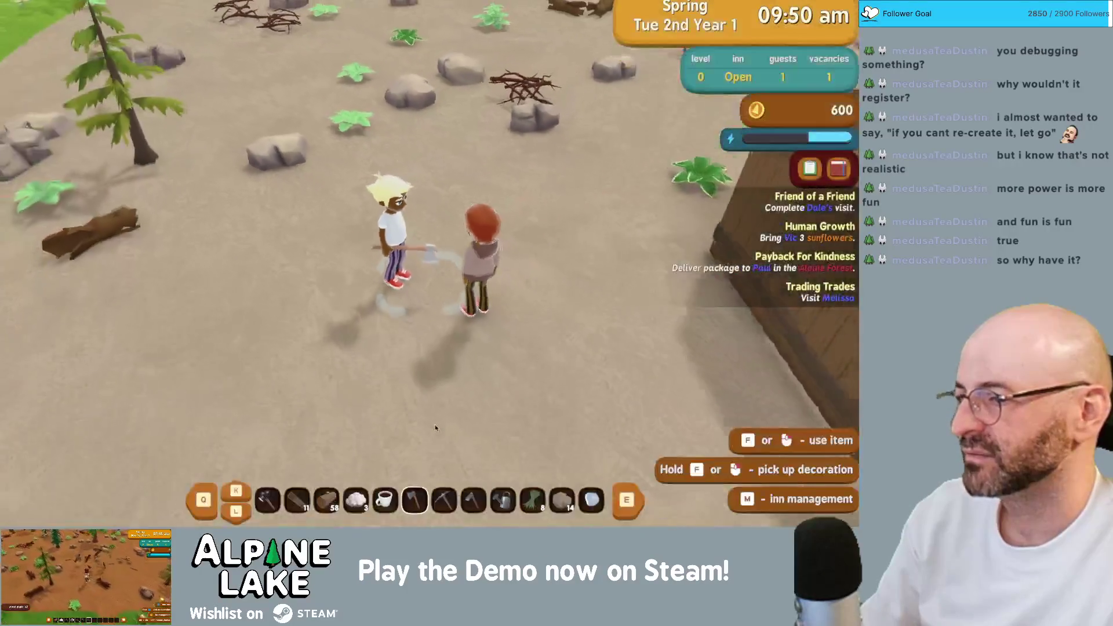
- Walk to the bicycle and cycle across the bridge into the town plaza
key(s)
key(d)
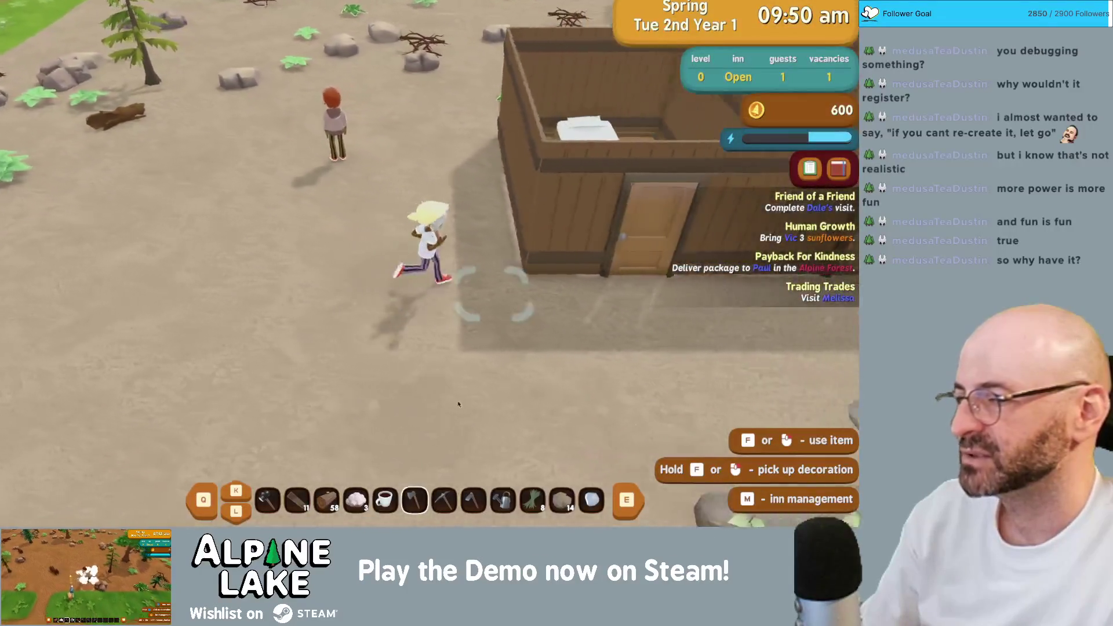
key(s)
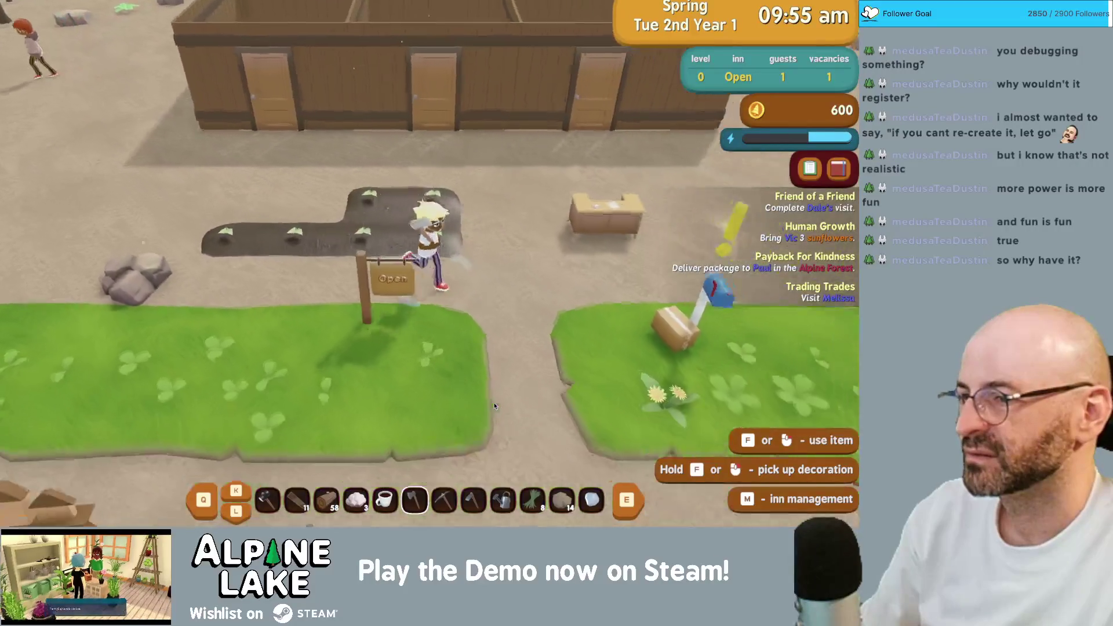
key(a)
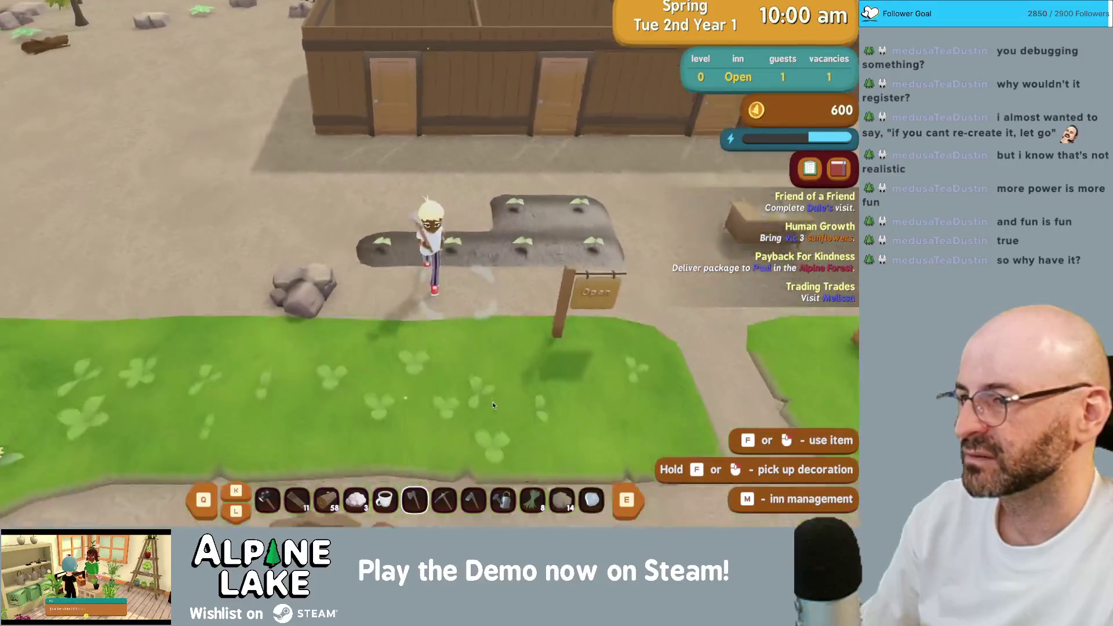
key(d)
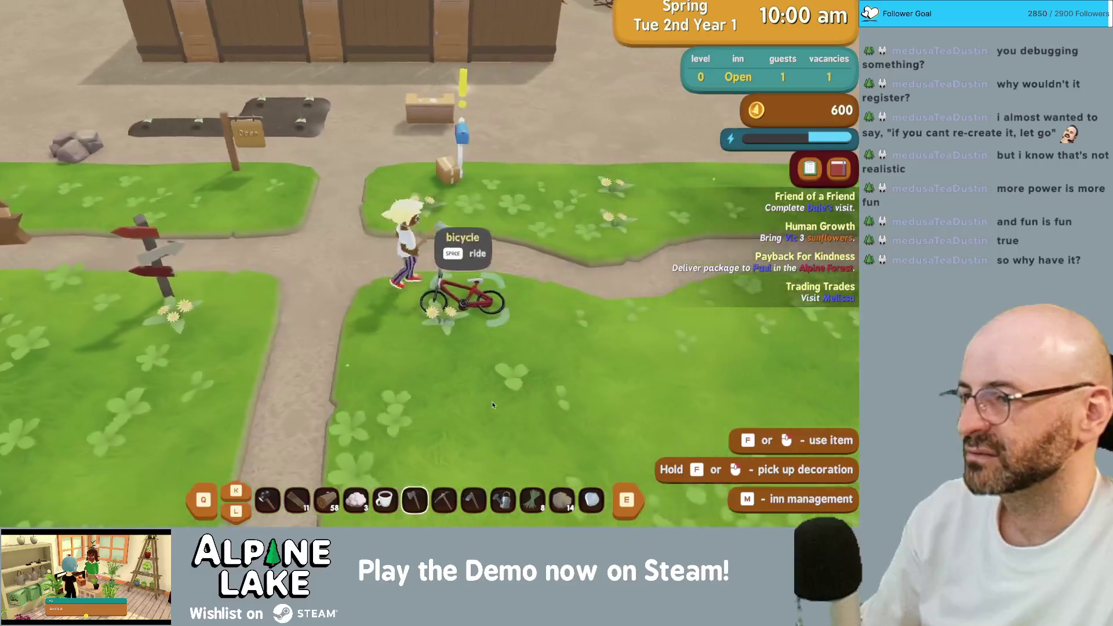
key(f)
key(a)
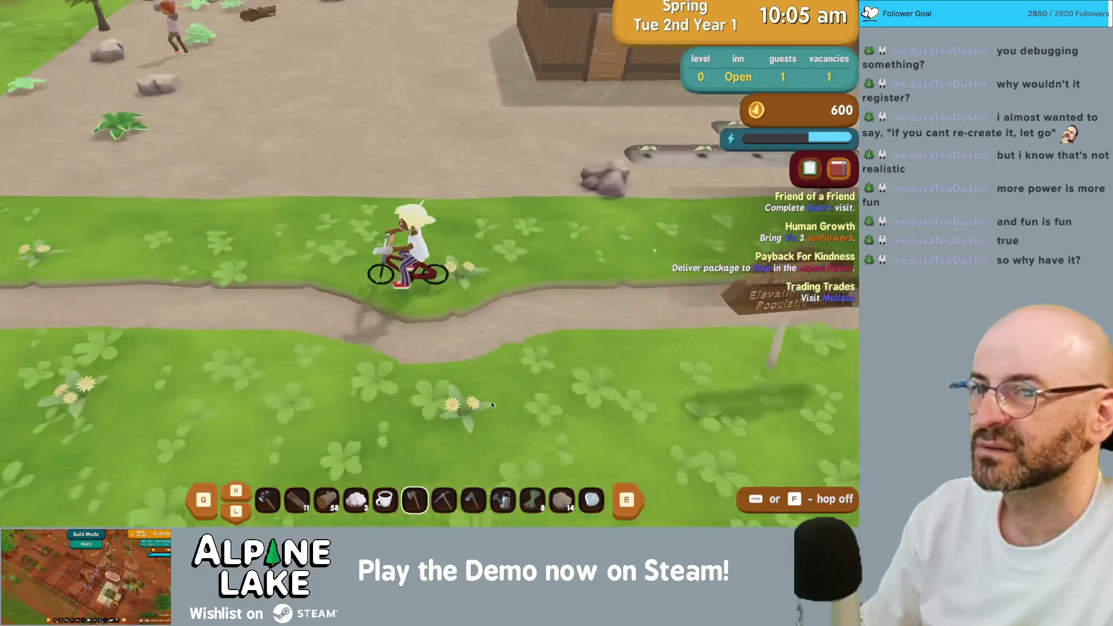
key(a)
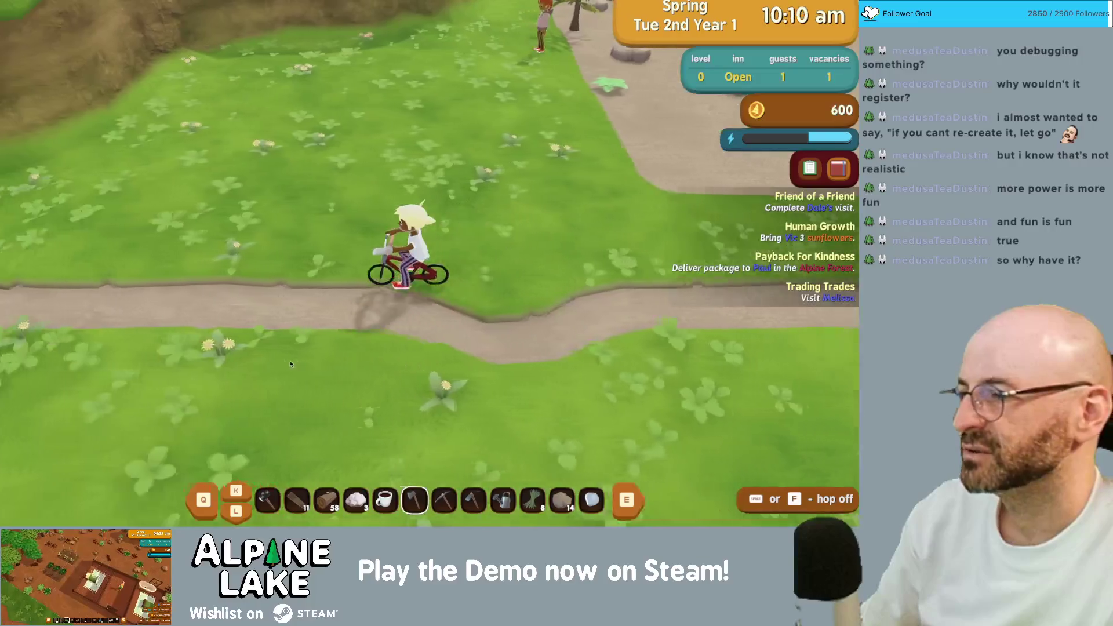
key(a)
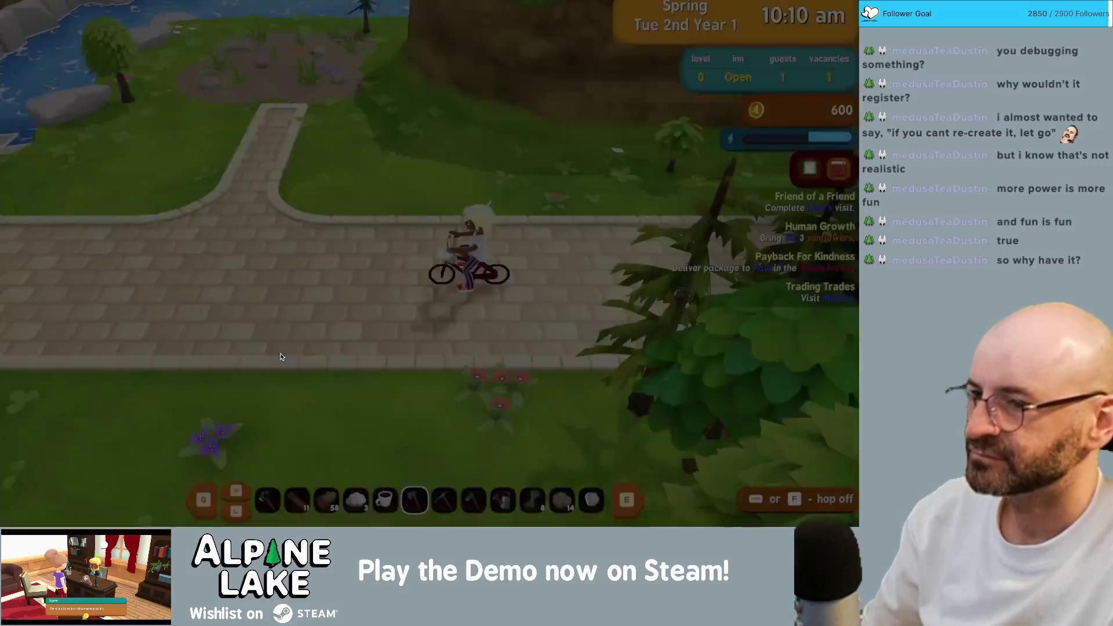
key(a)
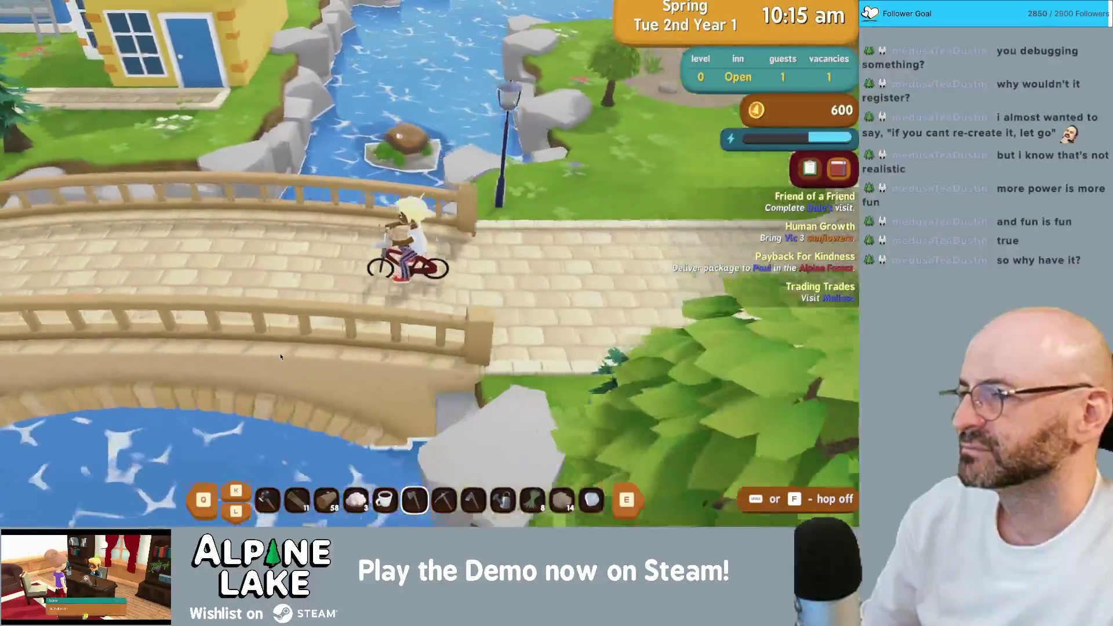
key(a)
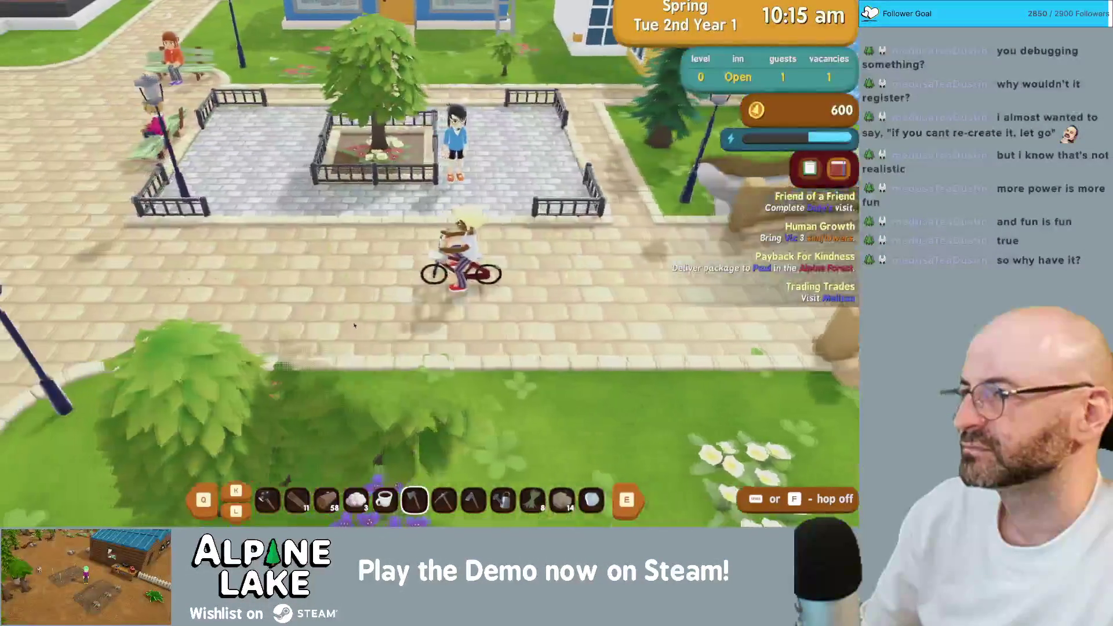
- Chat with Jarf by the tree, earning Friendship ++ and the Mean Guys task
key(f)
key(w)
key(e)
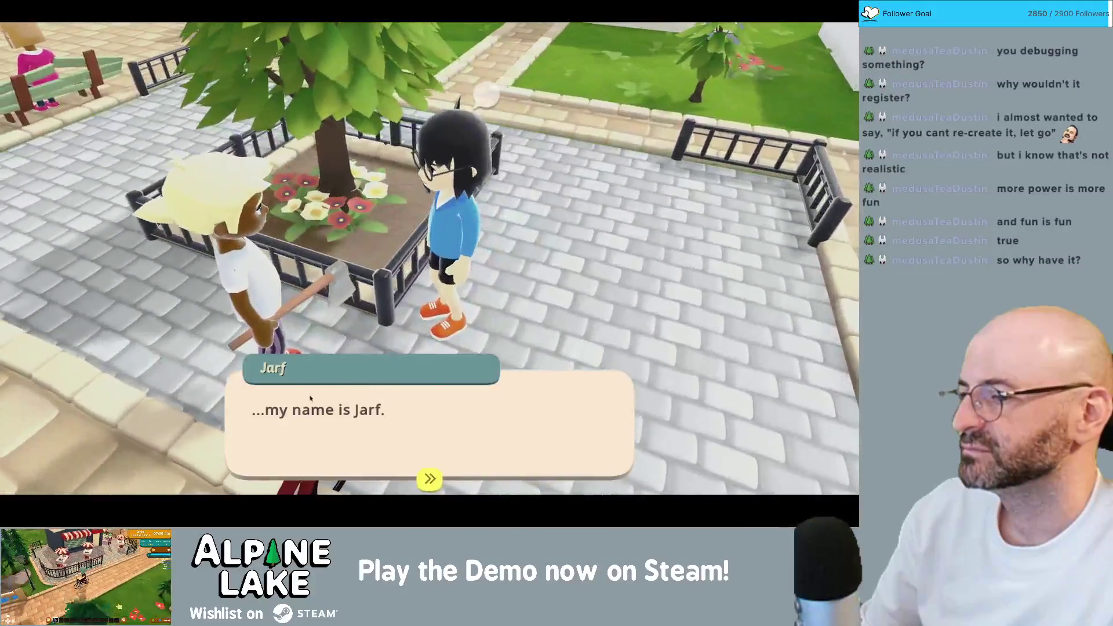
key(e)
key(e)
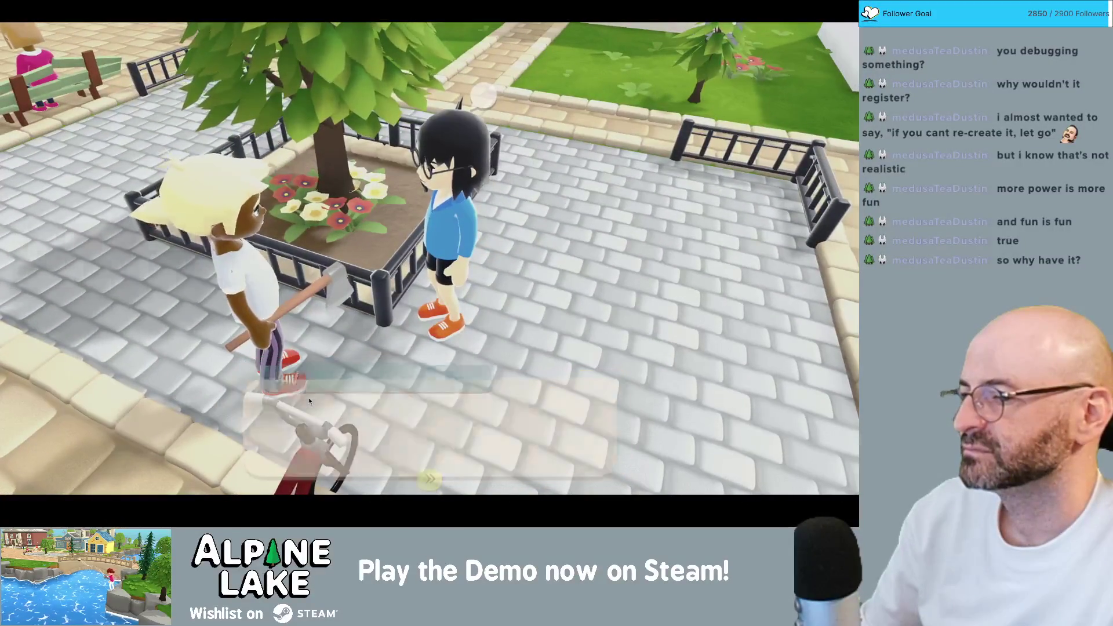
click(201, 249)
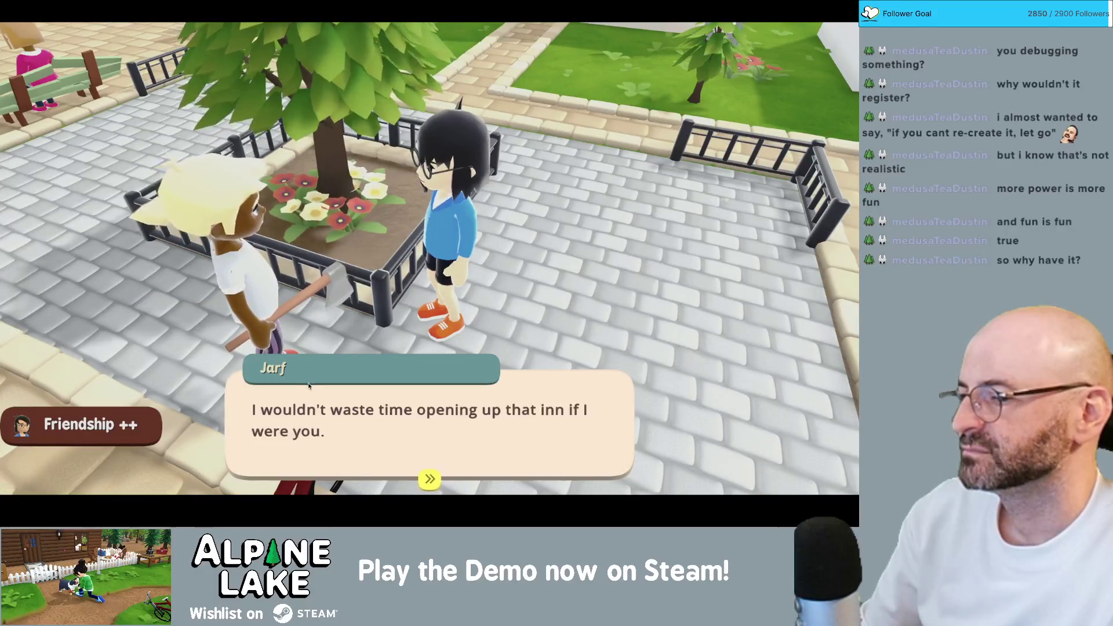
key(e)
- Ride past the fountain to the diner and enter it
key(f)
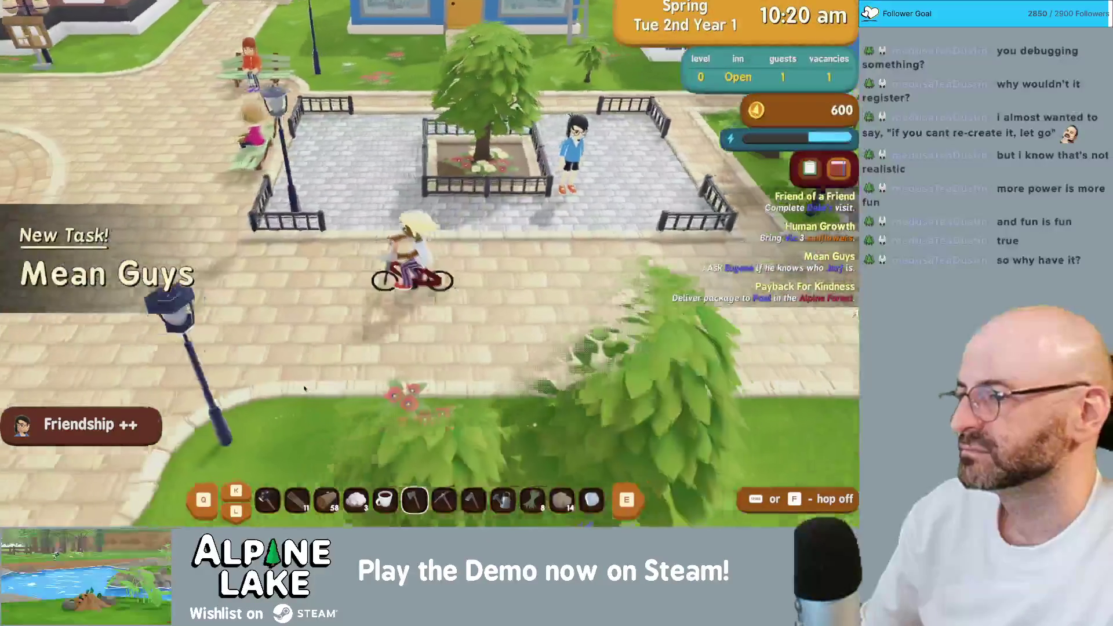
key(w)
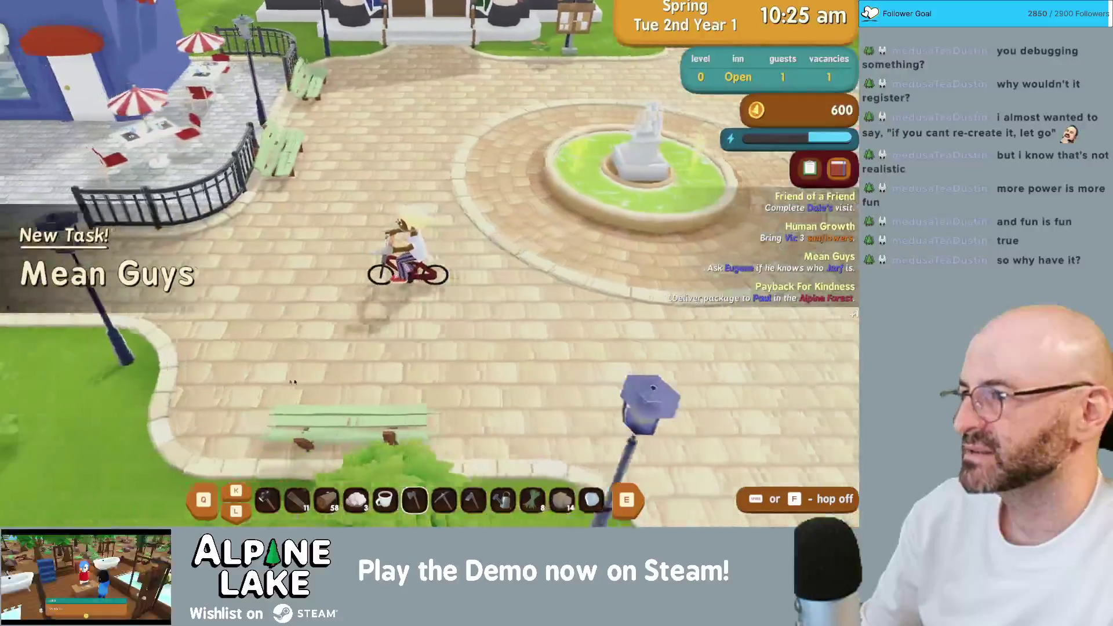
key(a)
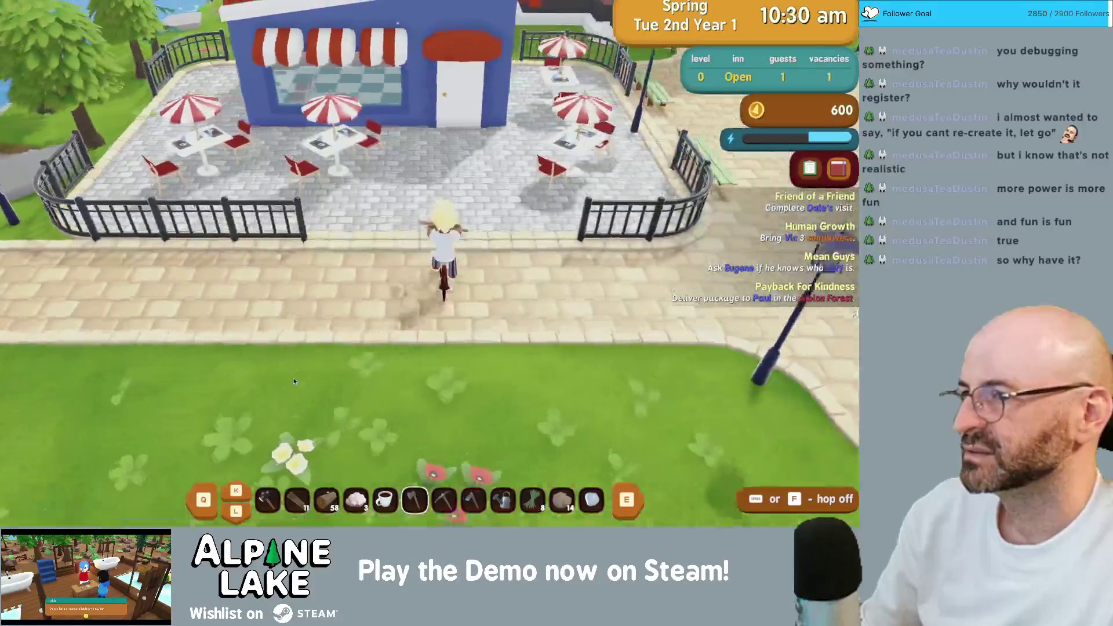
key(w)
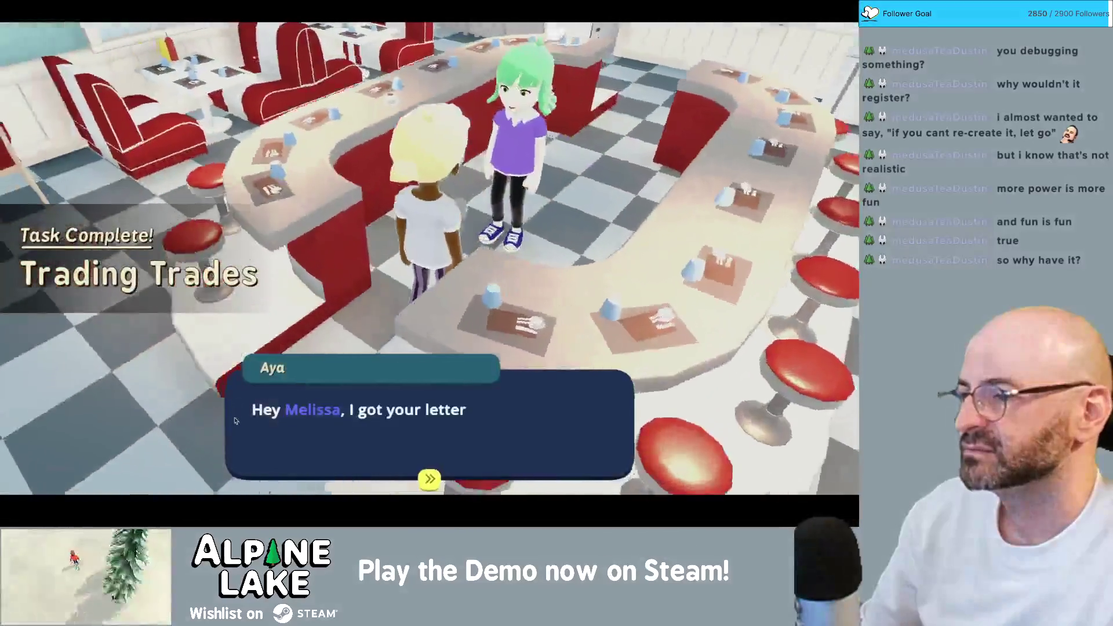
- Talk through Melissa's dialogue to complete Trading Trades and pick up Anyone Can Cook
click(301, 394)
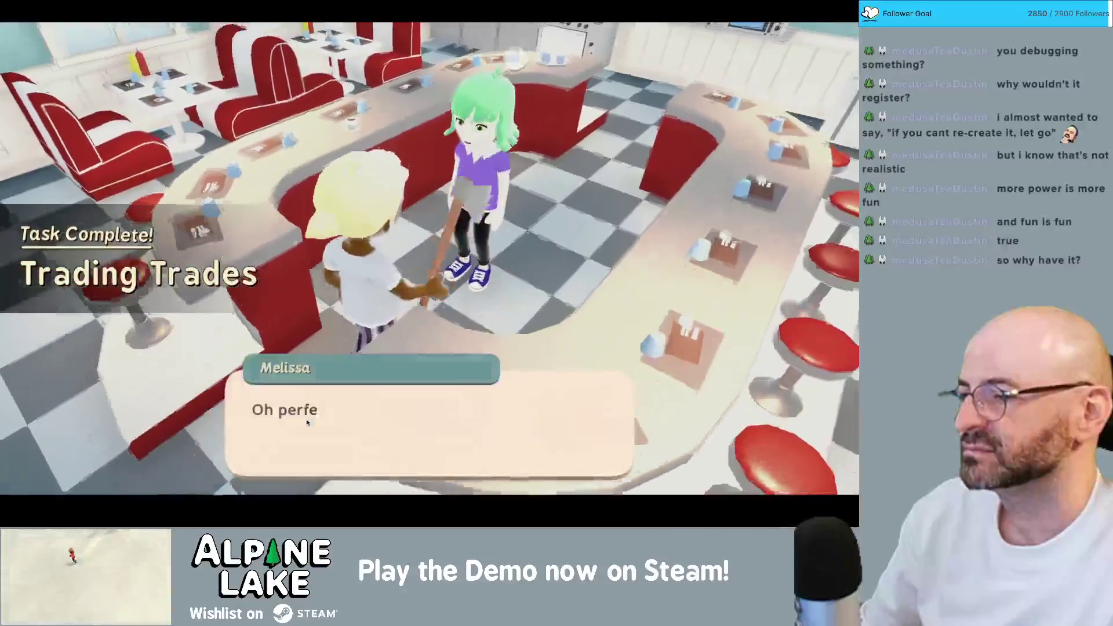
click(310, 406)
click(316, 411)
click(315, 410)
click(315, 405)
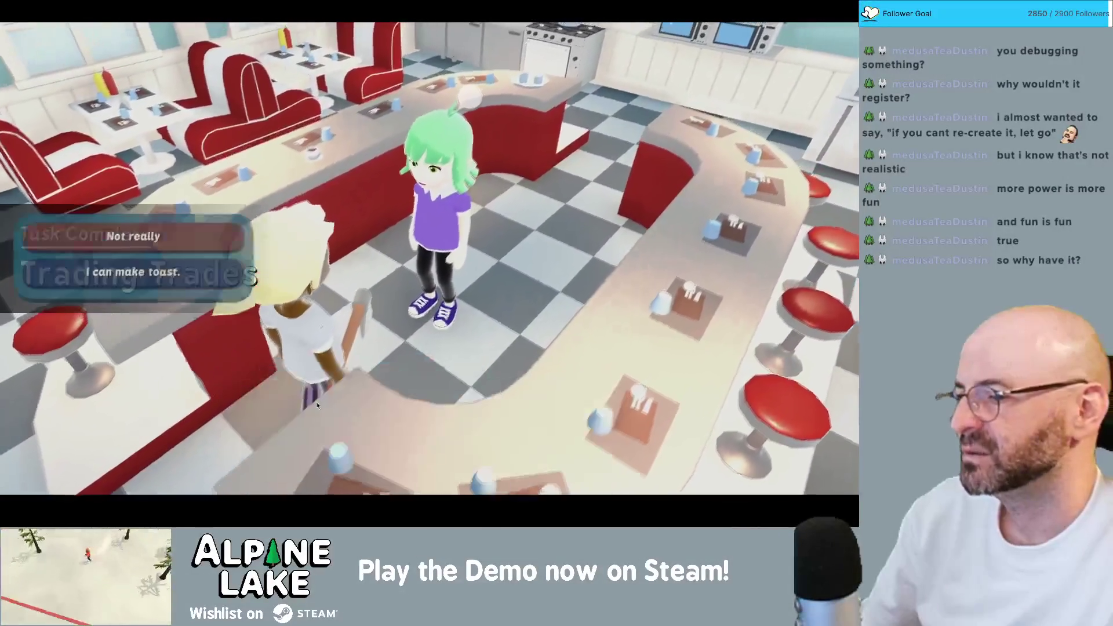
click(314, 400)
click(313, 395)
click(312, 394)
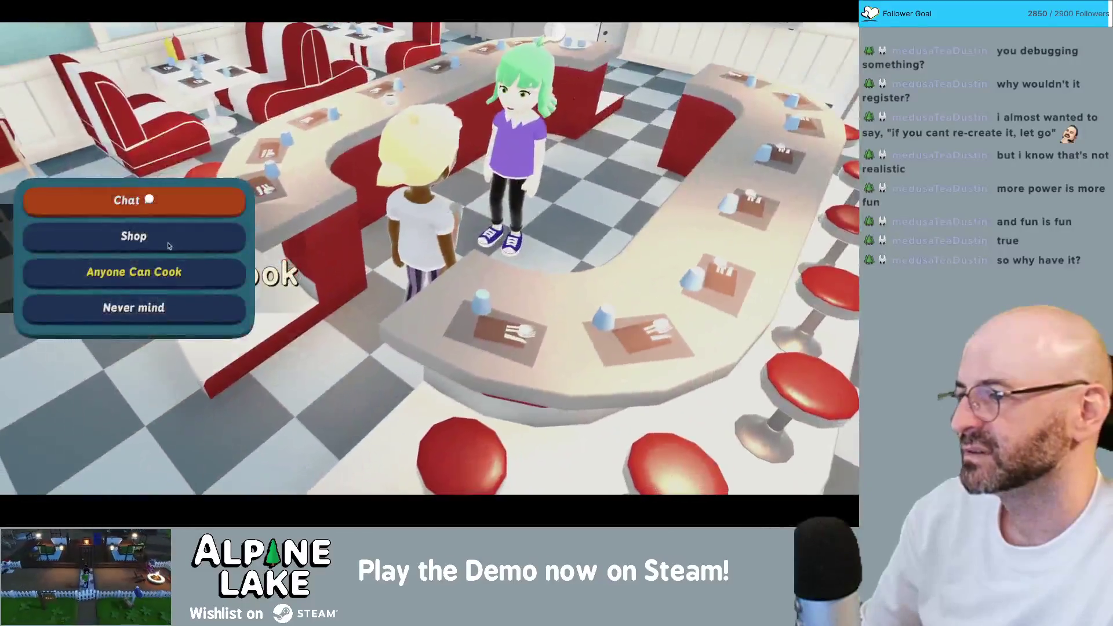
- Buy a breakfast hash from Melissa's shop for 45 coins, leaving 555, and exit the diner
click(169, 246)
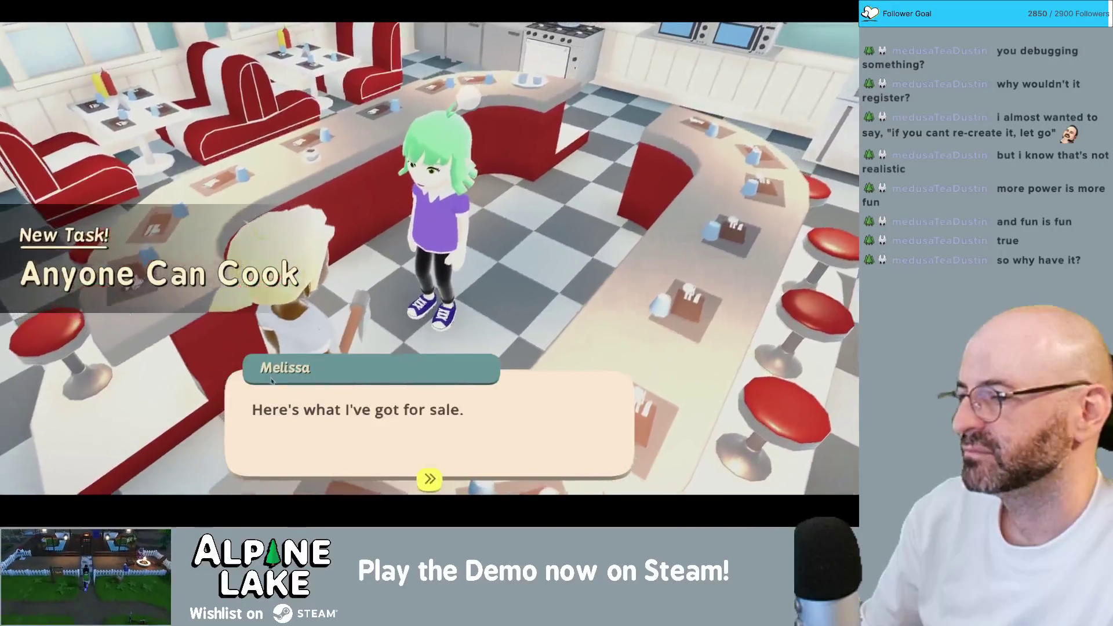
click(192, 284)
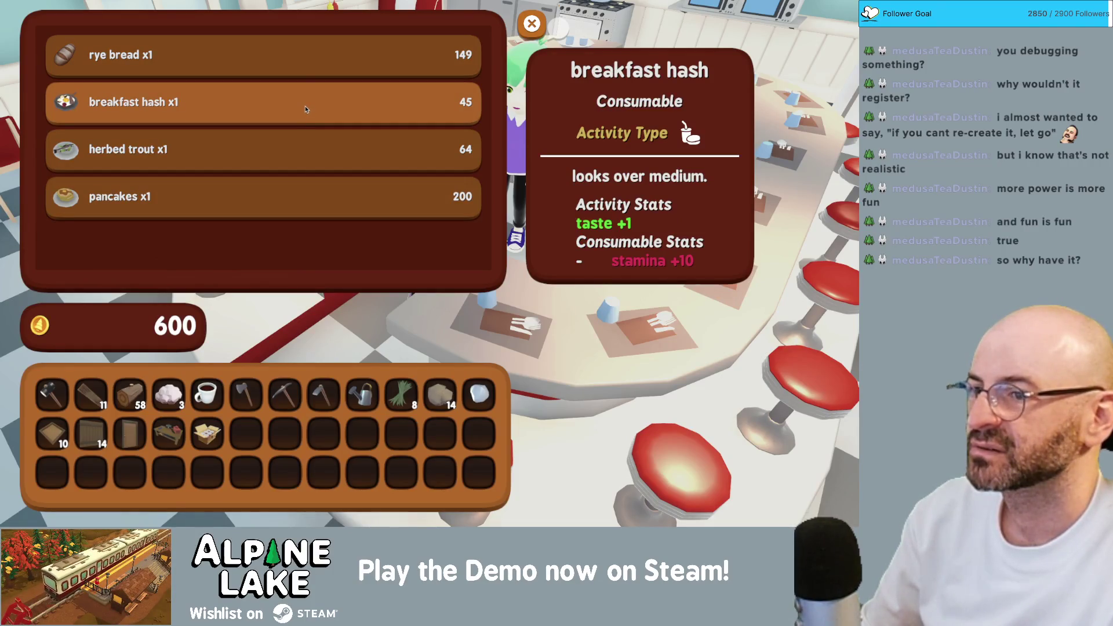
click(305, 109)
key(Escape)
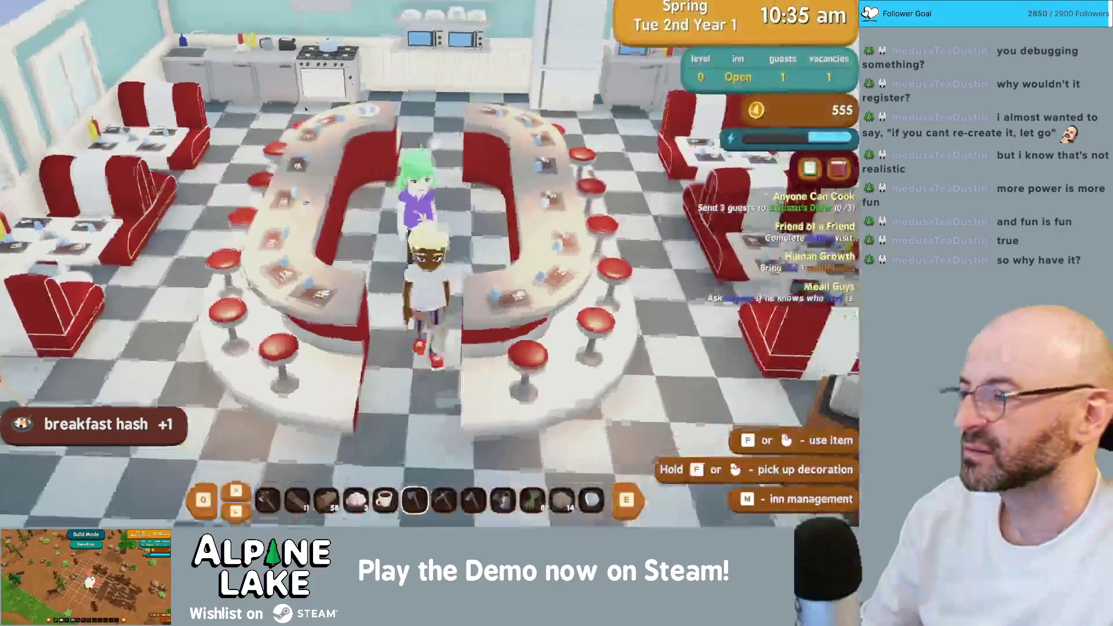
key(s)
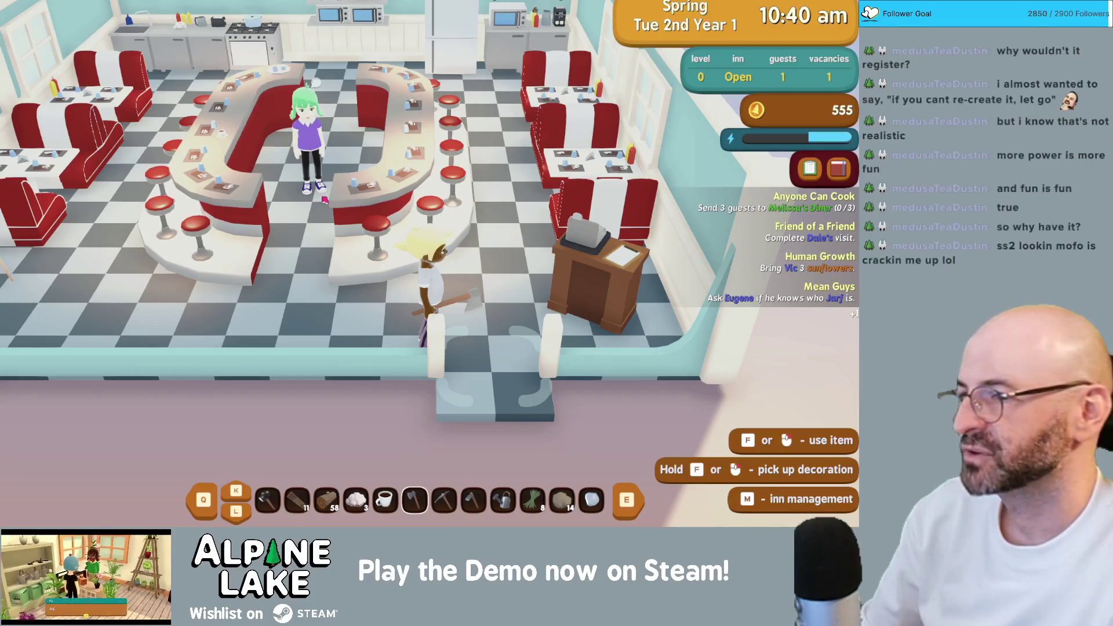
key(s)
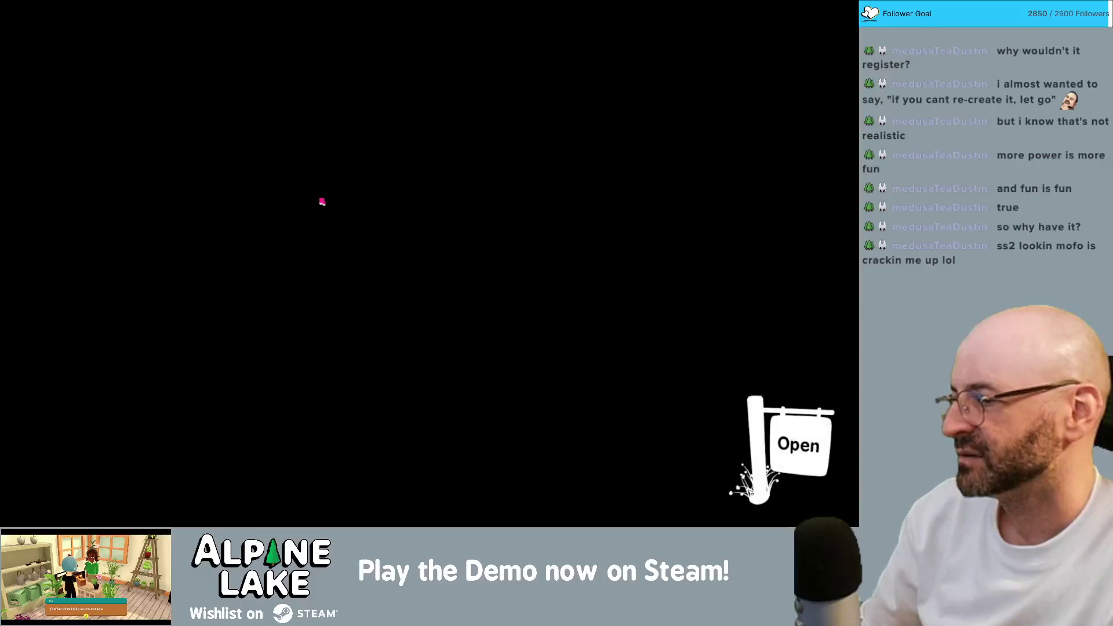
- Cycle from the diner past the fountain and along the path back to Dale at the inn
key(s)
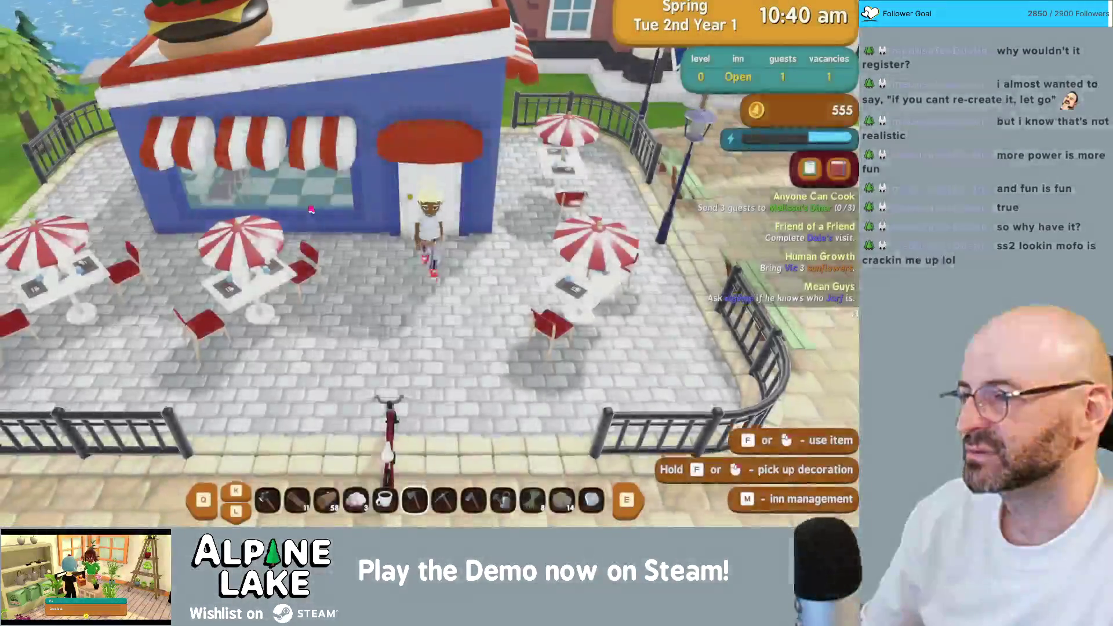
key(d)
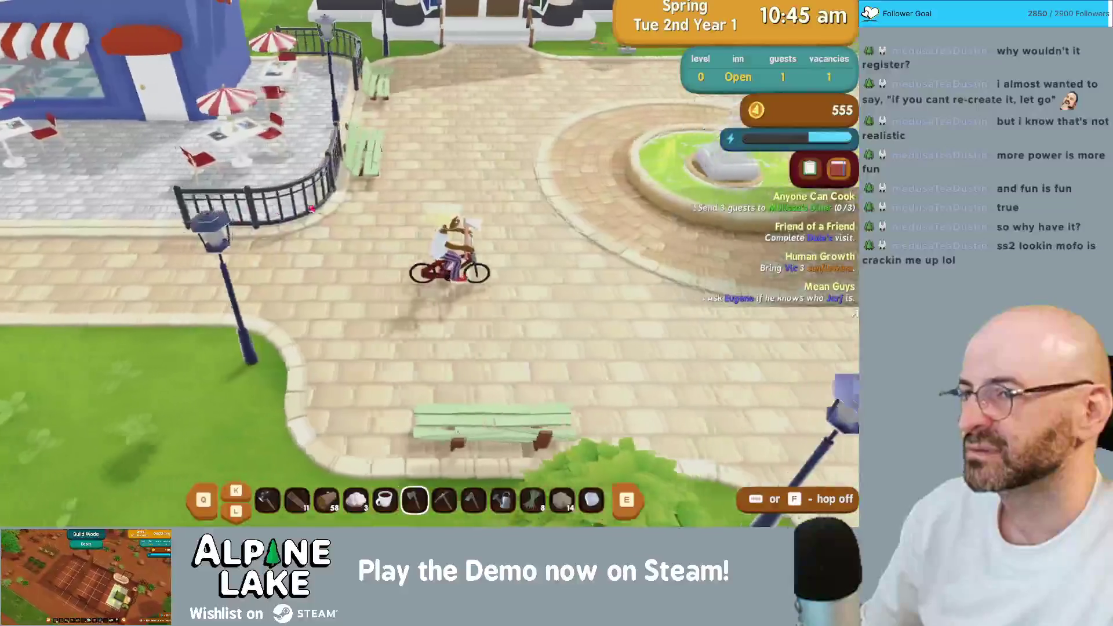
key(d)
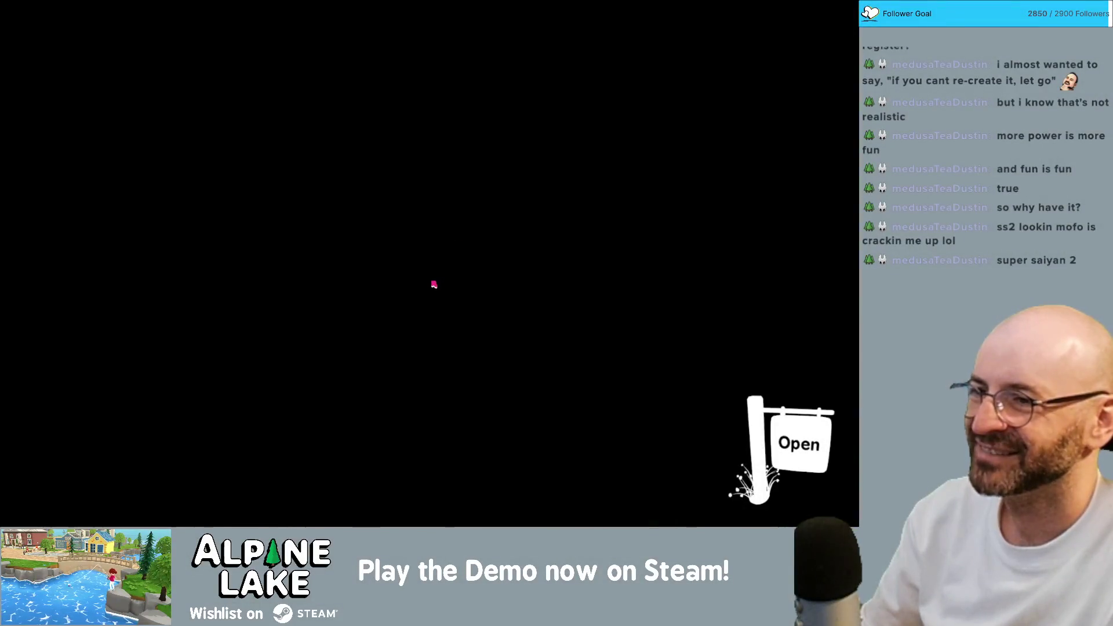
key(d)
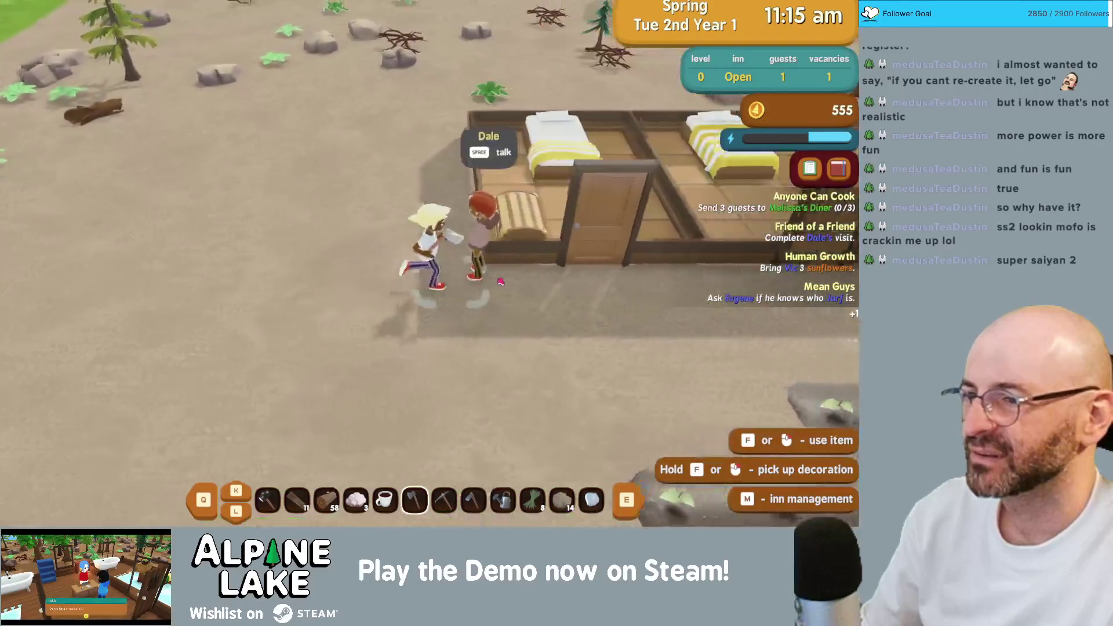
- Ask Dale 'How are you?' and hear his gossip about Oriel
key(space)
click(208, 273)
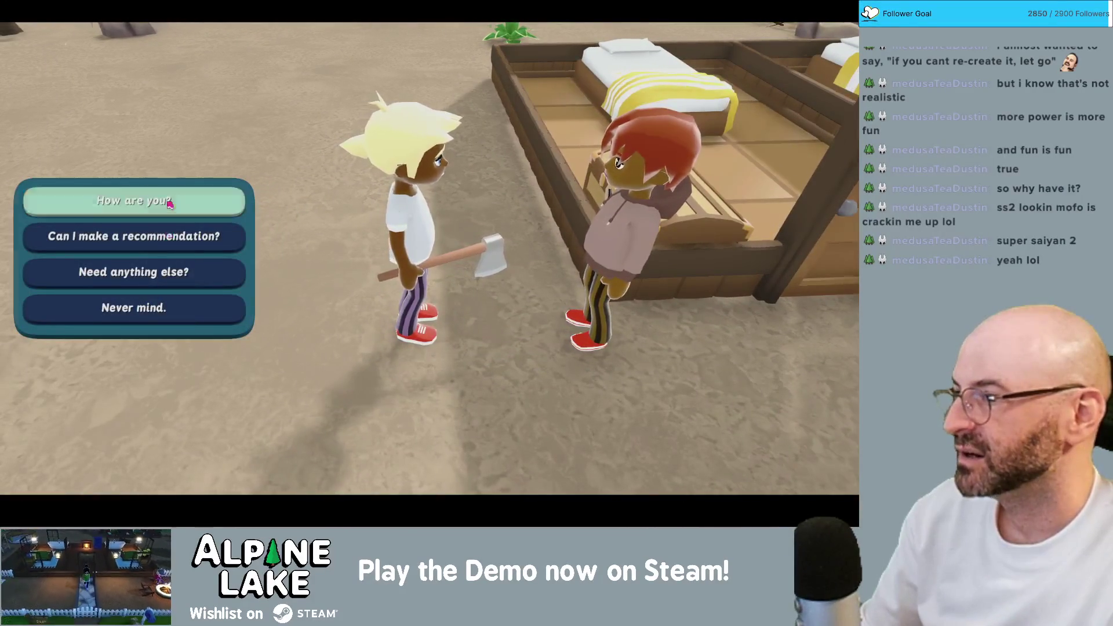
click(169, 203)
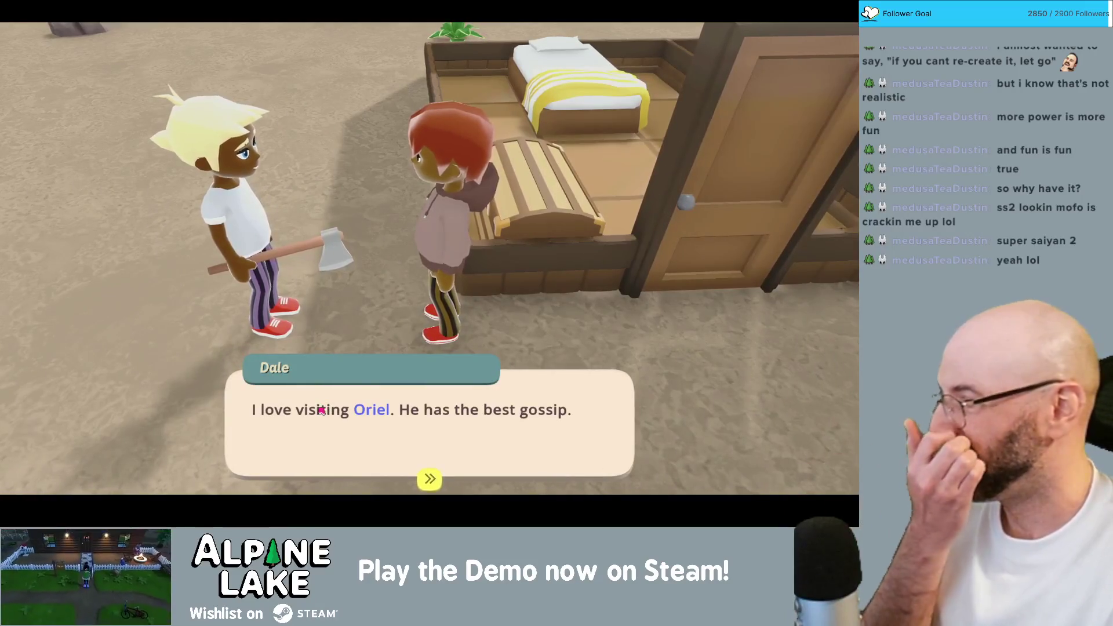
click(301, 396)
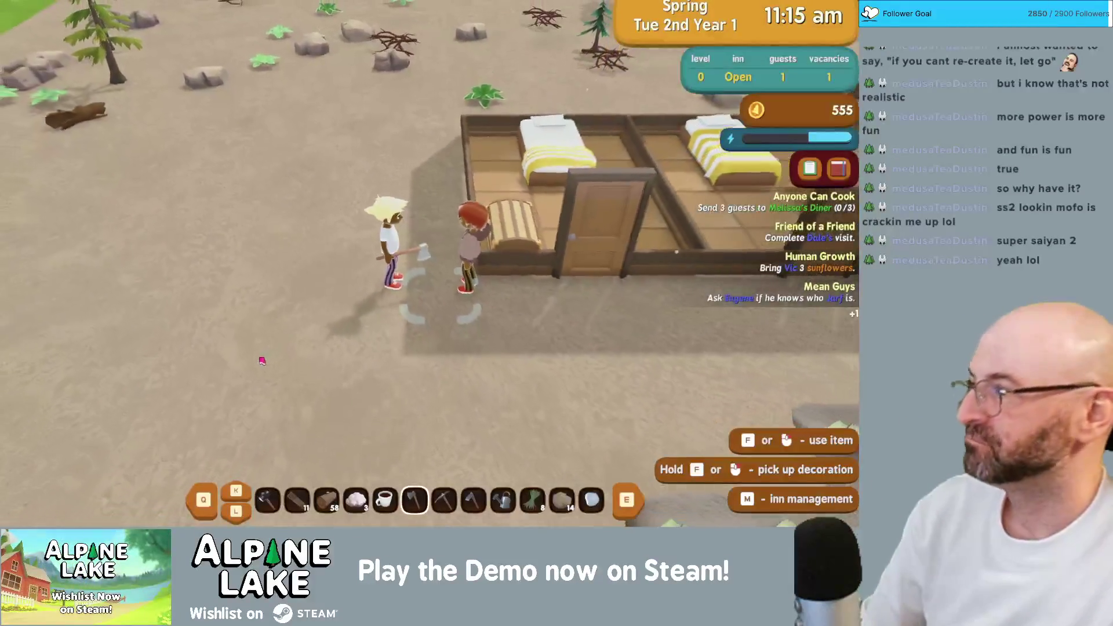
- Close the chest beside Dale, then talk to him again and leave the conversation
key(f)
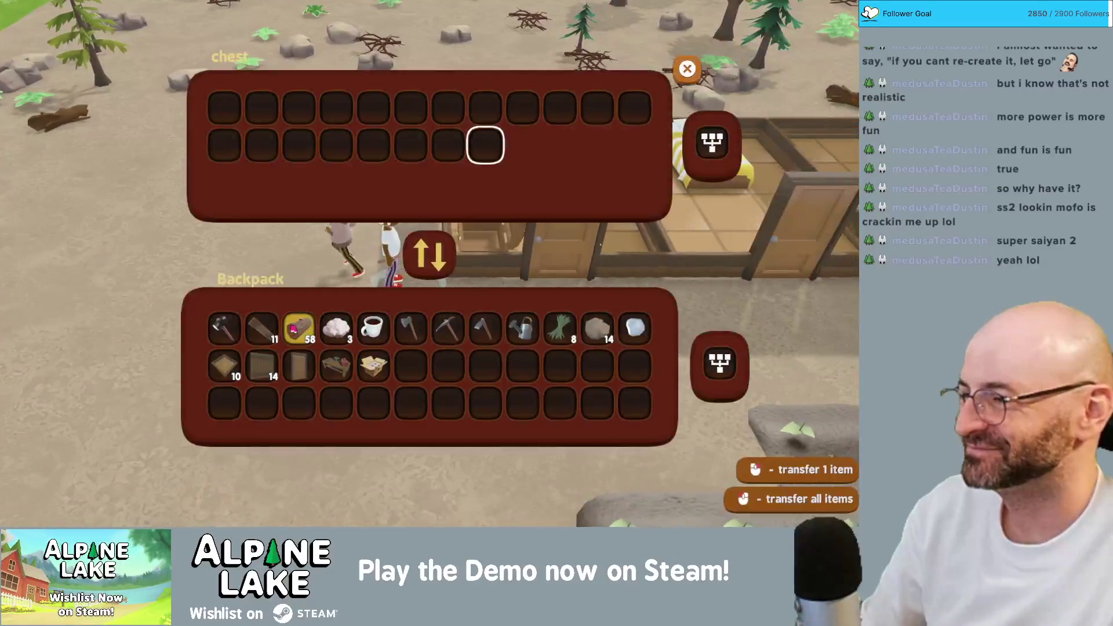
key(Escape)
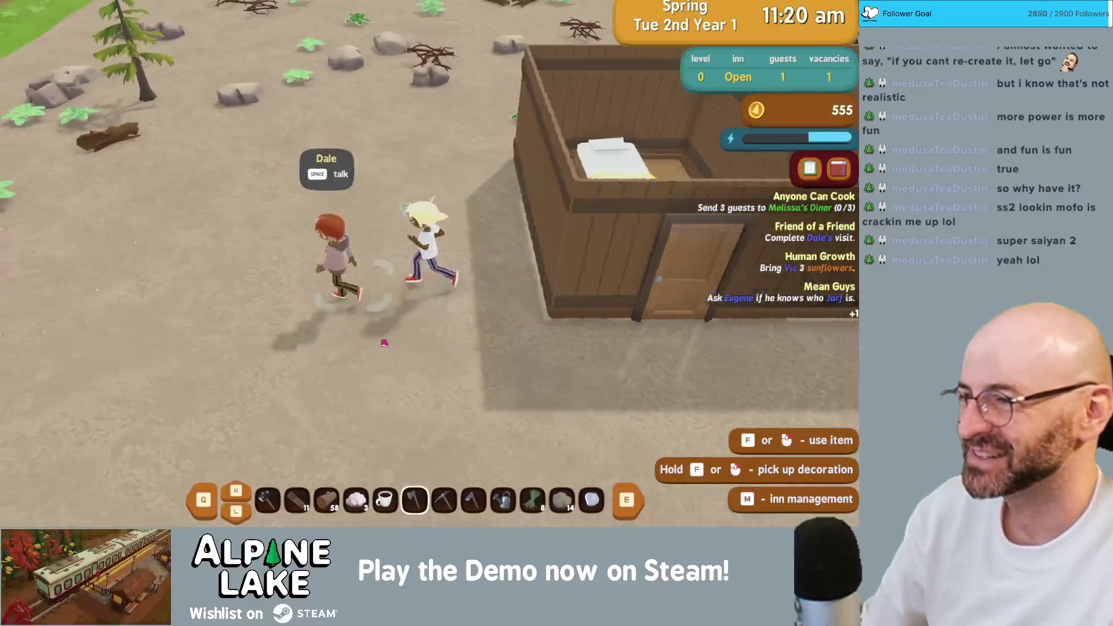
key(f)
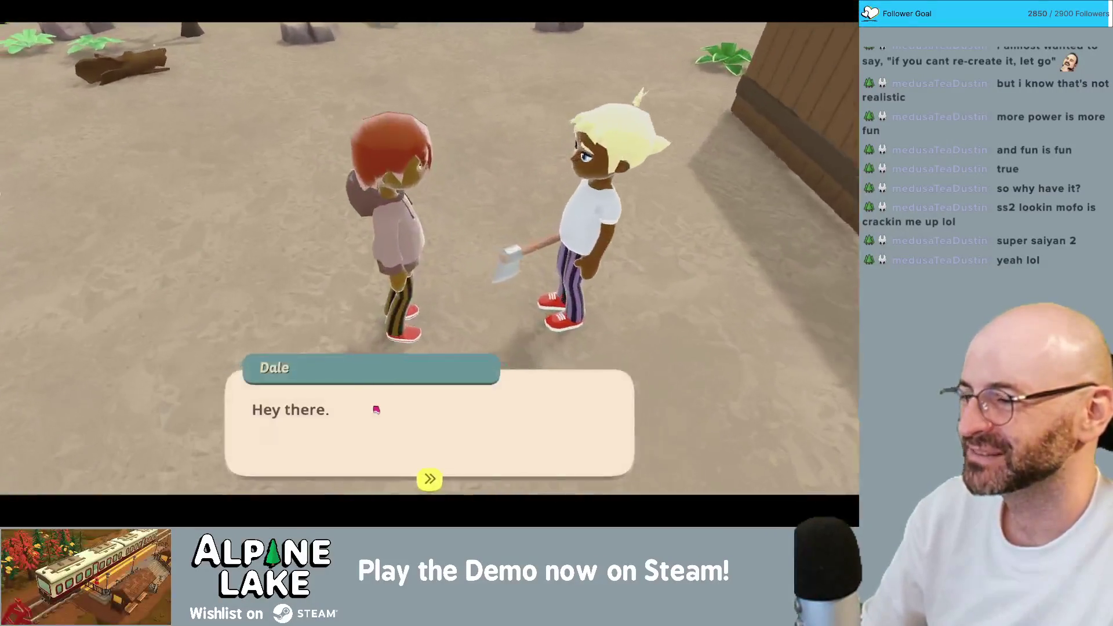
click(376, 410)
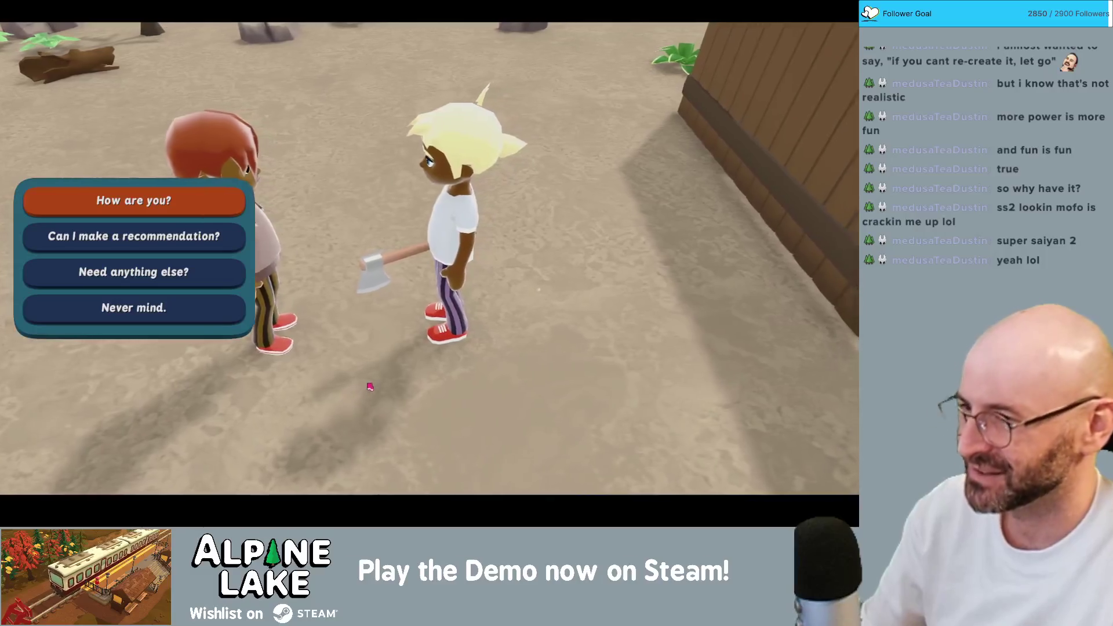
click(219, 302)
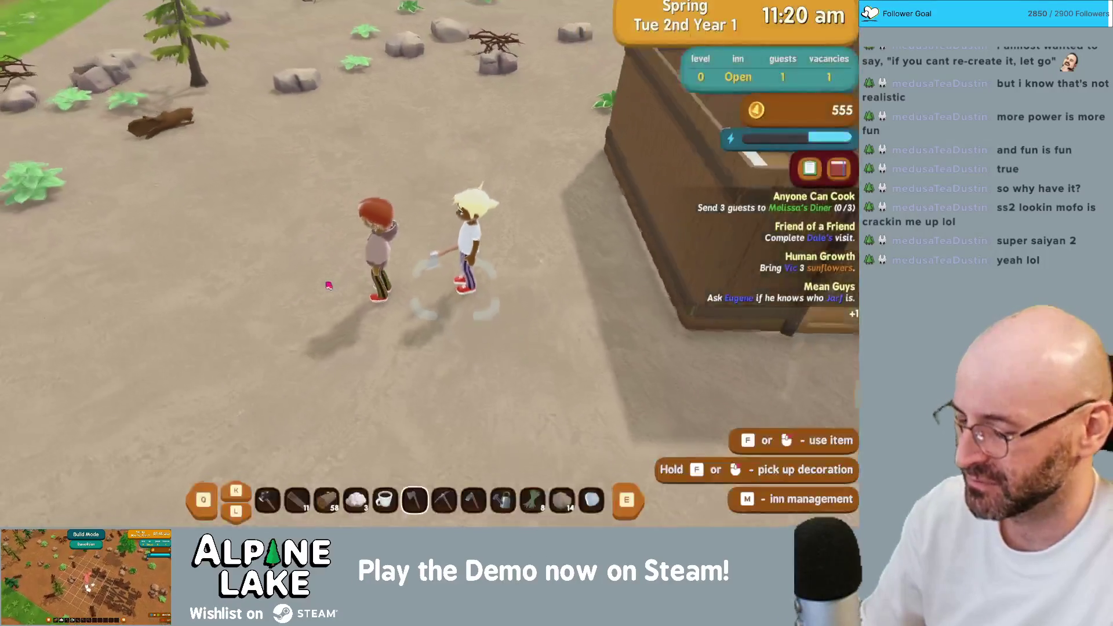
- View Dale, Local Backpacker at one heart, in the menu's Guests list and check the unknown entry below
key(m)
key(m)
key(i)
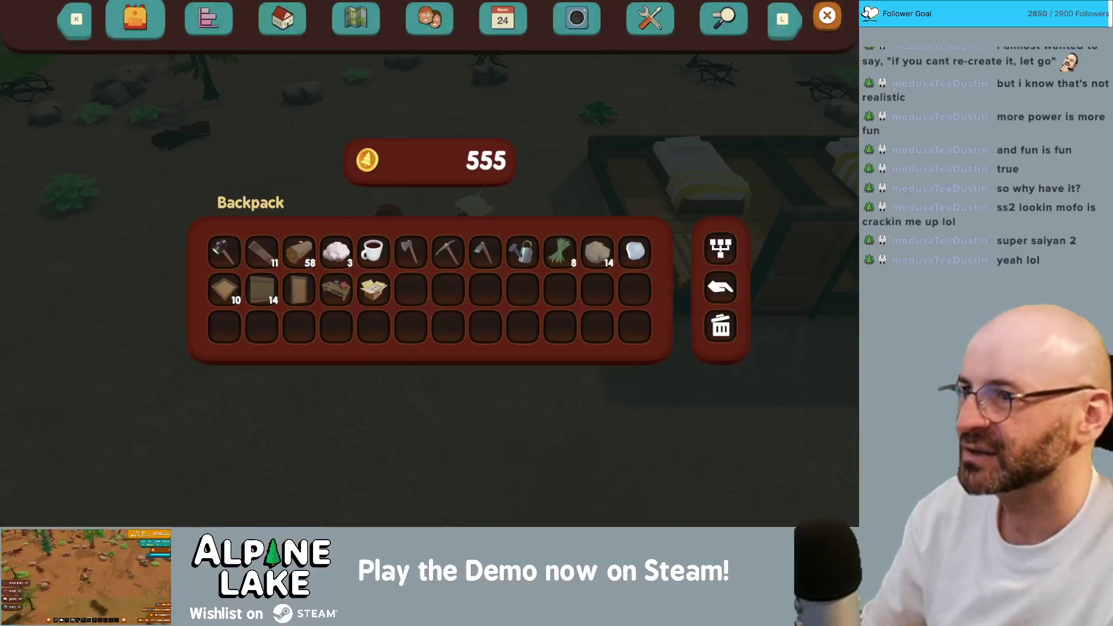
click(407, 21)
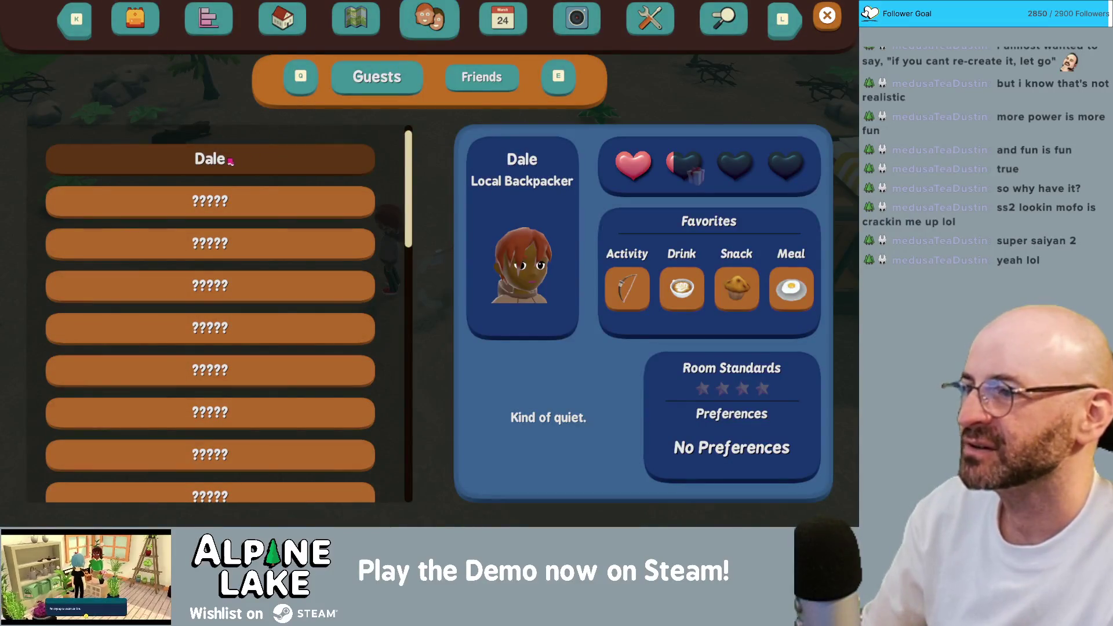
click(203, 163)
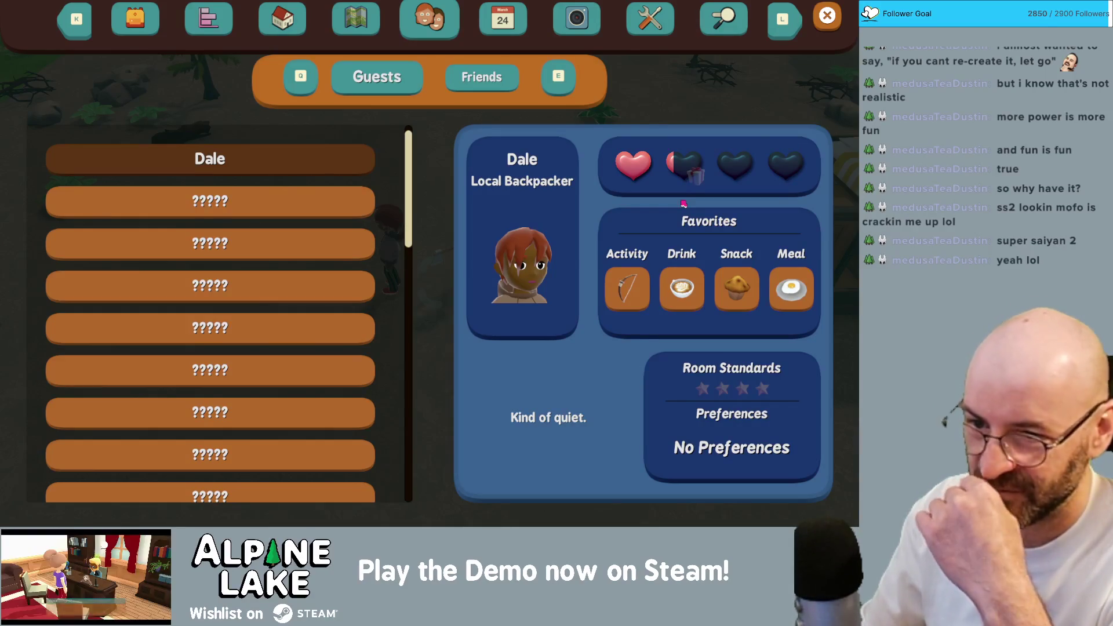
key(Down)
key(Down)
key(Down)
key(Up)
key(Up)
key(Up)
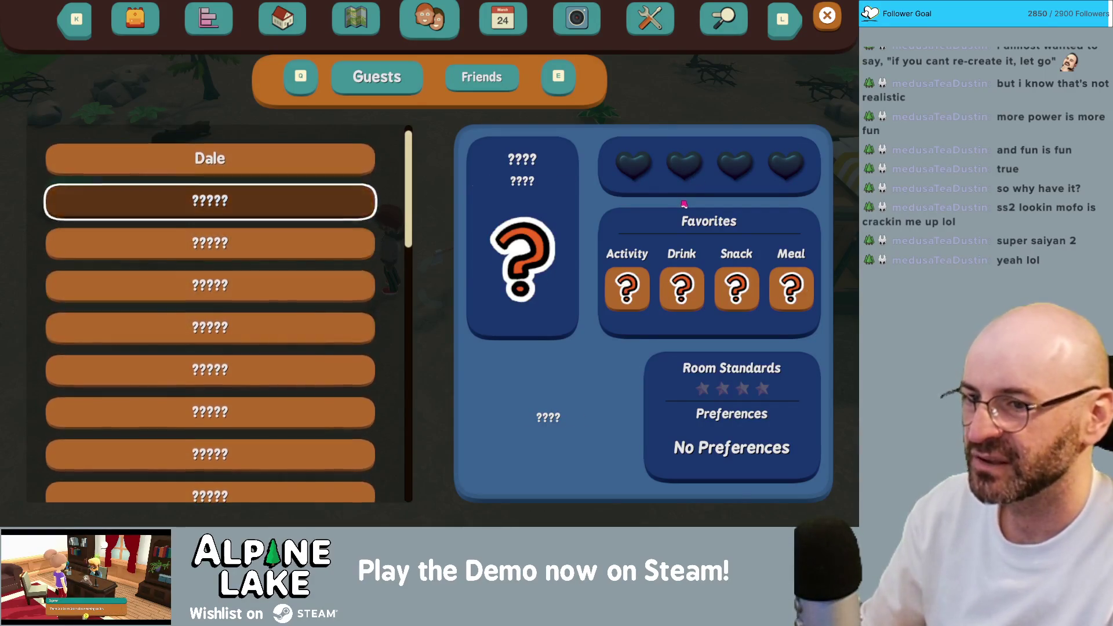
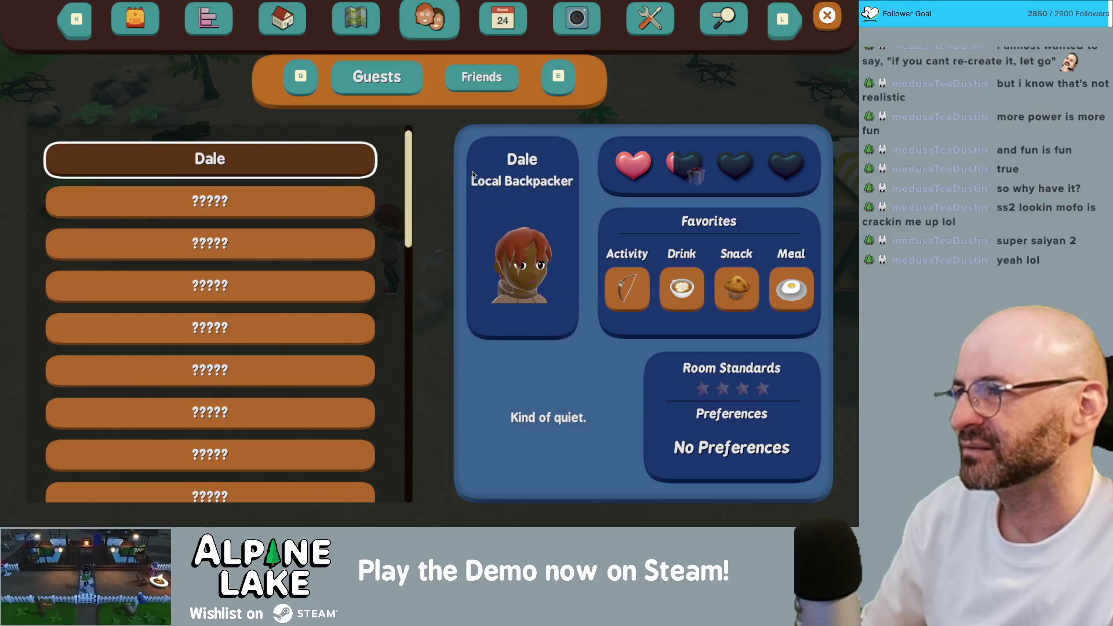
- Close the Guests panel and clean the guest room by the bed
key(Escape)
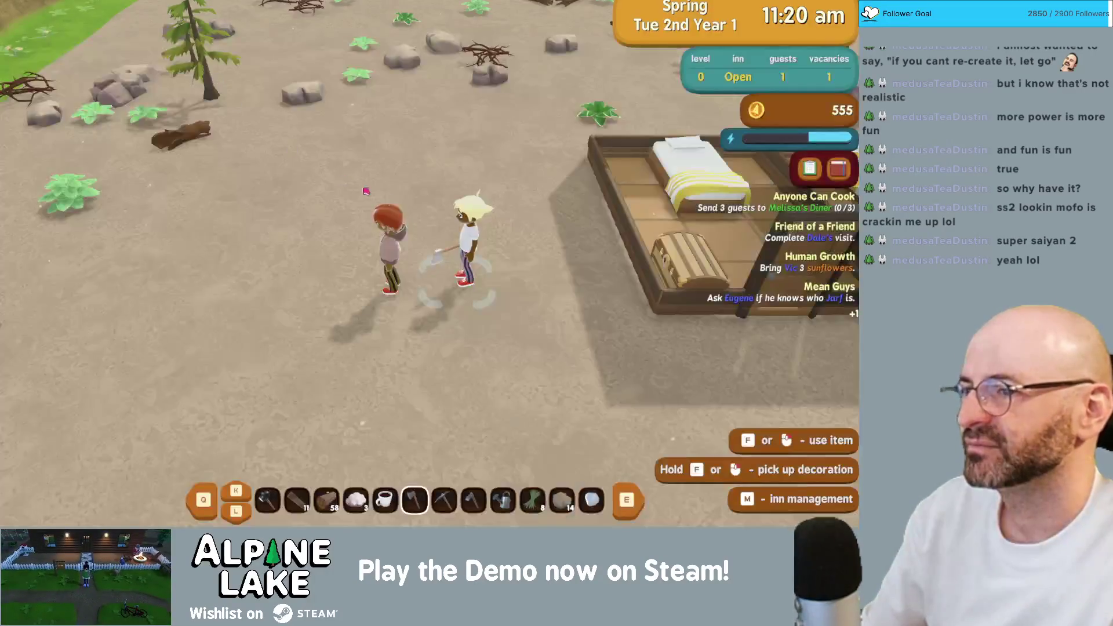
key(d)
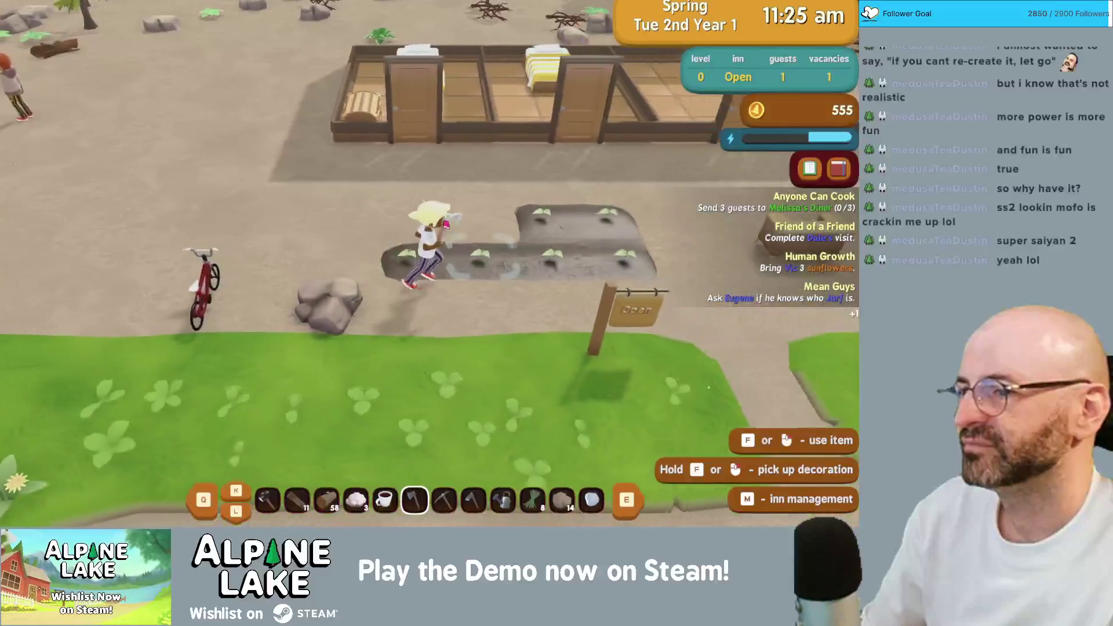
key(w)
key(a)
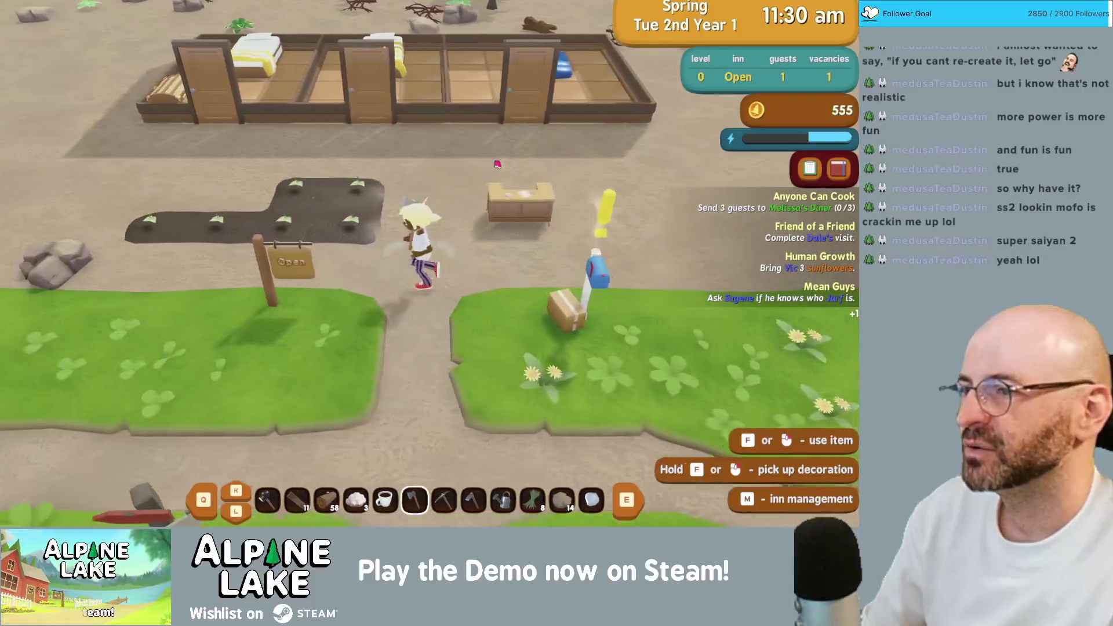
key(w)
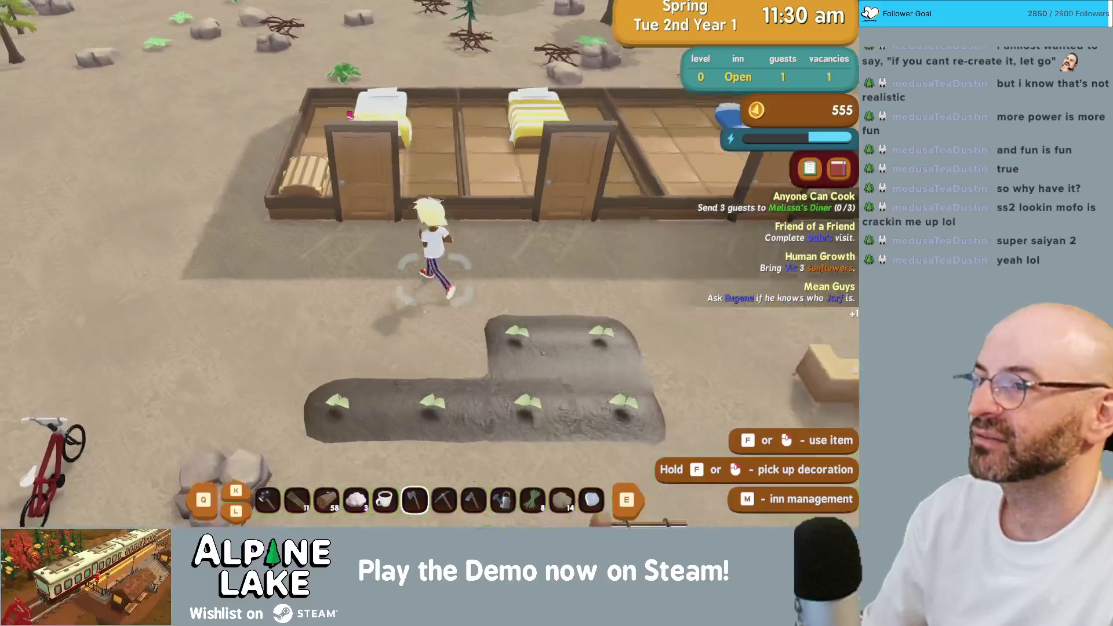
key(f)
- Harvest the bush beside Dale and try twice to gift him the axe, dismissing his replies
key(s)
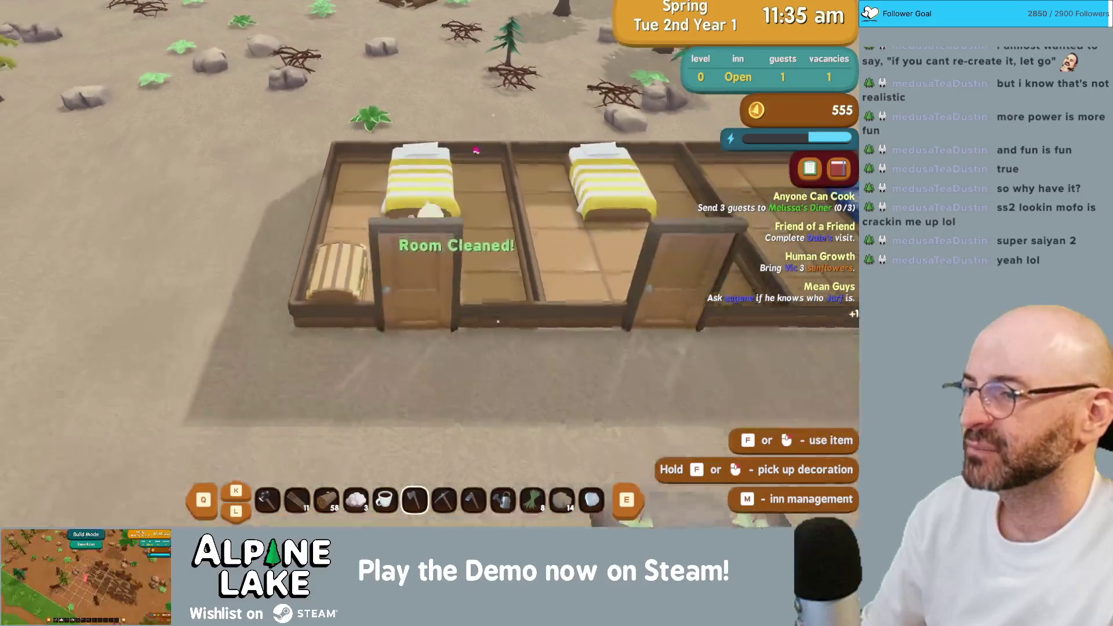
key(a)
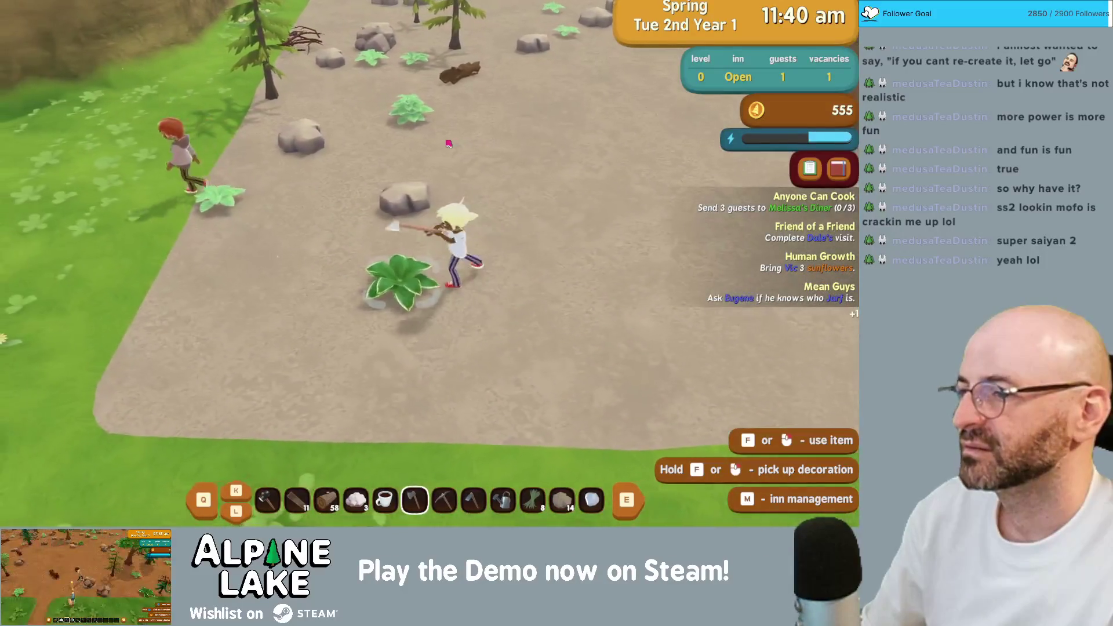
key(a)
key(f)
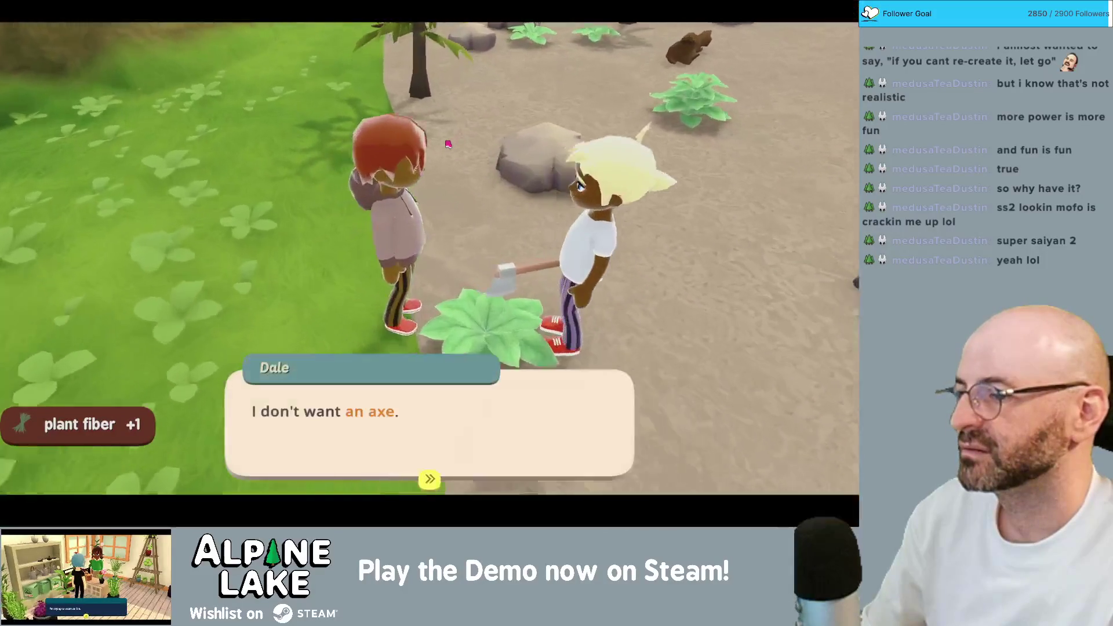
click(440, 380)
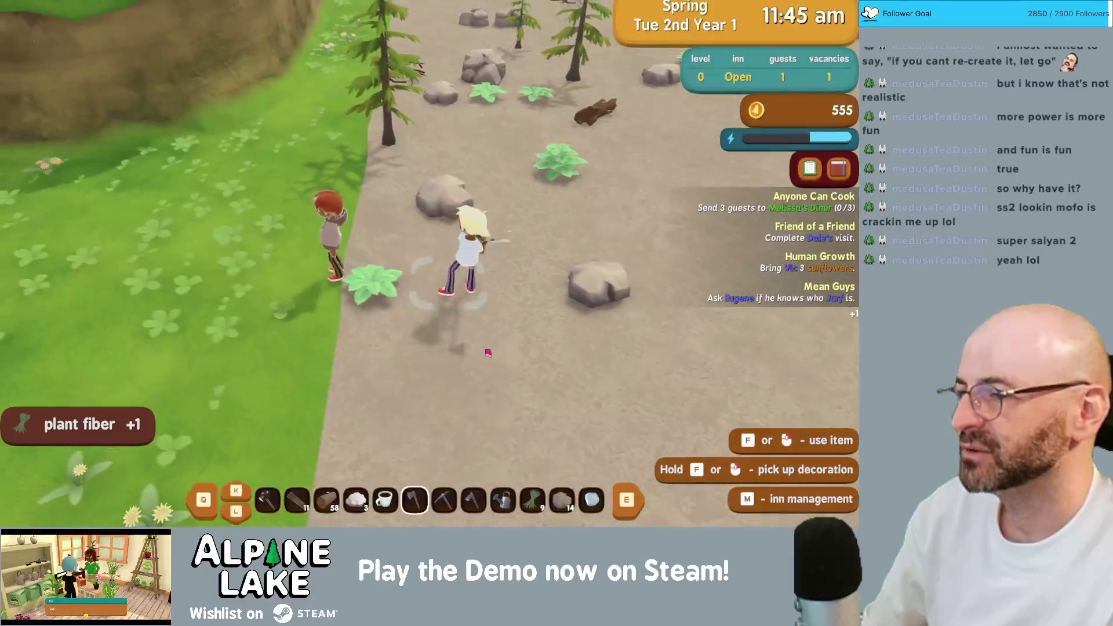
key(f)
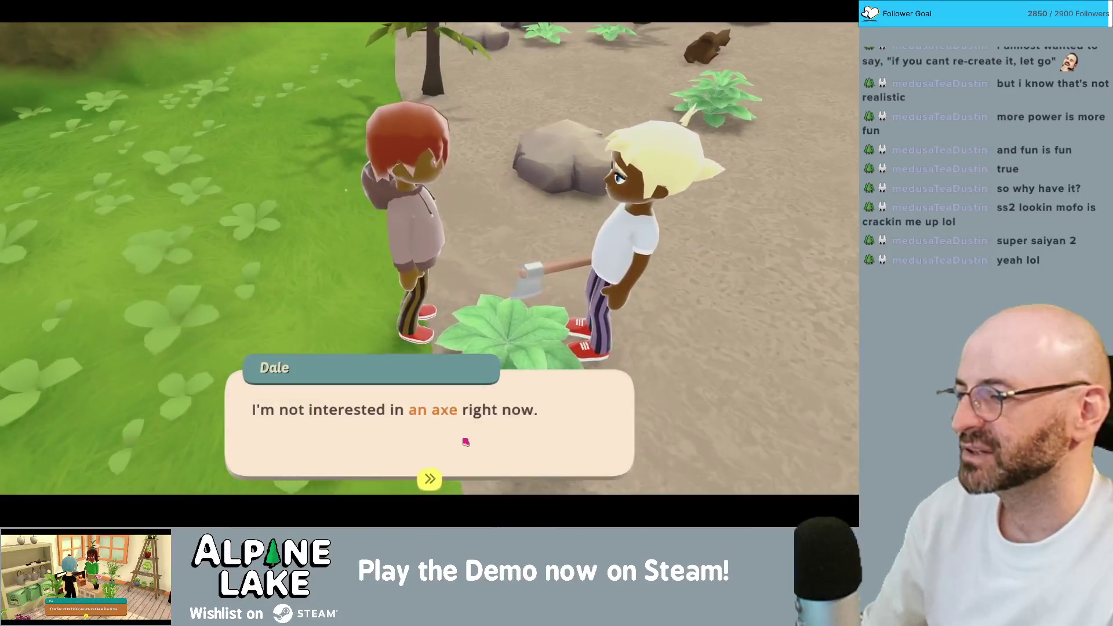
click(465, 442)
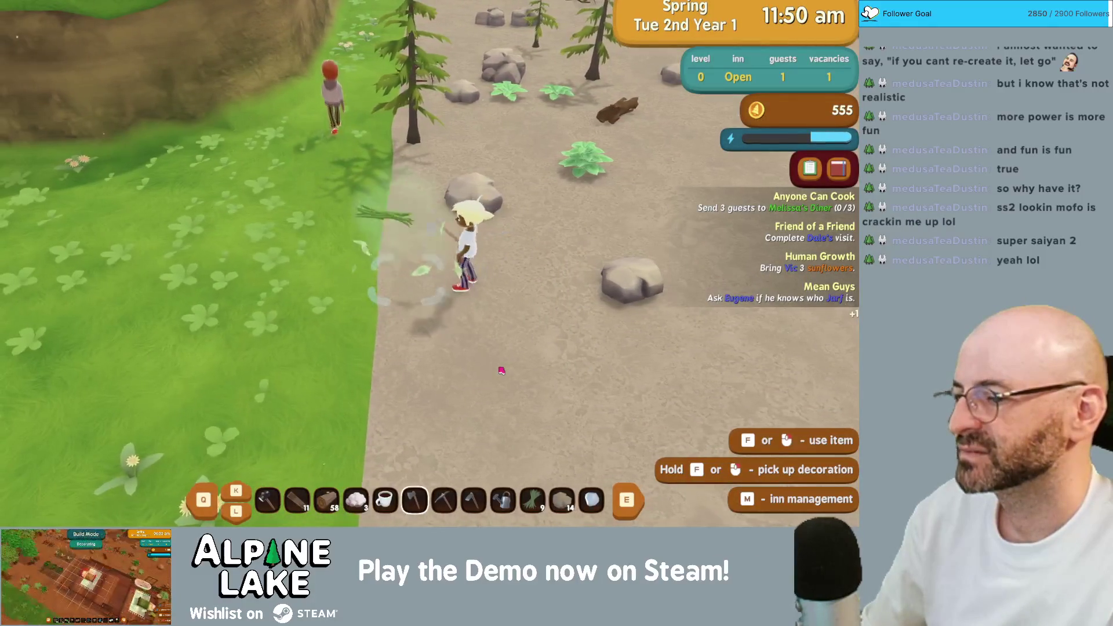
- Gather plant fiber and stone from two rocks, then open the mailbox
click(493, 374)
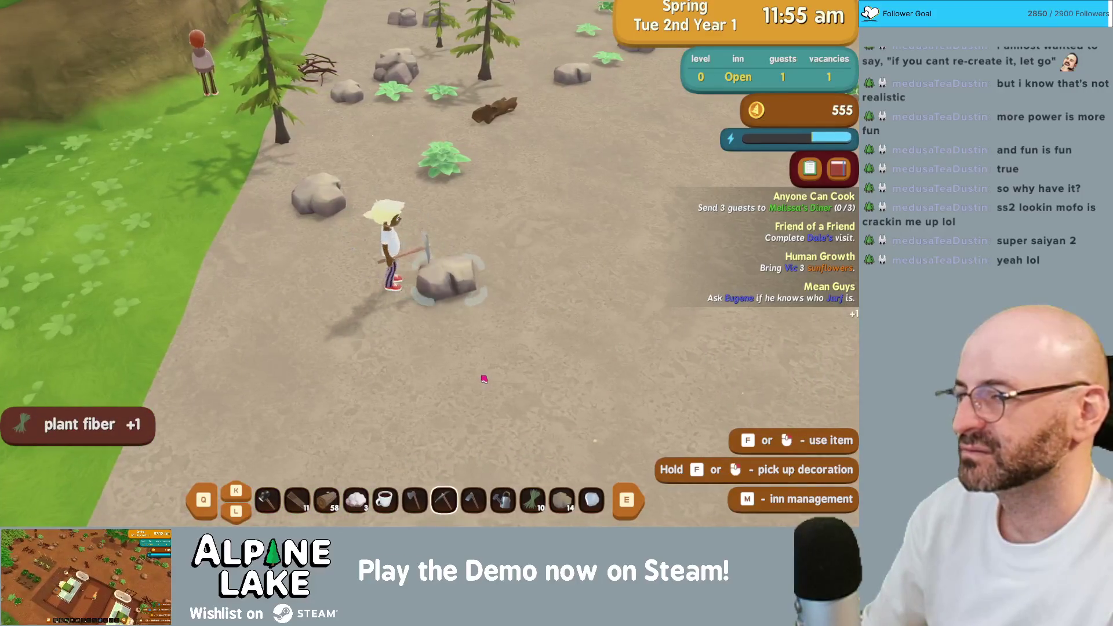
key(d)
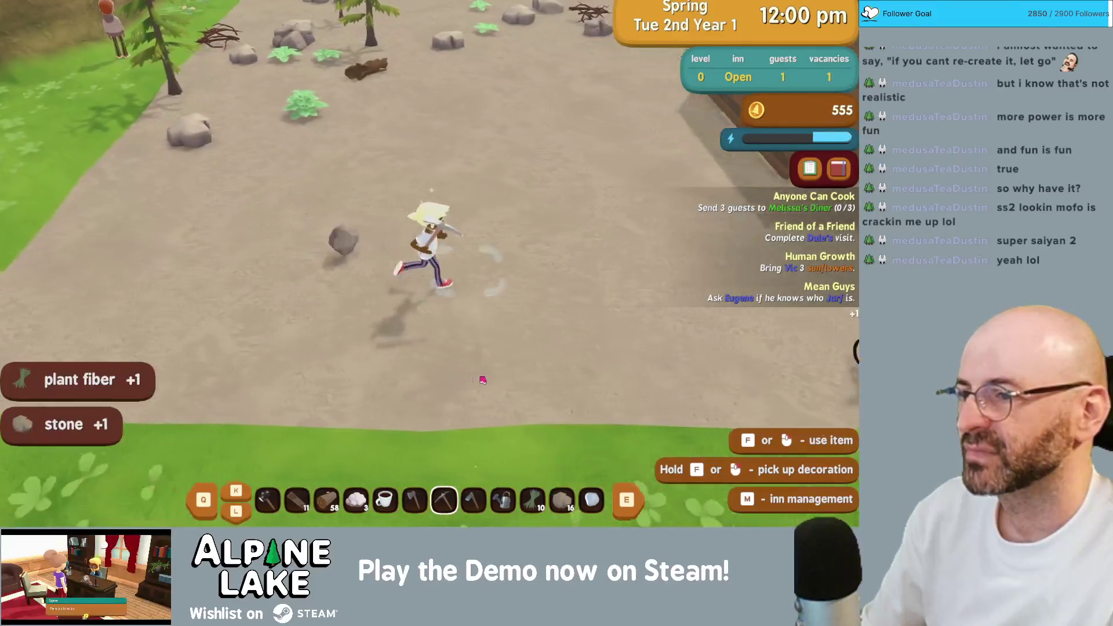
key(d)
key(s)
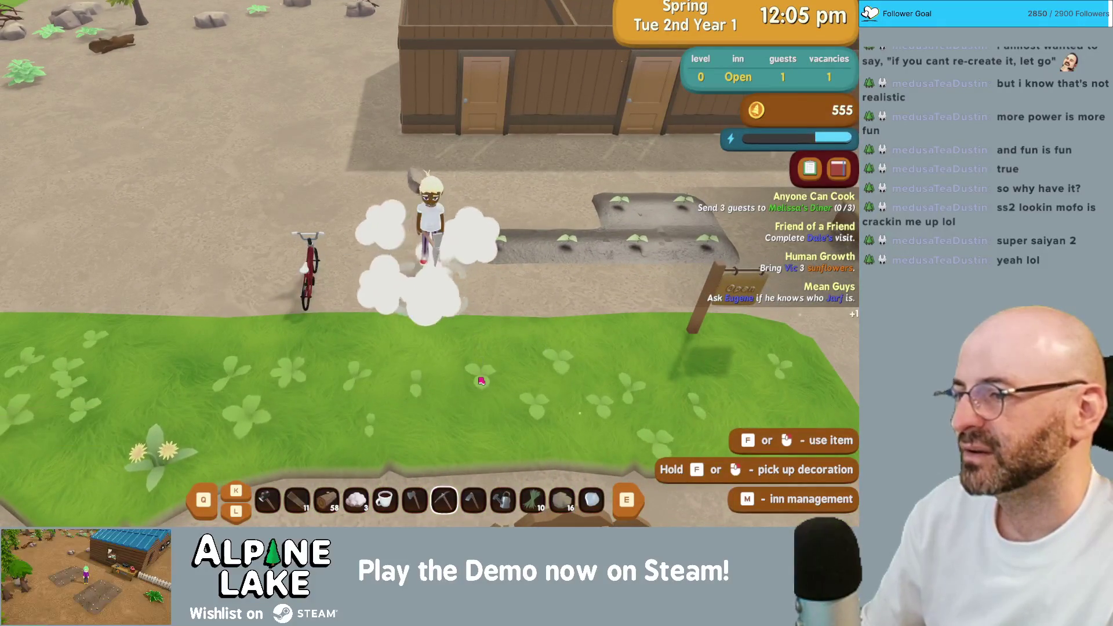
key(a)
key(d)
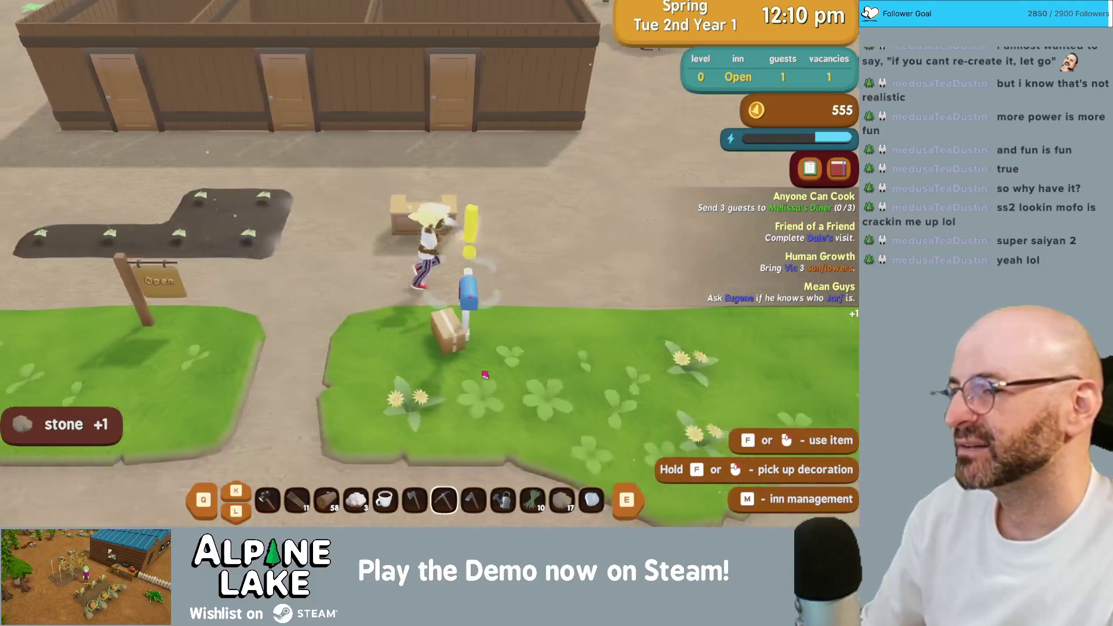
key(e)
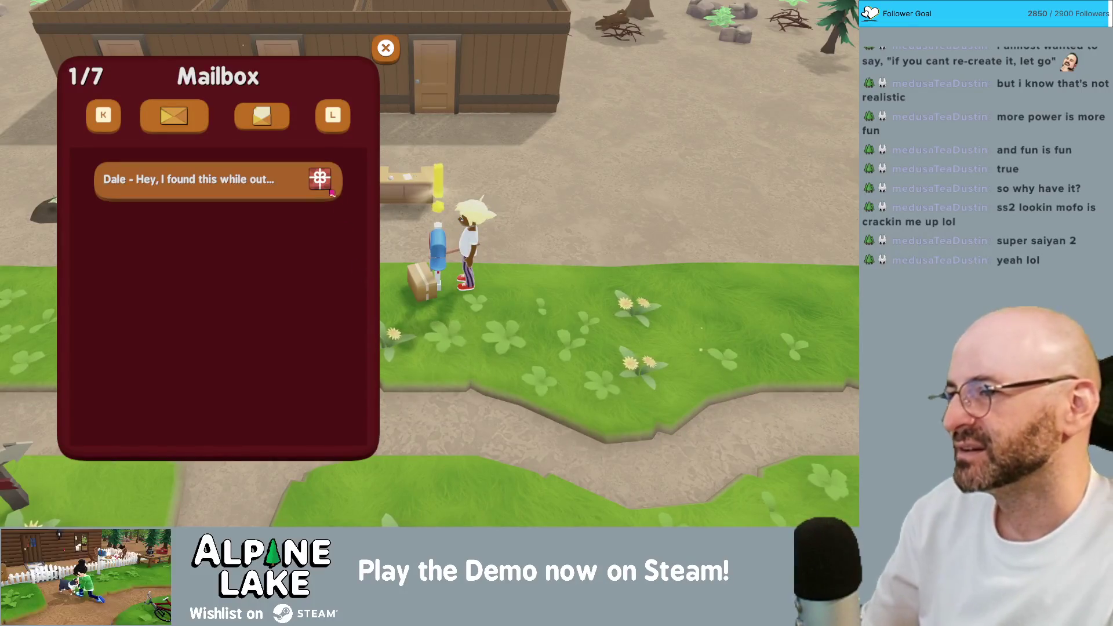
- Claim the cappuccino from Dale's letter and close the mailbox
key(e)
click(594, 358)
click(597, 328)
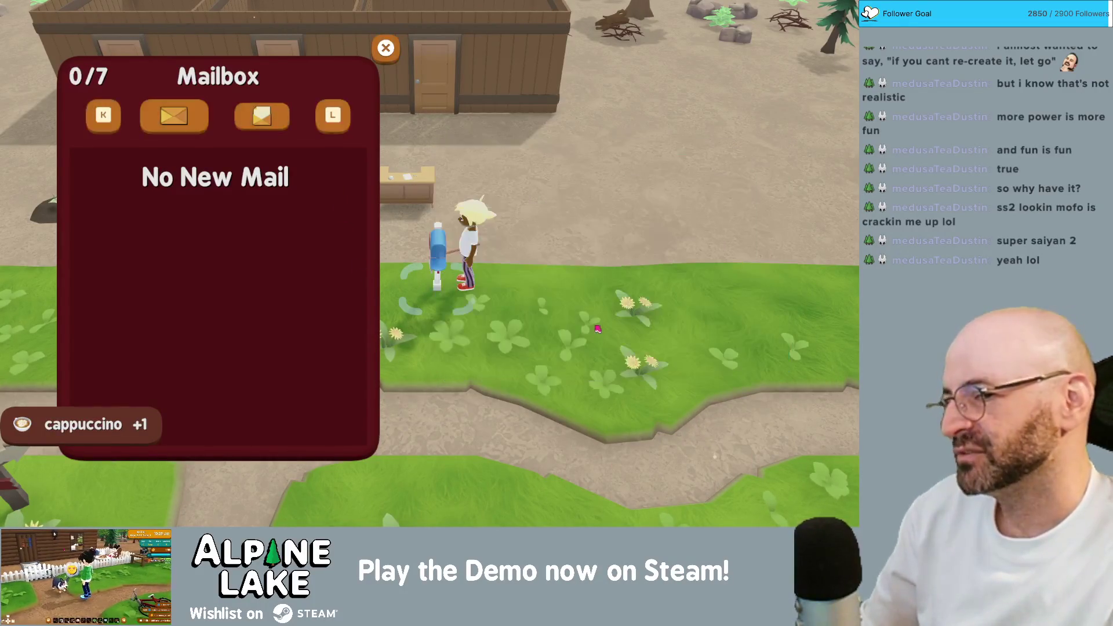
click(391, 51)
- Cut two bushes with the axe for plant fiber and a tea leaf
key(w)
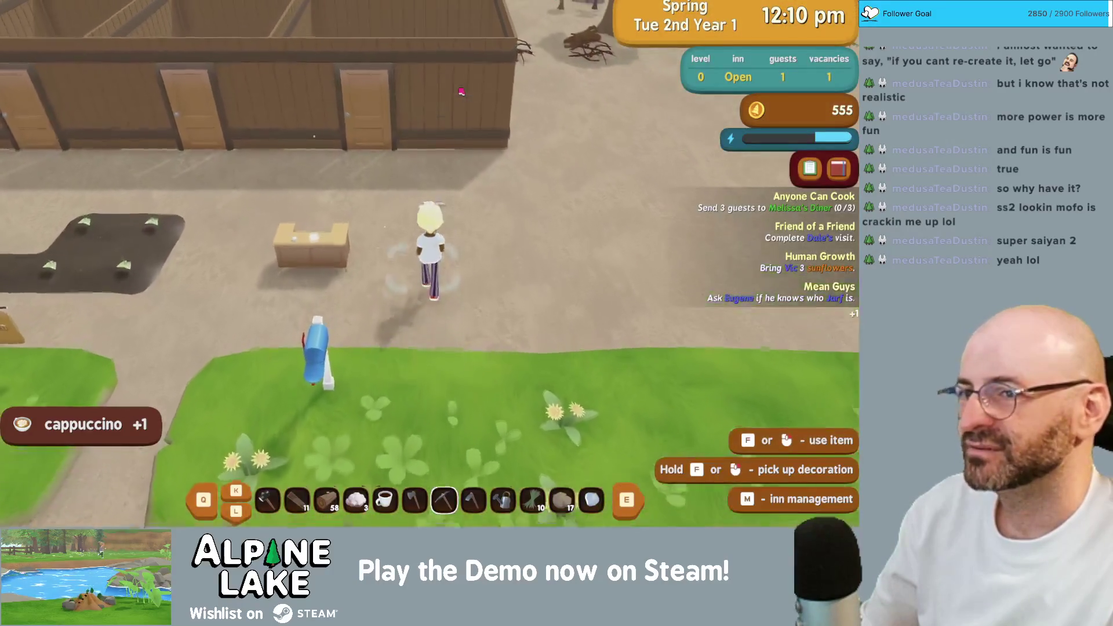
key(w)
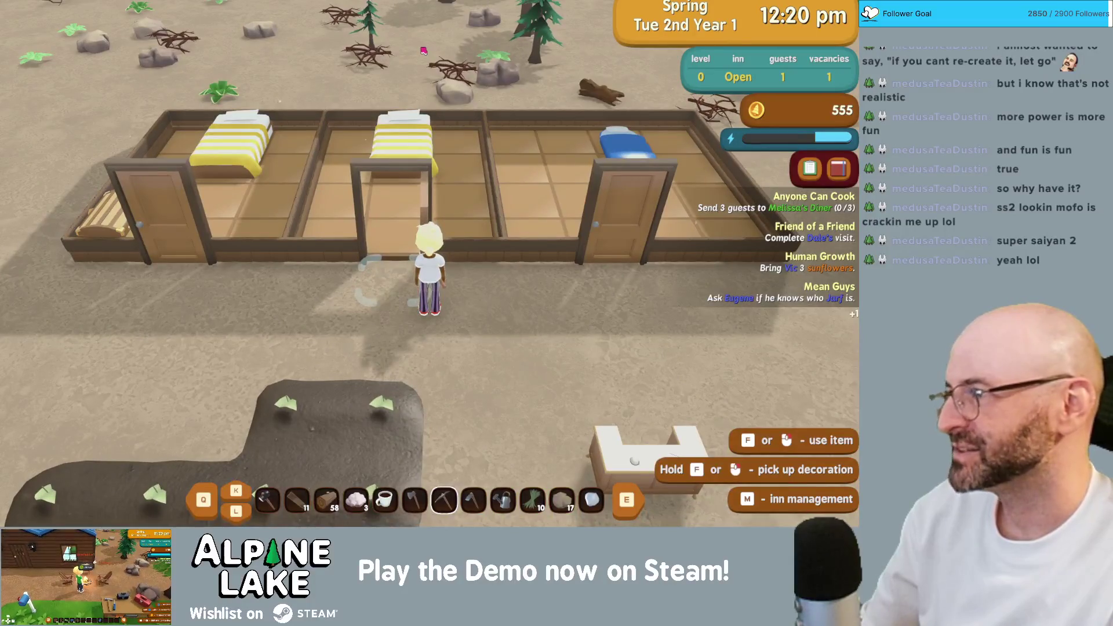
key(d)
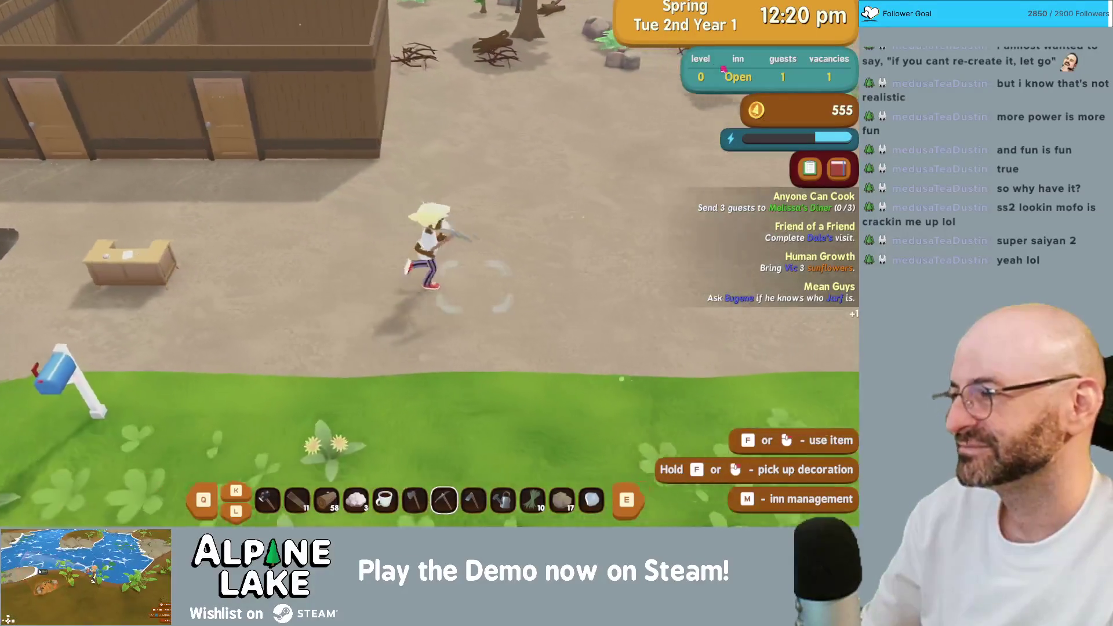
key(w)
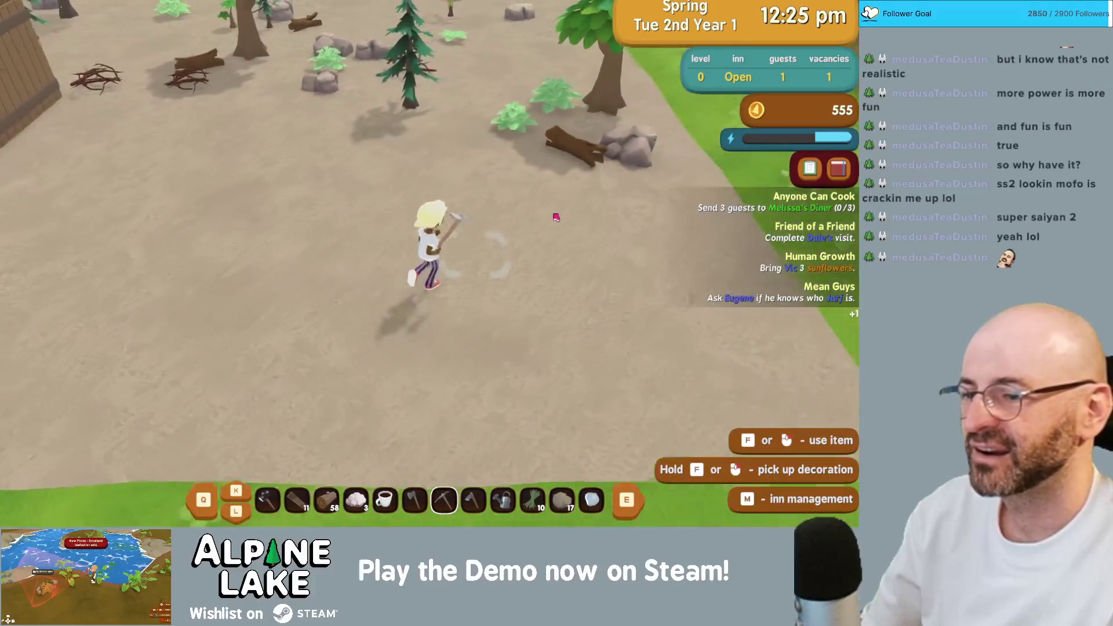
key(w)
key(q)
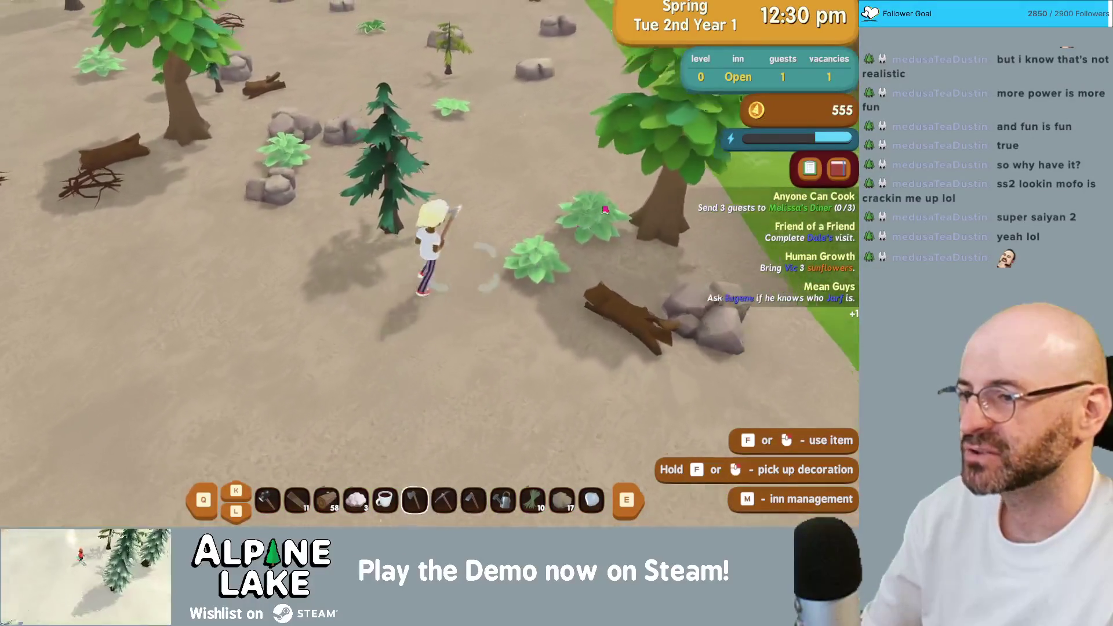
key(d)
key(a)
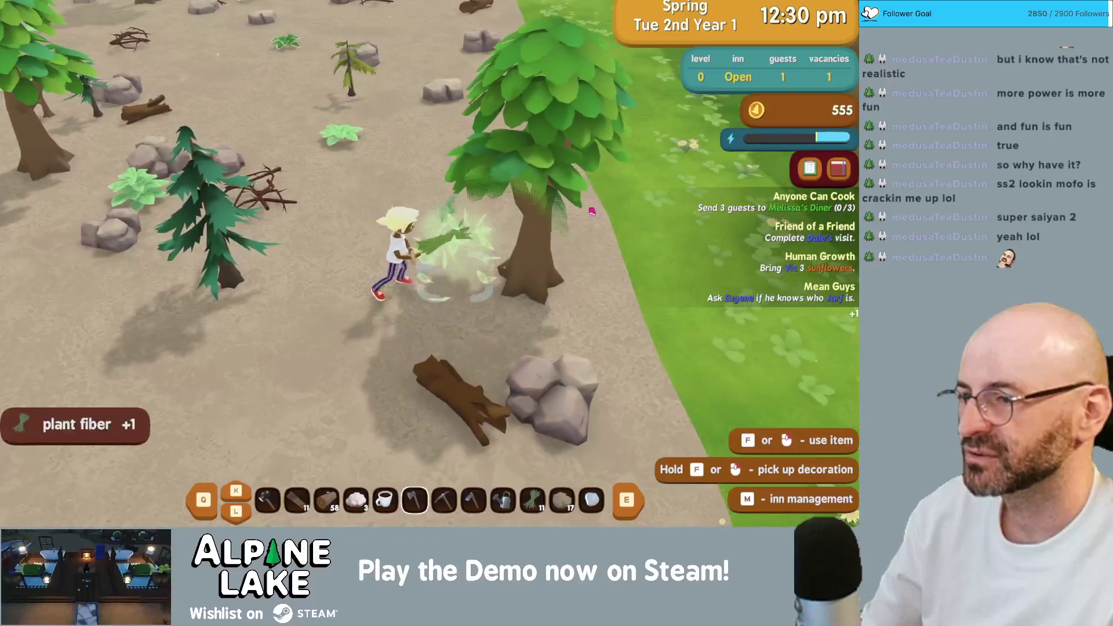
key(a)
- Return to the grassy crossroads and start talking with Birch
key(w)
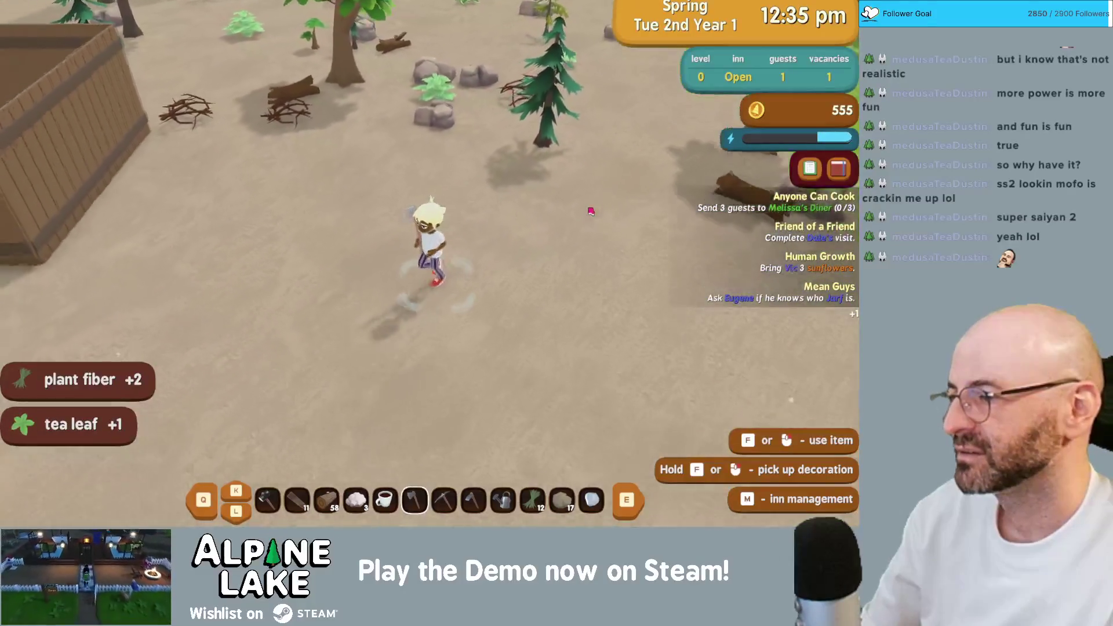
key(w)
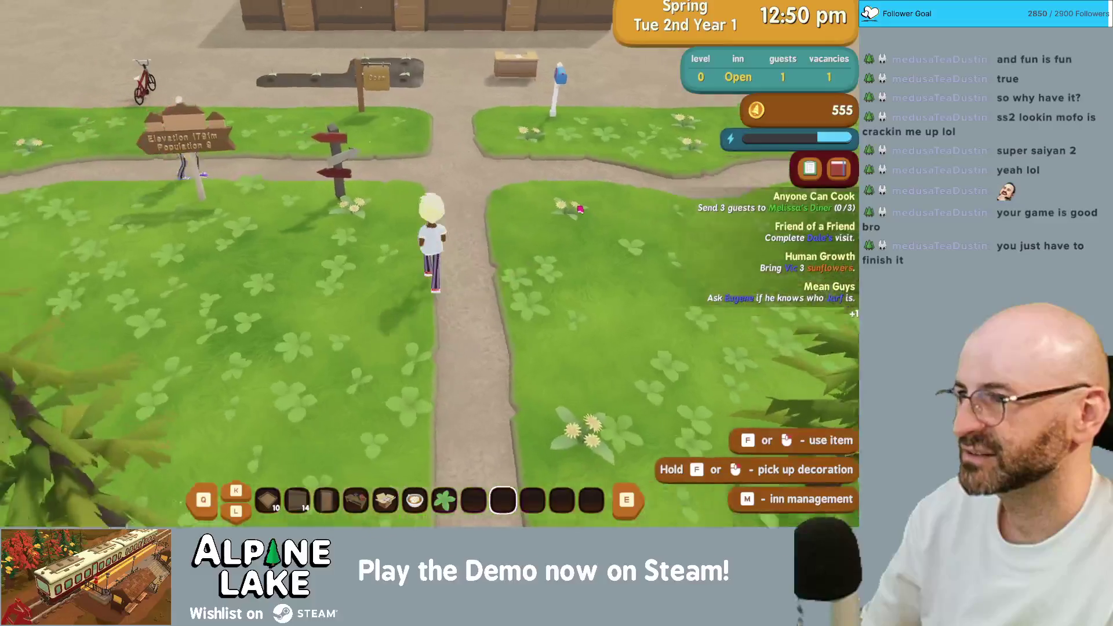
key(a)
key(f)
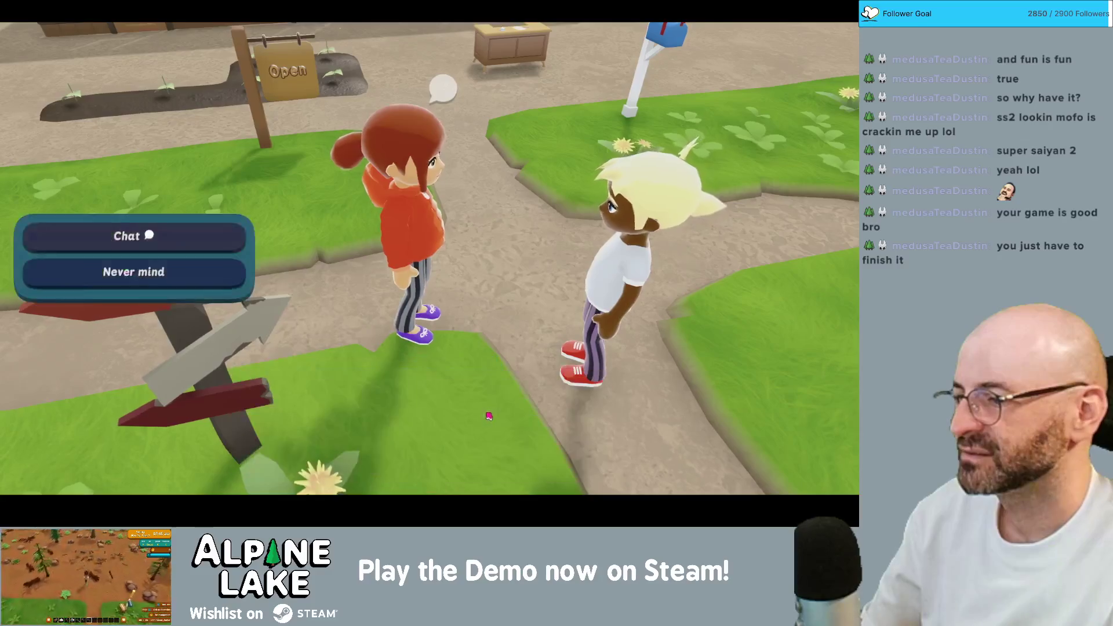
- Finish the chat with Birch and walk north up the path to the inn building
click(350, 394)
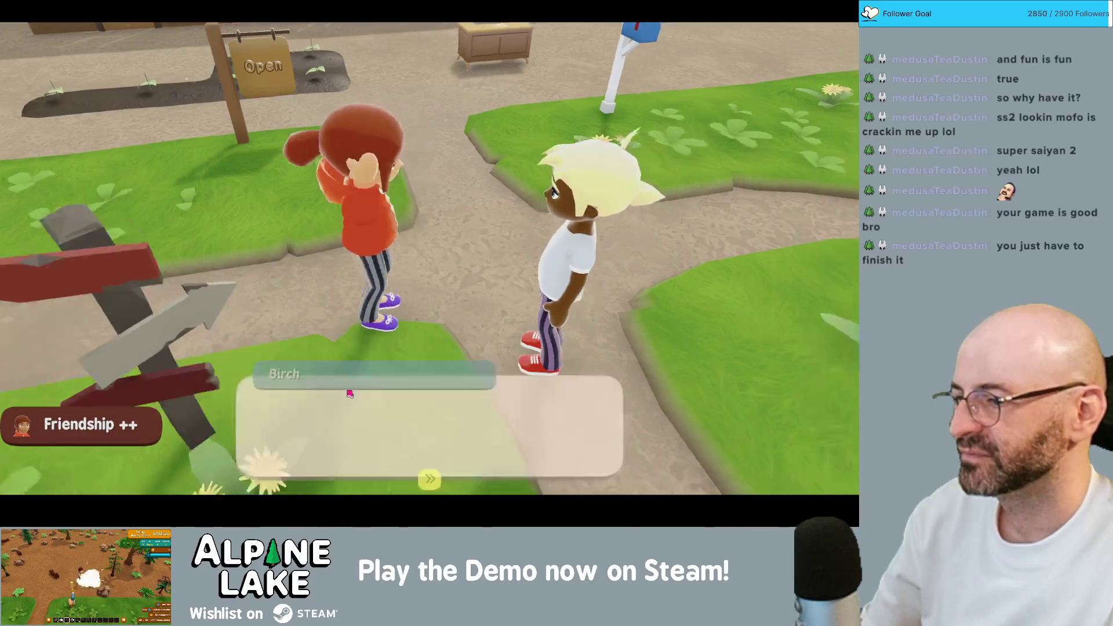
key(s)
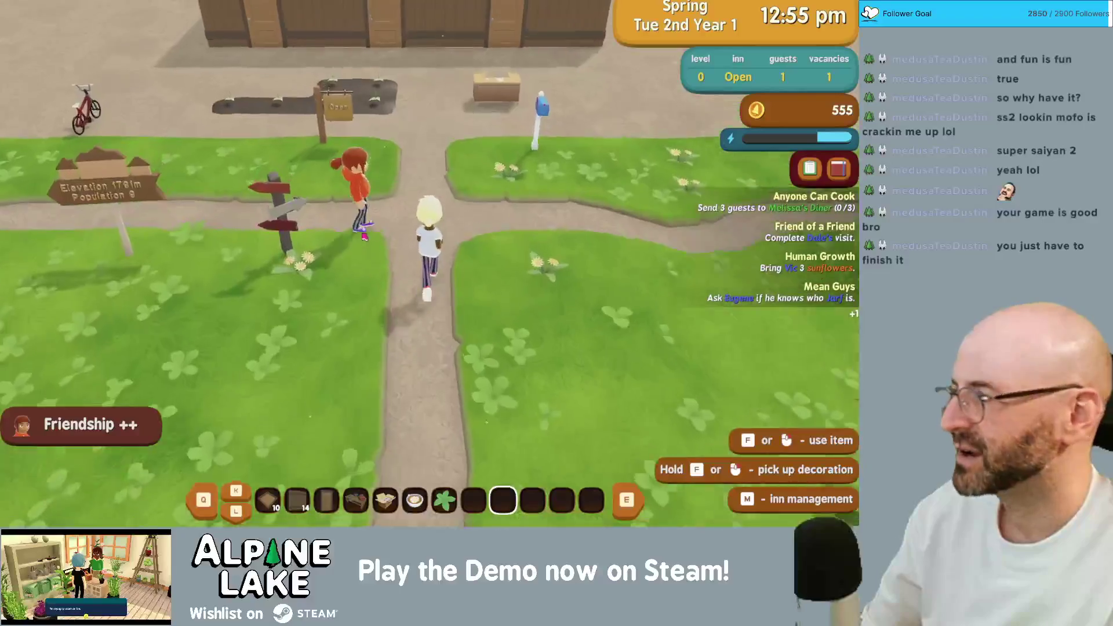
key(w)
key(w)
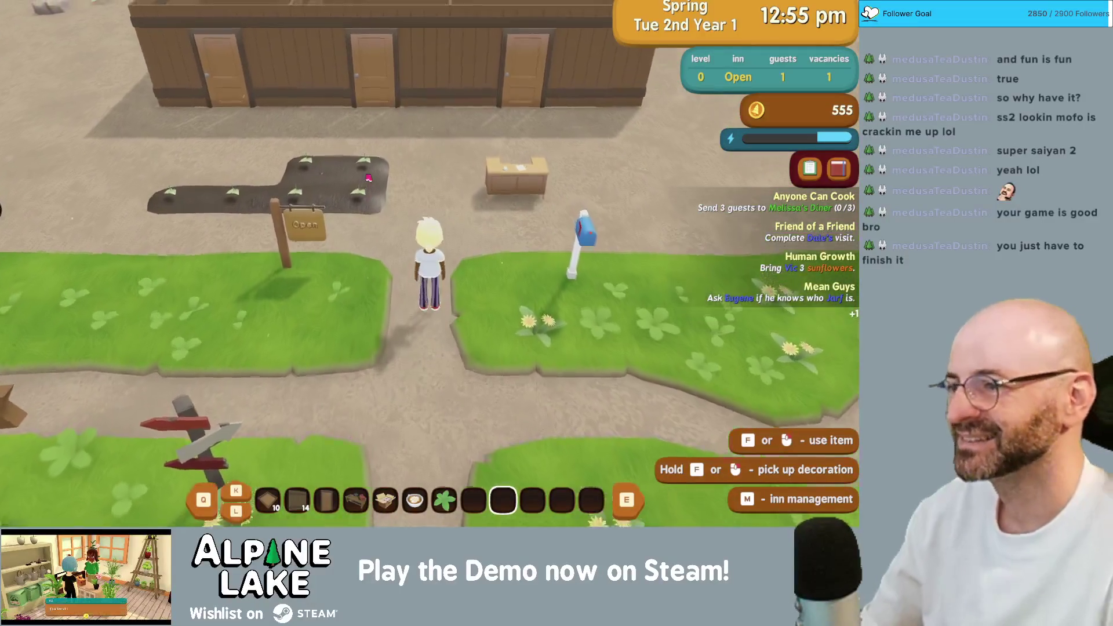
key(w)
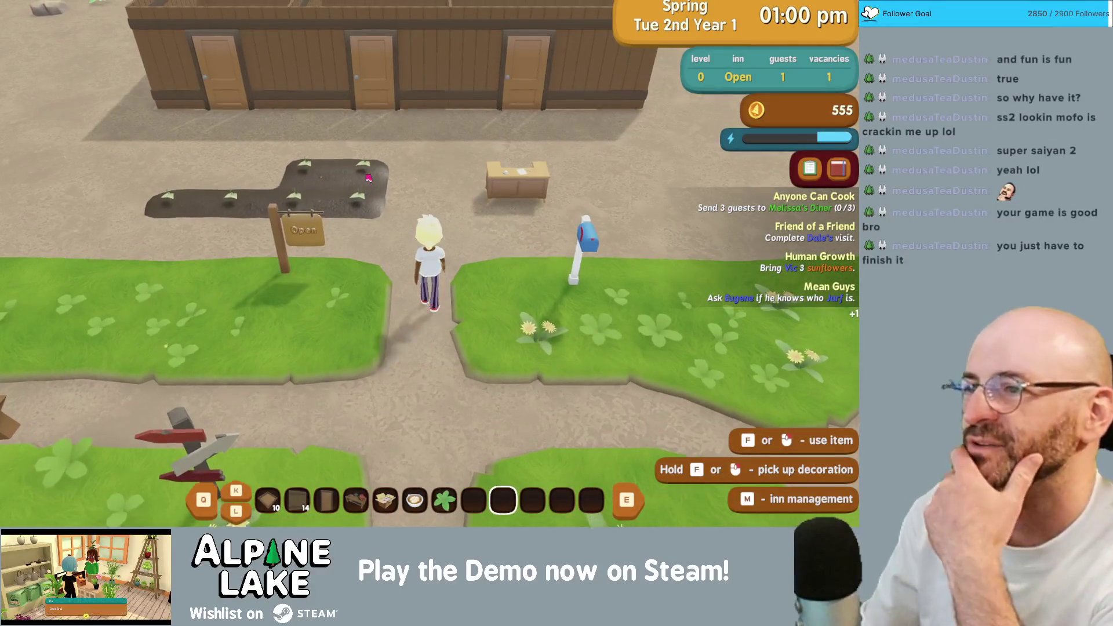
key(w)
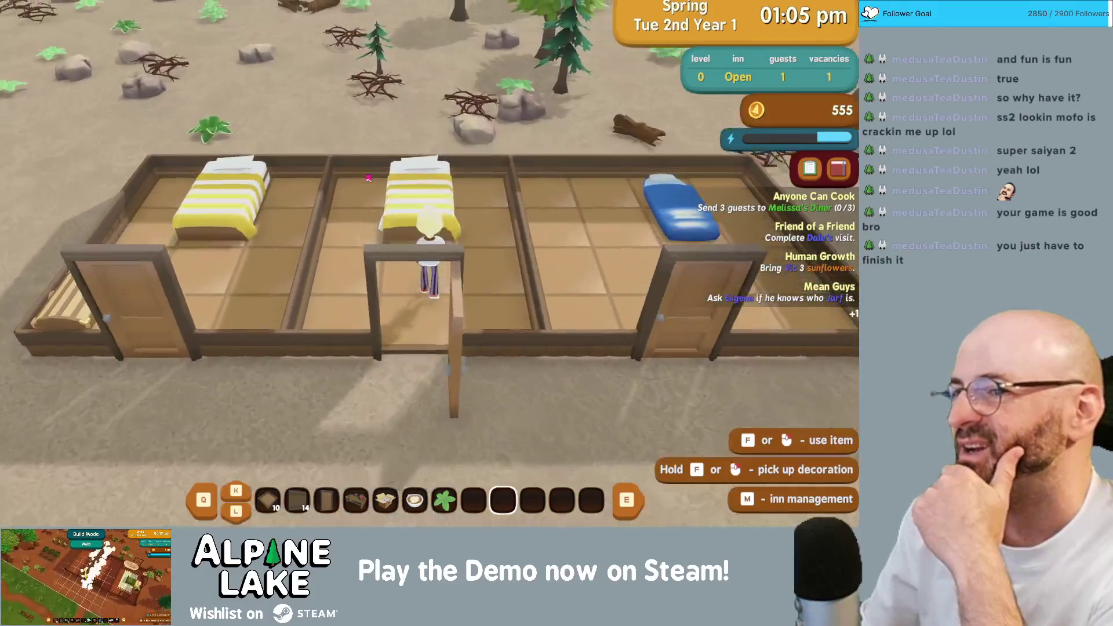
- Sleep in the blue sleeping bag until 02:00, then leave the room
key(s)
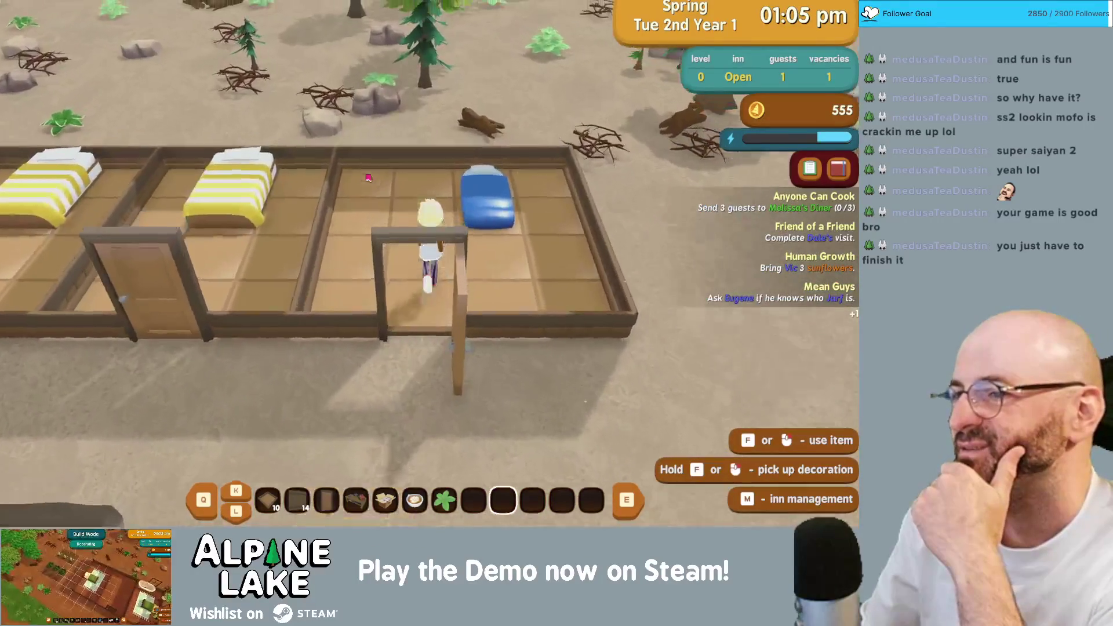
key(w)
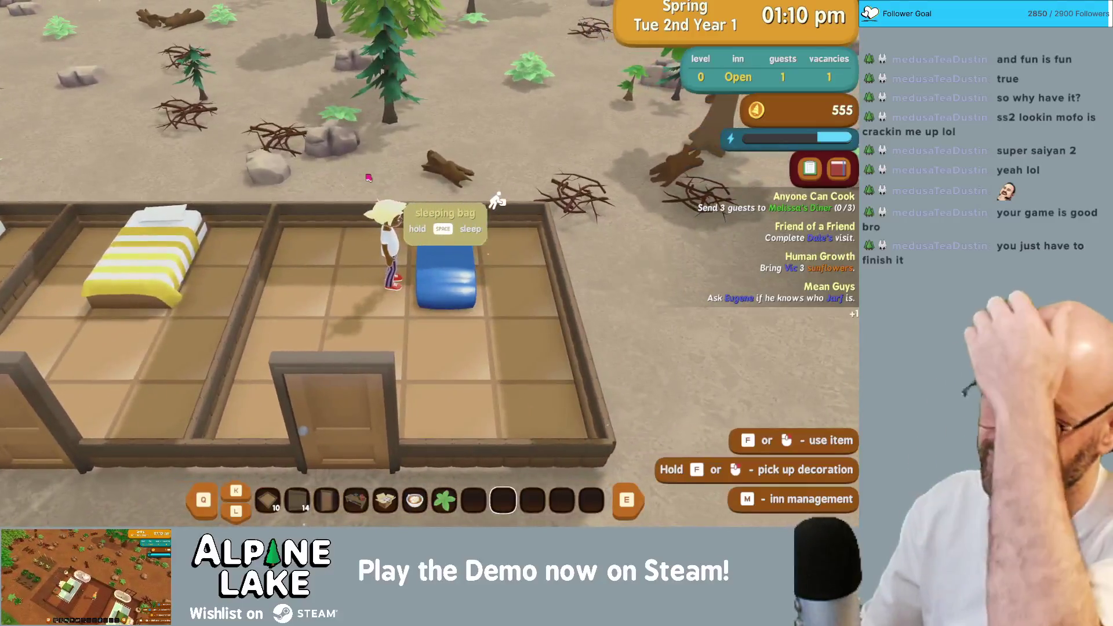
key(f)
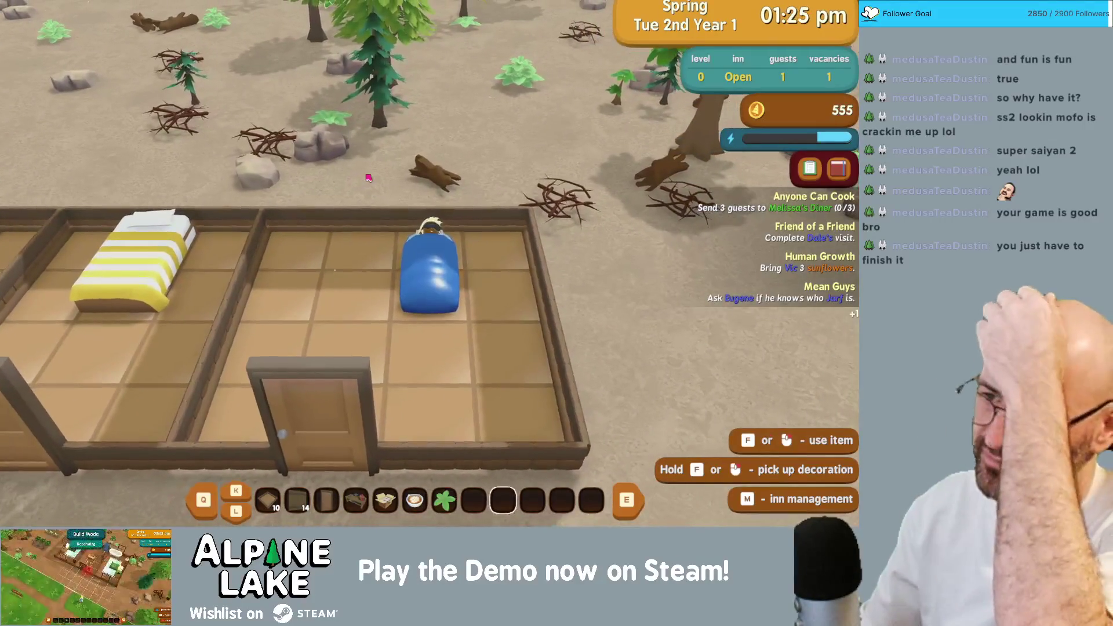
key(a)
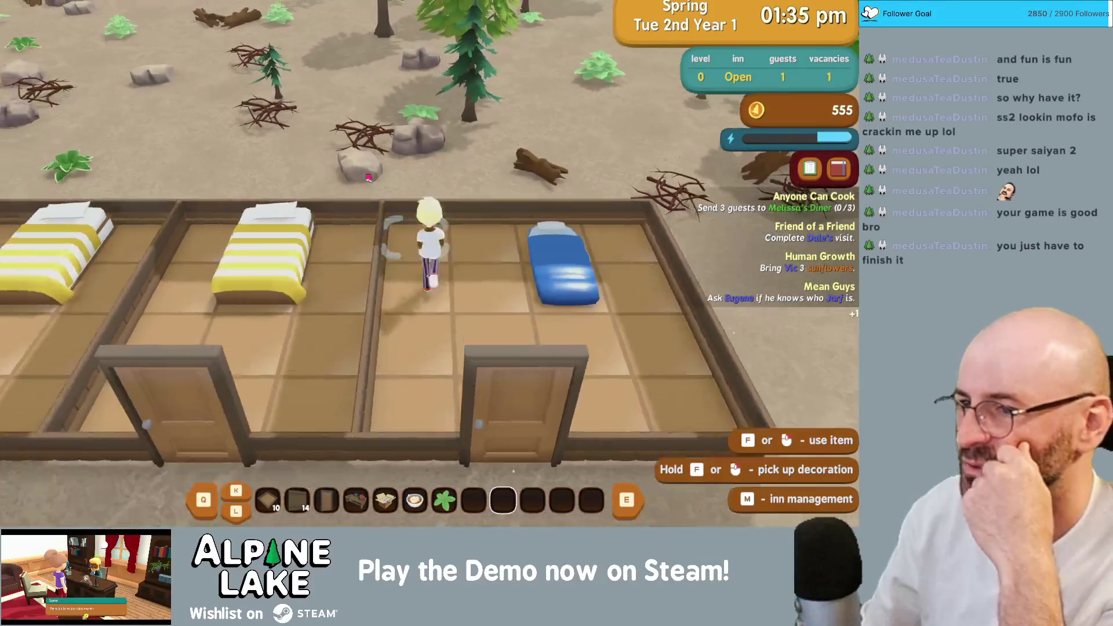
key(d)
key(f)
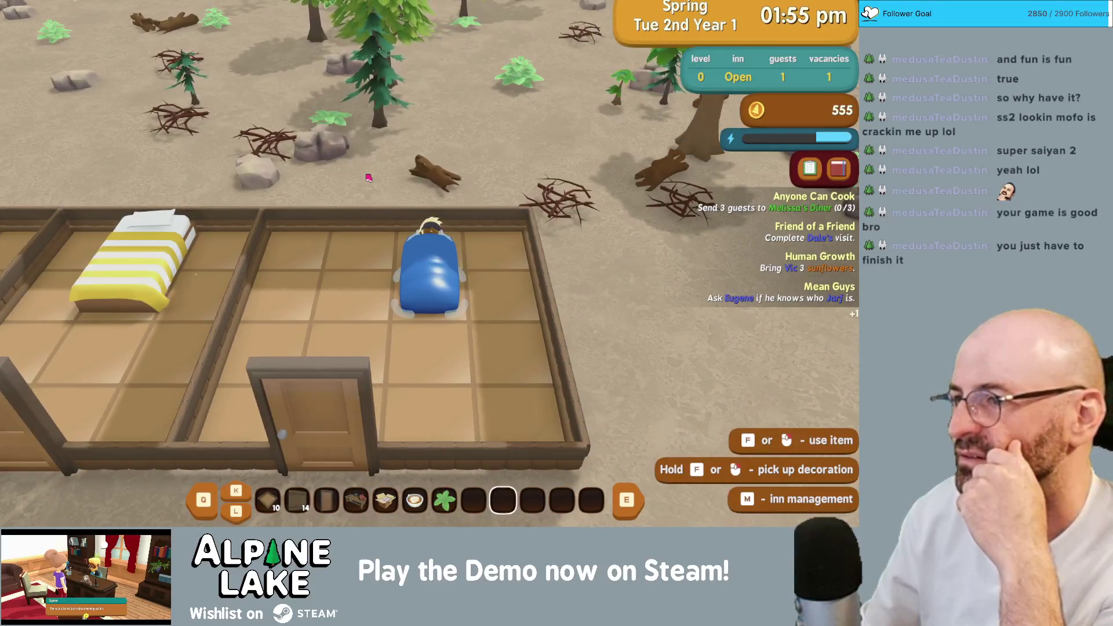
key(s)
key(s)
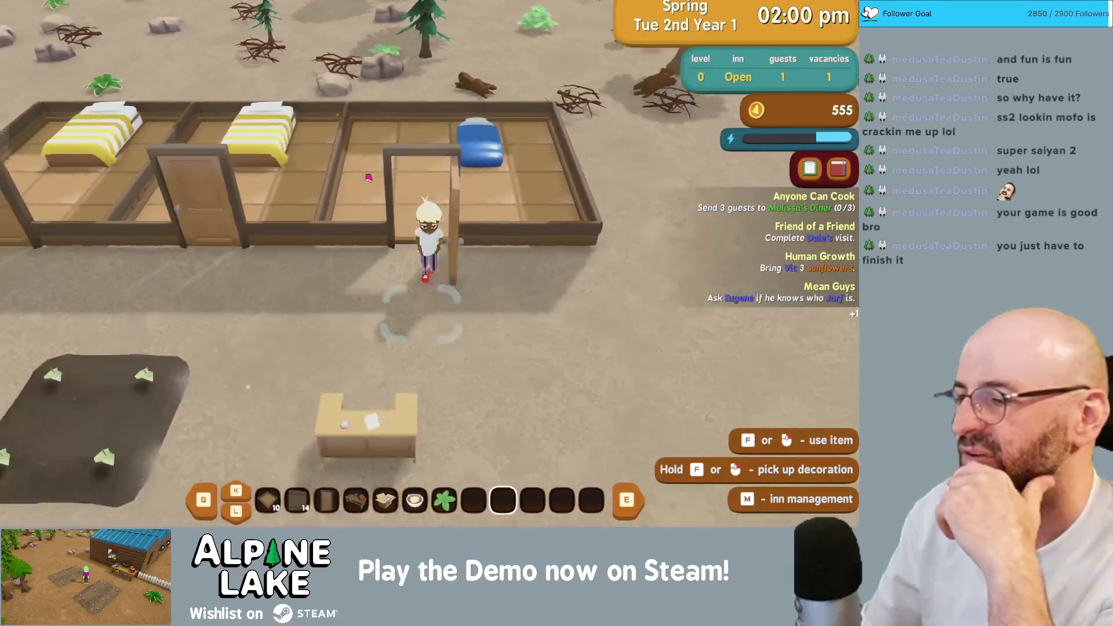
key(s)
- Run west past the farm plot and mount the bicycle
key(a)
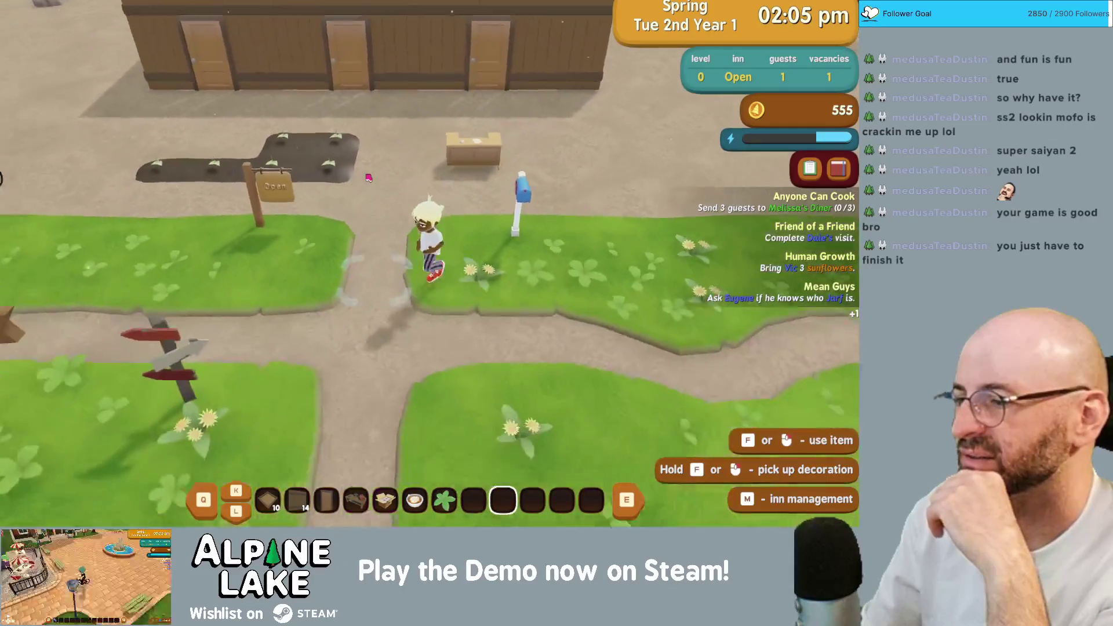
key(a)
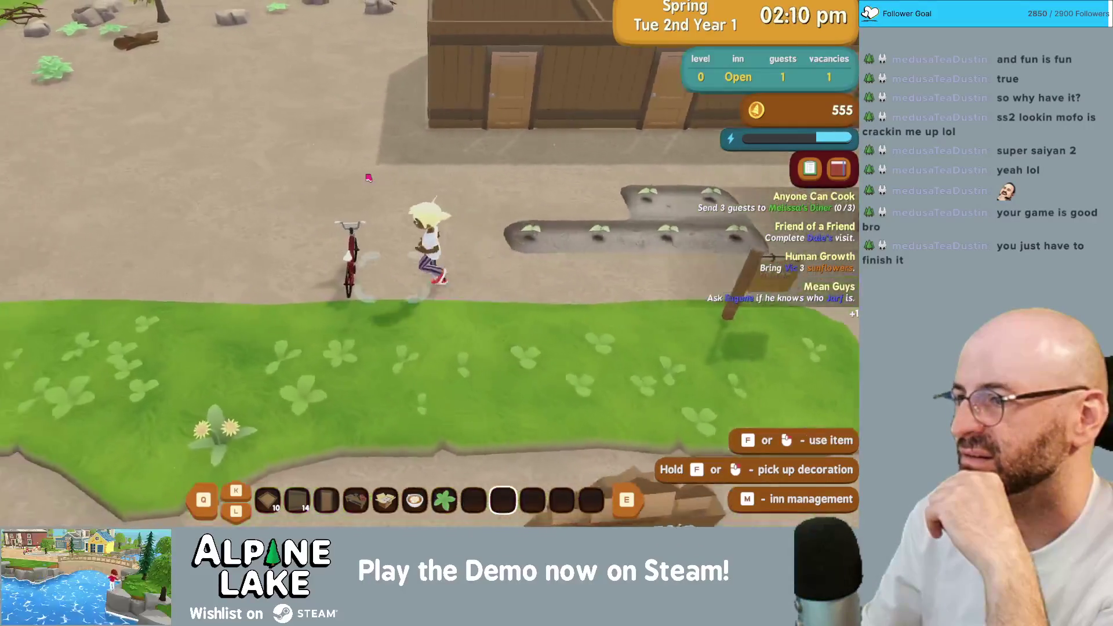
key(f)
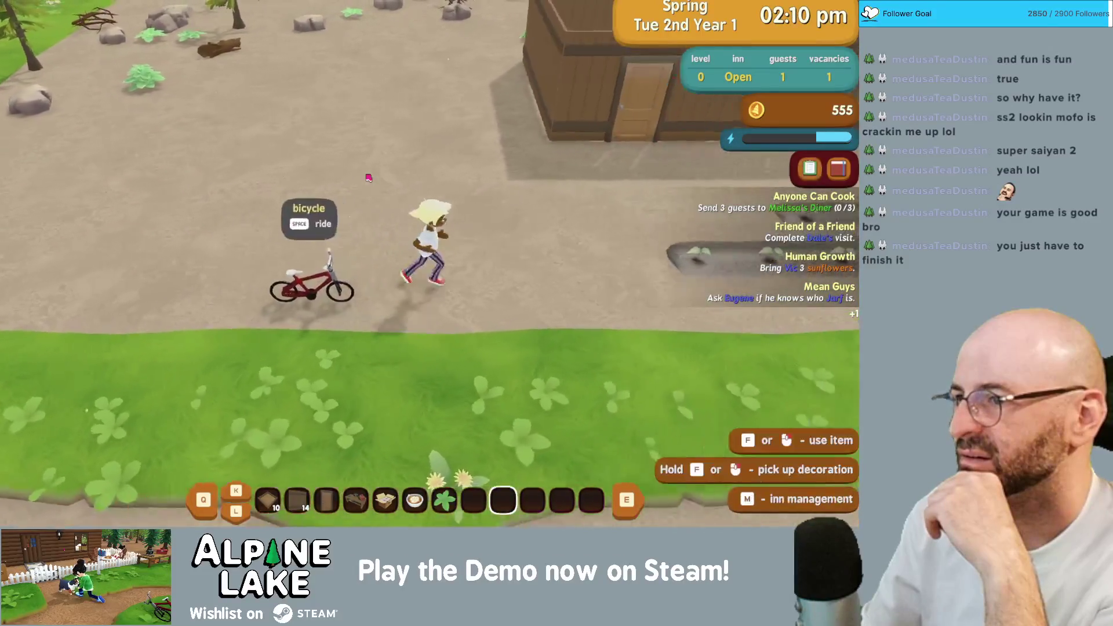
key(space)
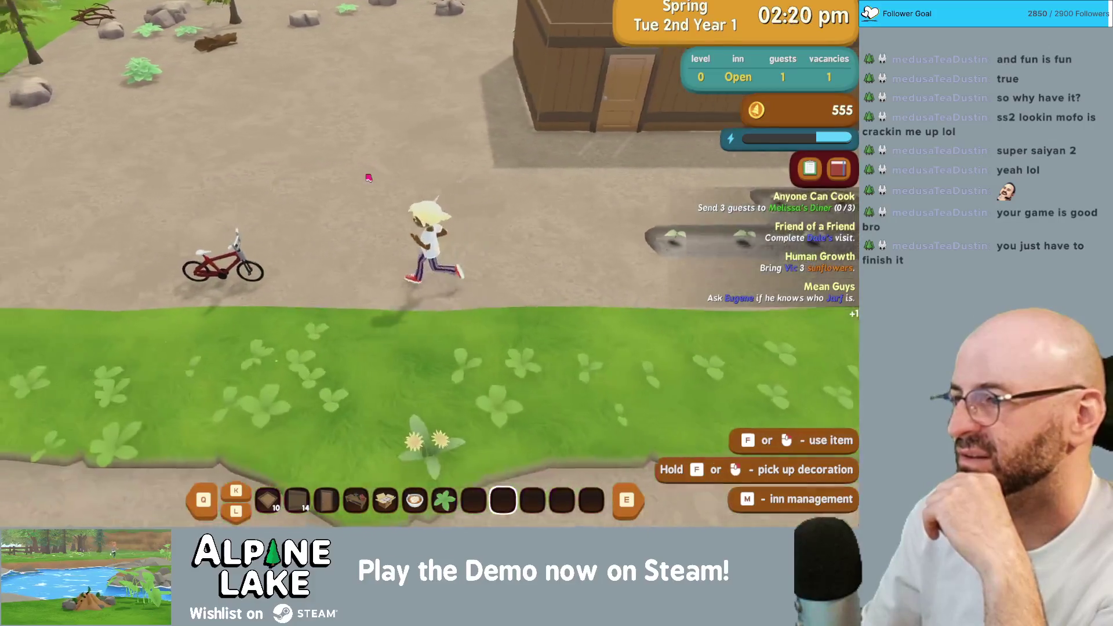
key(a)
key(a)
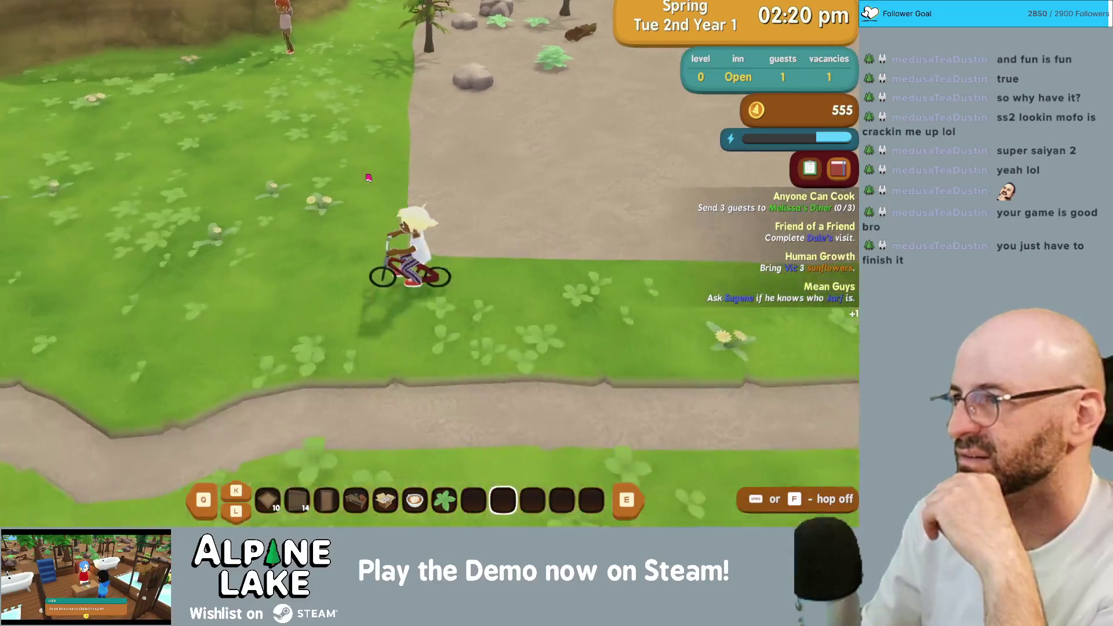
- Ride west along the stone path to the bridge, hop off, and remount
key(w)
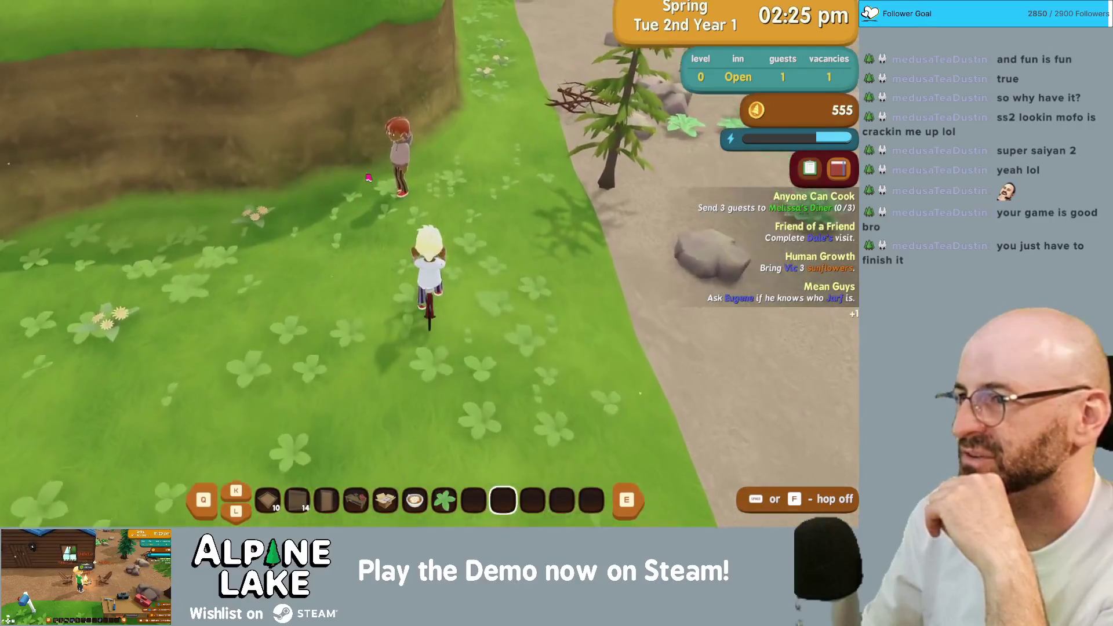
key(a)
key(s)
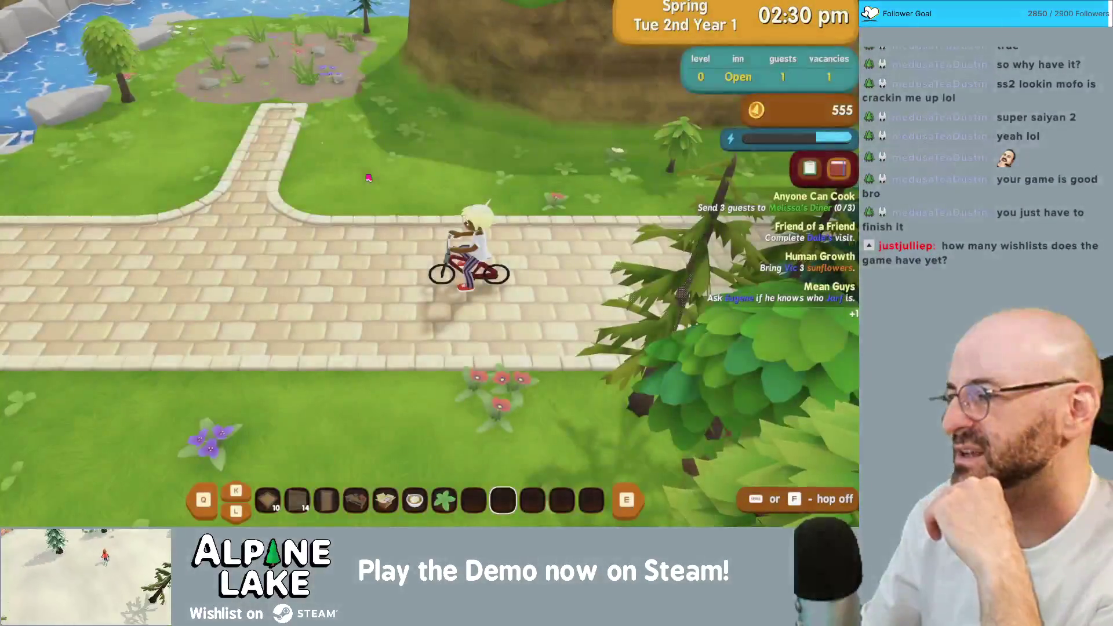
key(a)
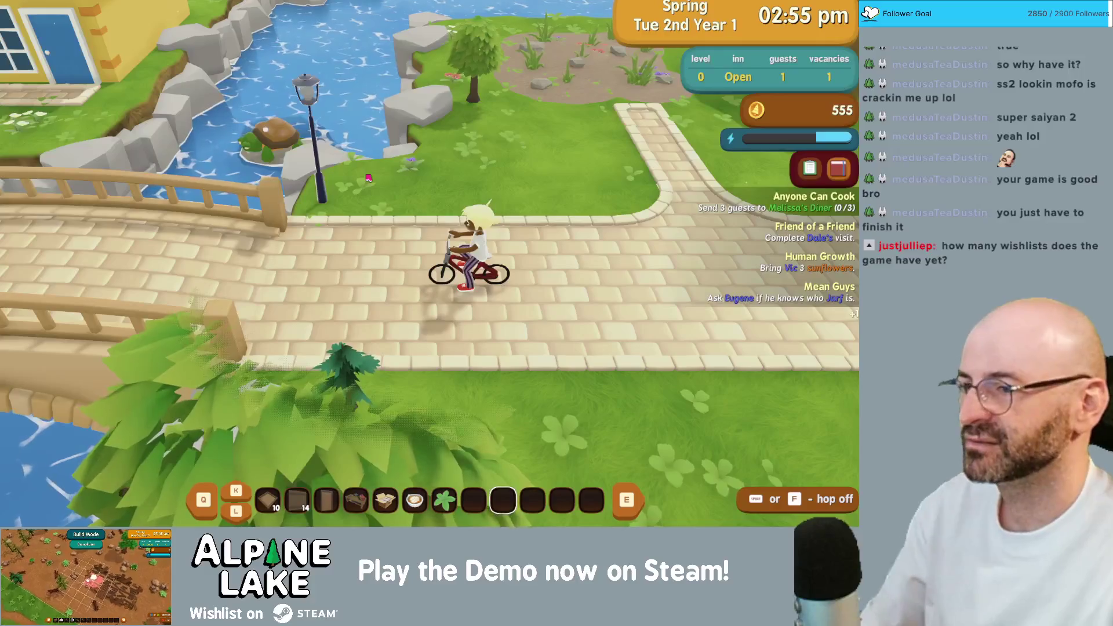
key(f)
key(d)
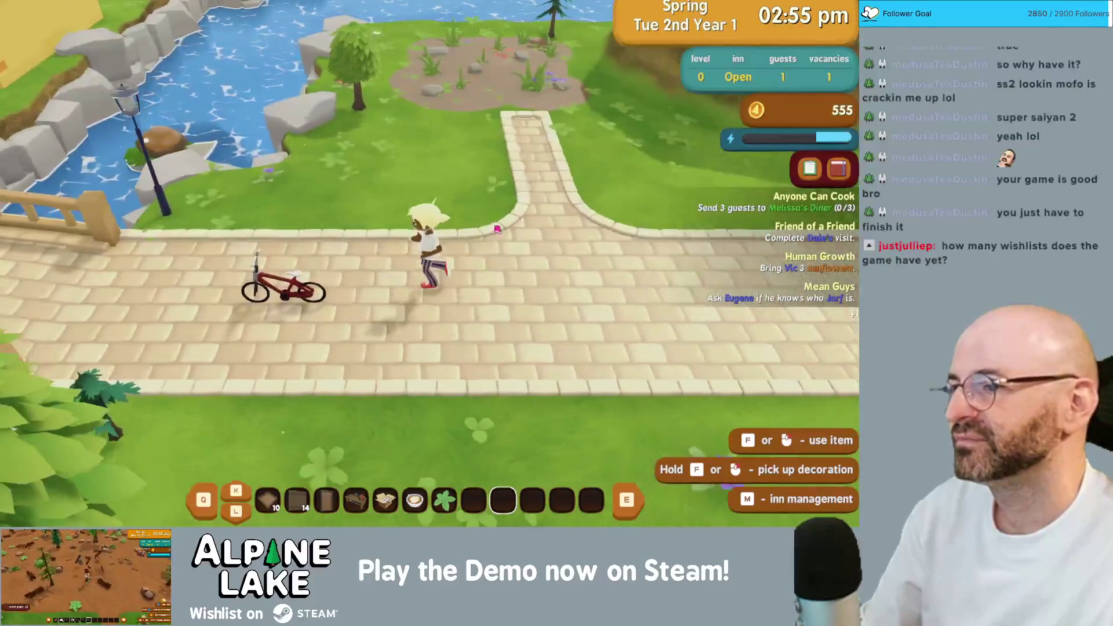
key(f)
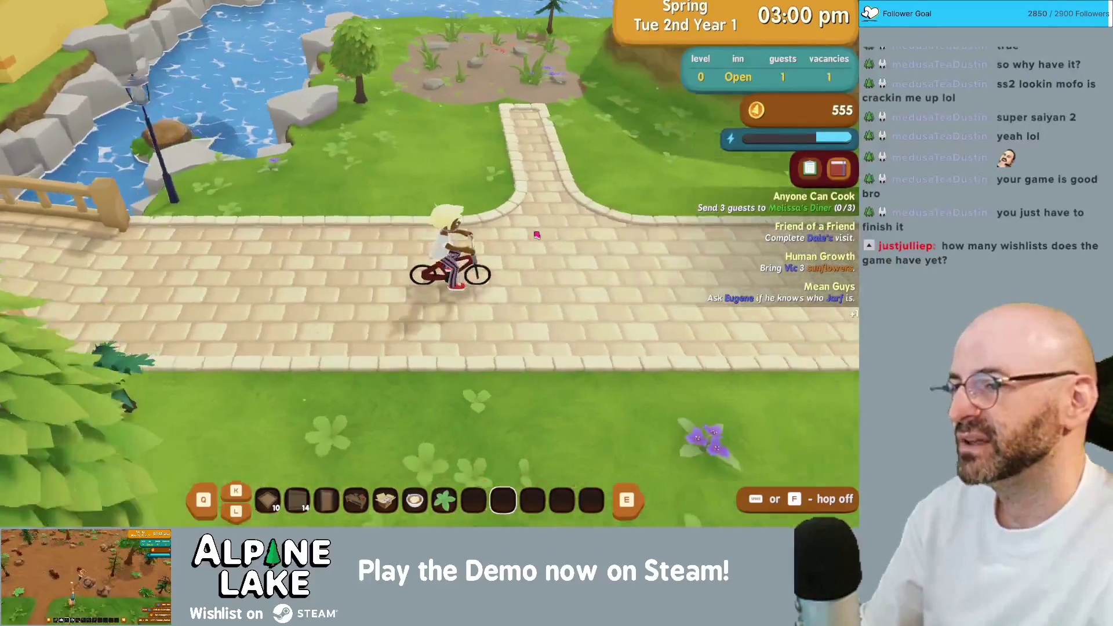
- Ride east past the town sign and crossroads back to the inn
key(d)
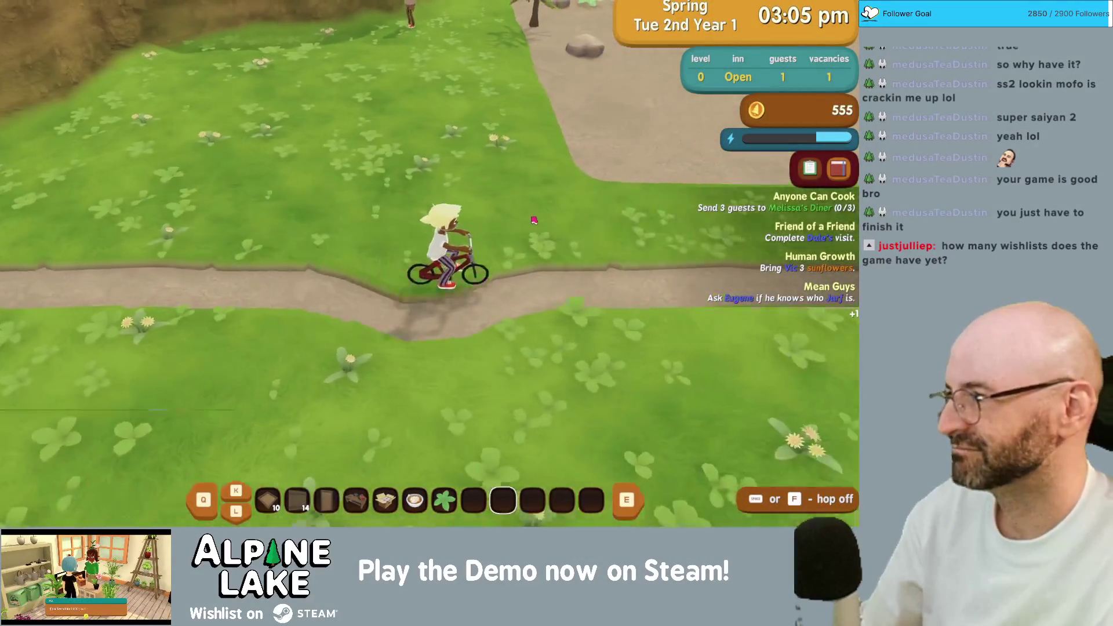
key(d)
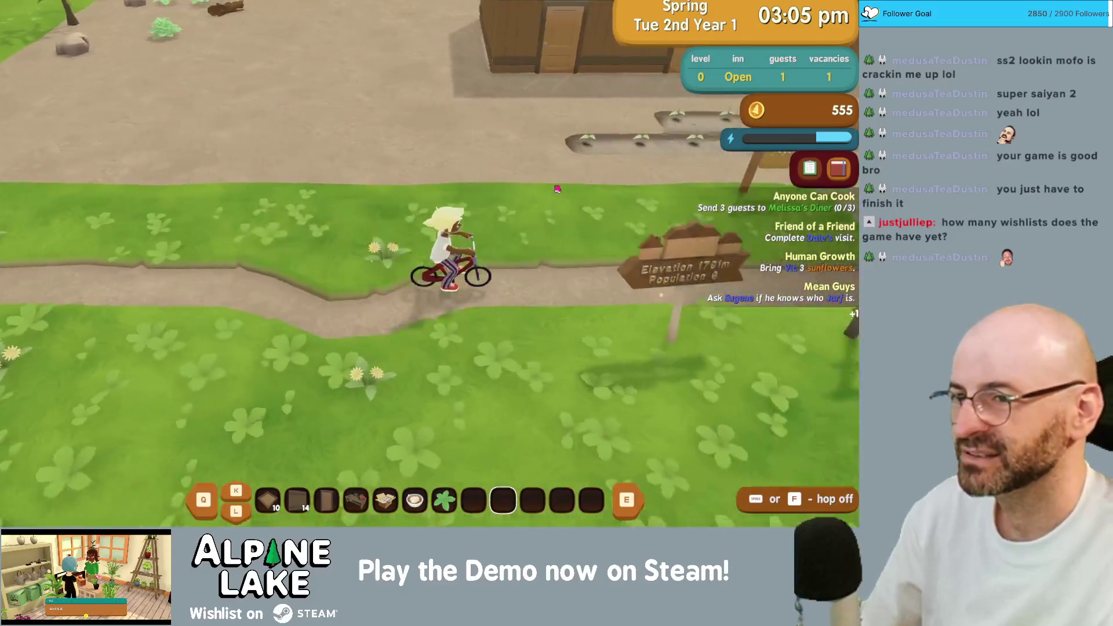
key(d)
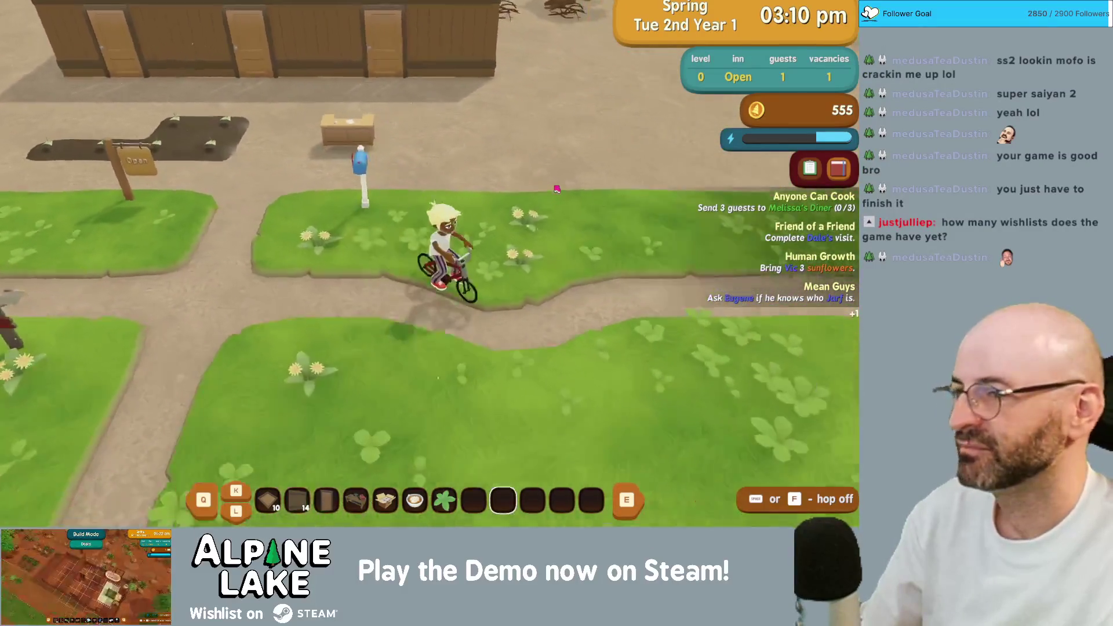
key(w)
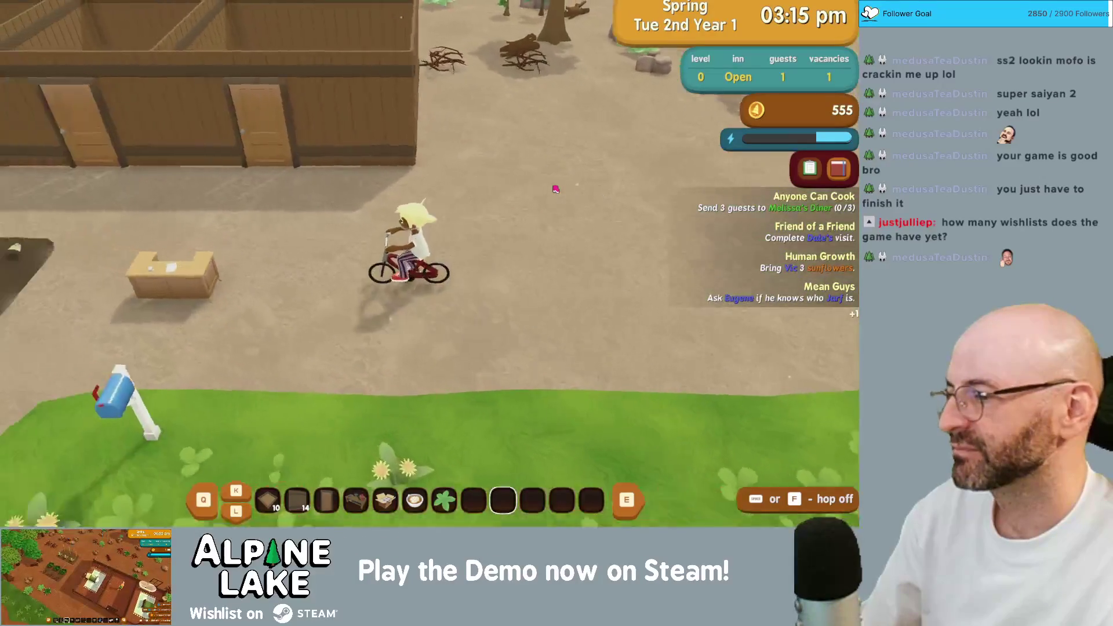
key(s)
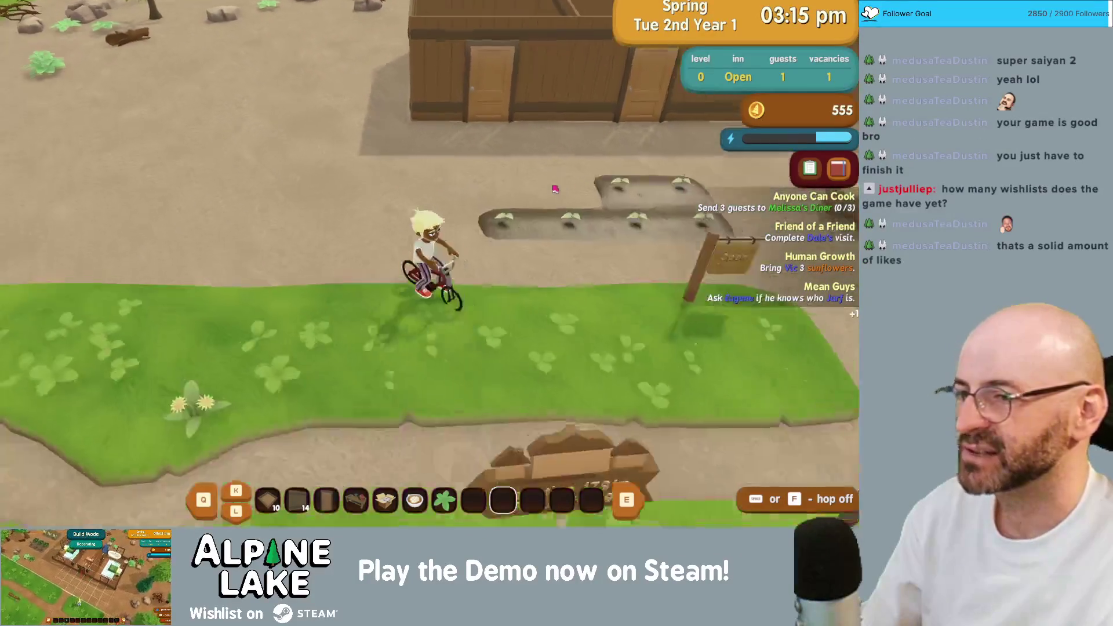
key(d)
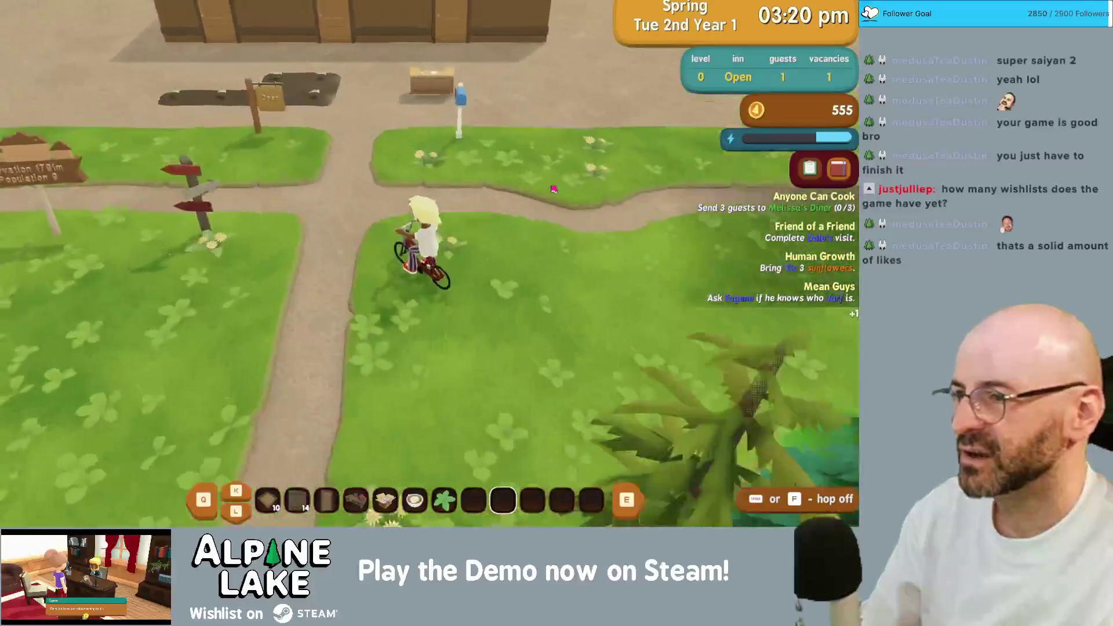
key(w)
key(Tab)
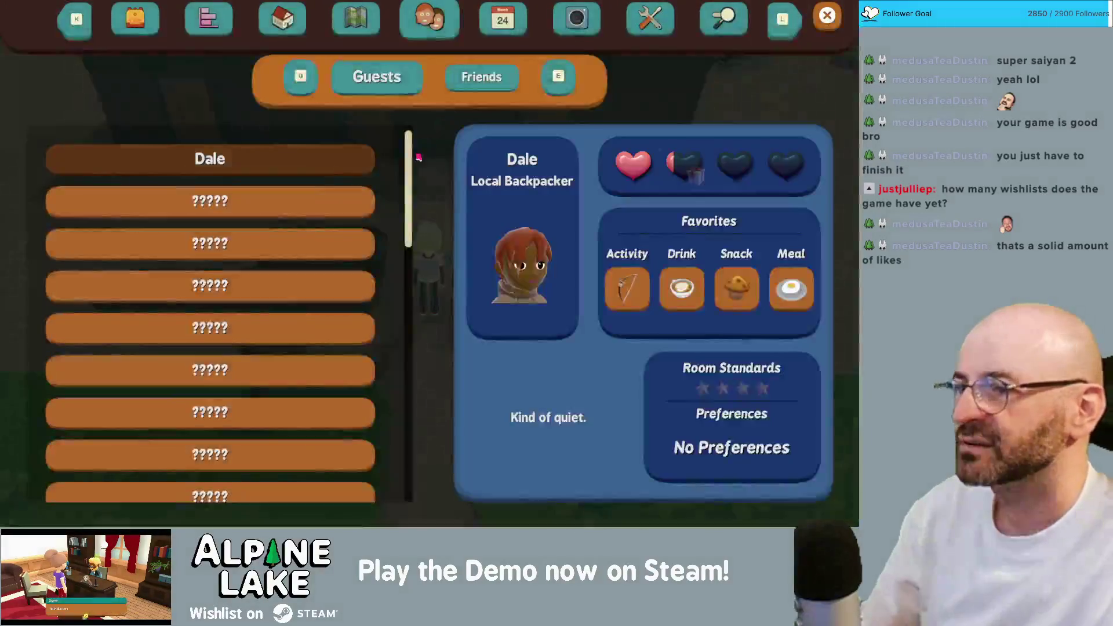
key(Escape)
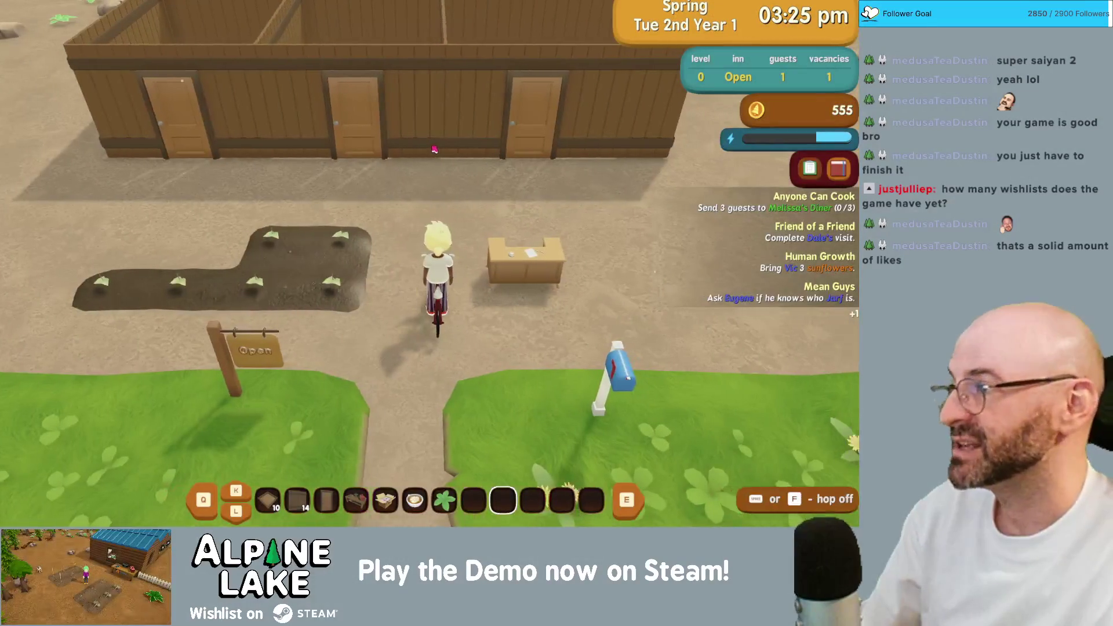
key(super+Tab)
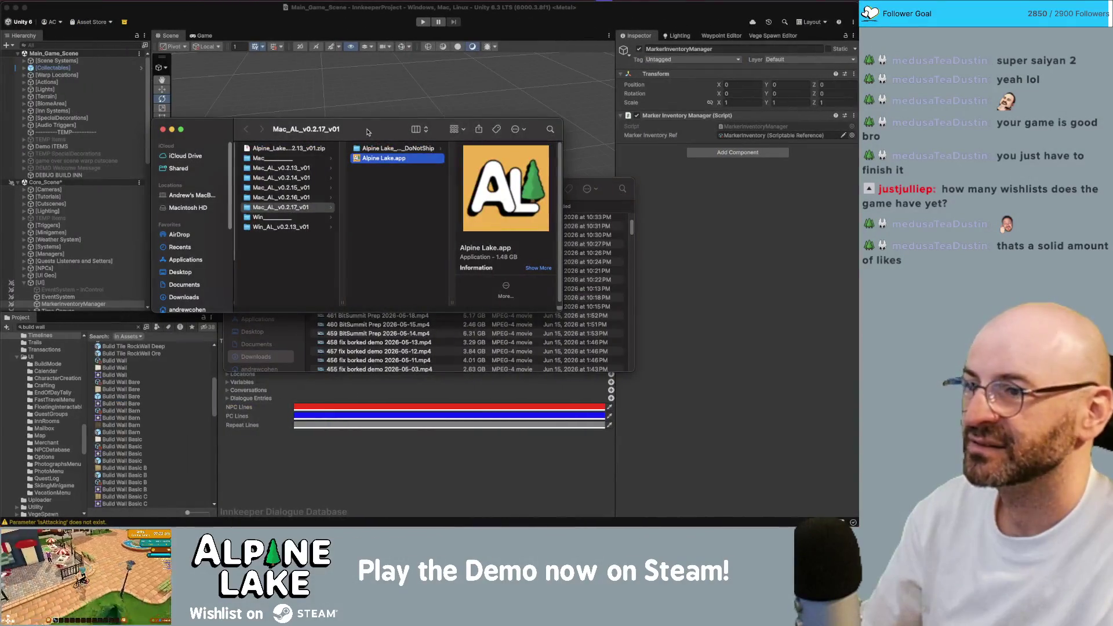
- In Unity's Build Profiles, select Windows and switch the build target to it
click(358, 20)
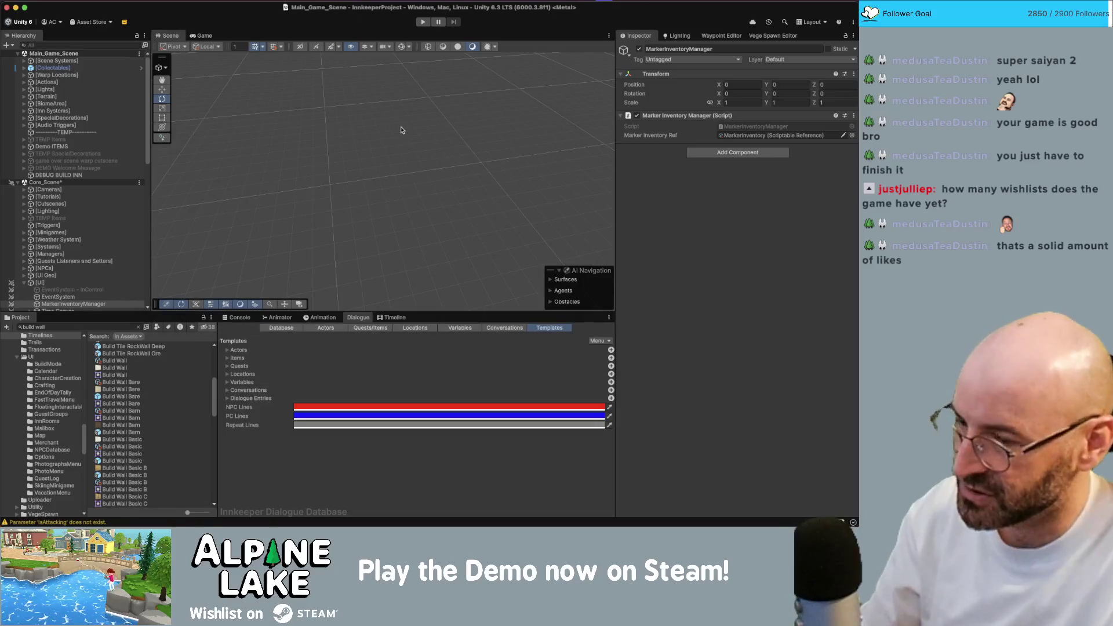
key(super+shift+b)
click(243, 130)
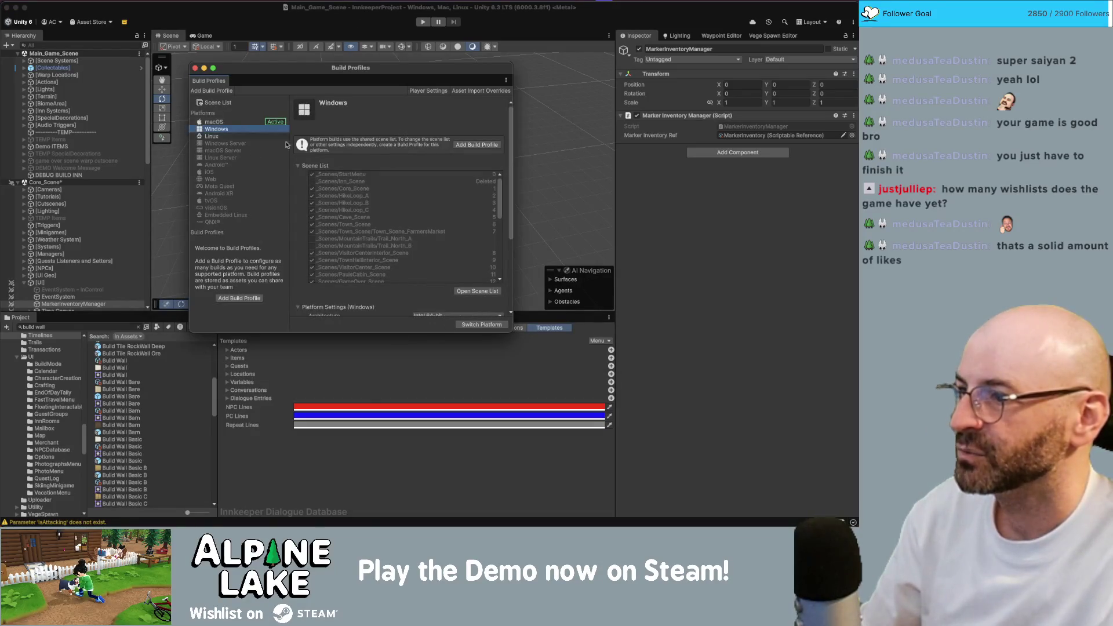
click(478, 324)
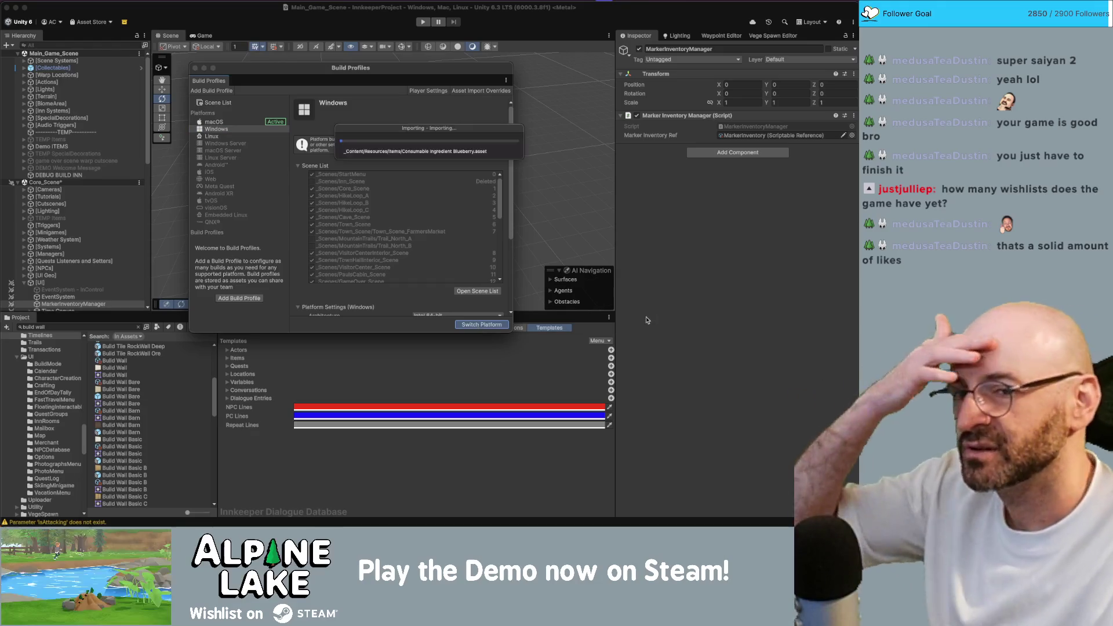